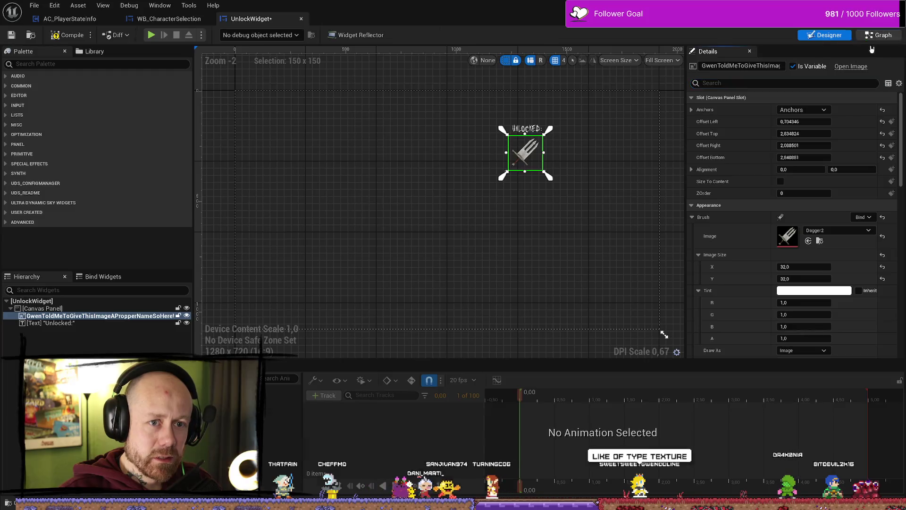
Reposition the item image variable node lower and mid-graph in UnlockWidget's event graph
scroll(491, 222, up, 1)
drag(492, 222, 527, 209)
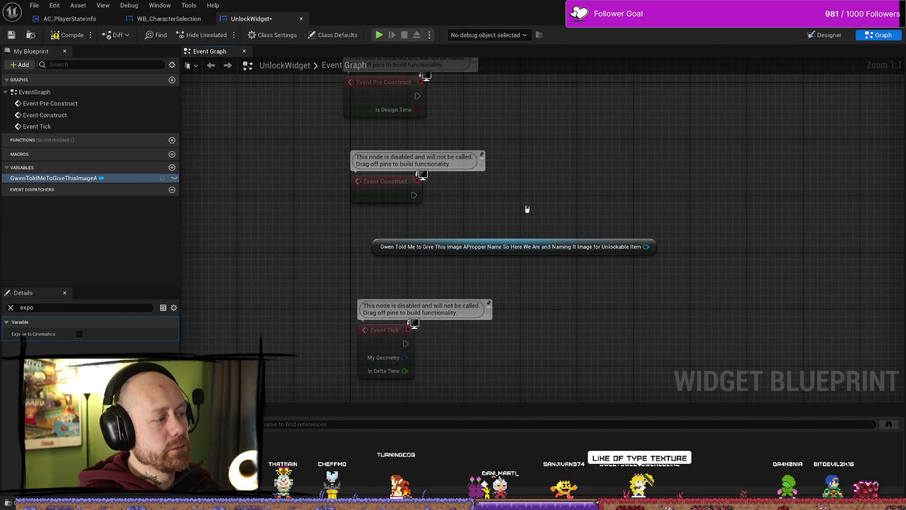
mouse_move(376, 247)
mouse_down()
mouse_move(496, 254)
mouse_move(538, 240)
mouse_up()
click(10, 307)
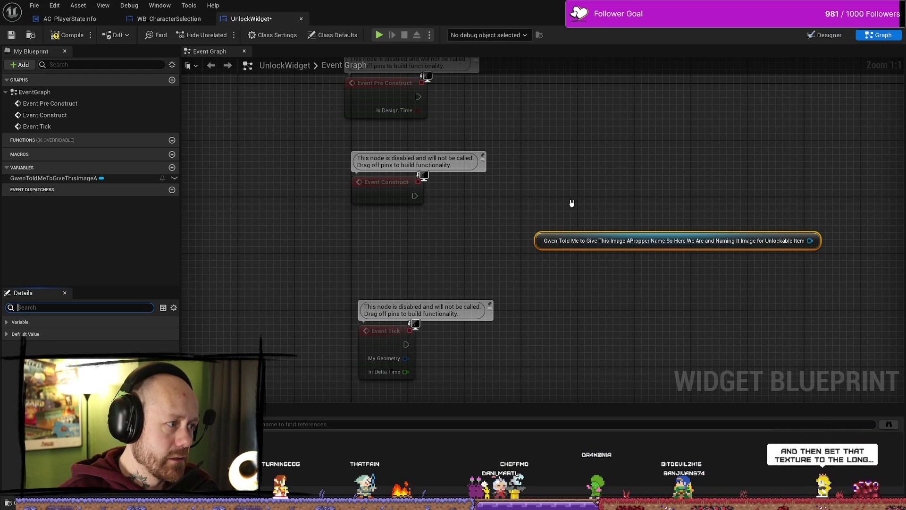
mouse_move(742, 245)
mouse_down()
mouse_move(615, 276)
mouse_move(574, 227)
mouse_up()
text(set)
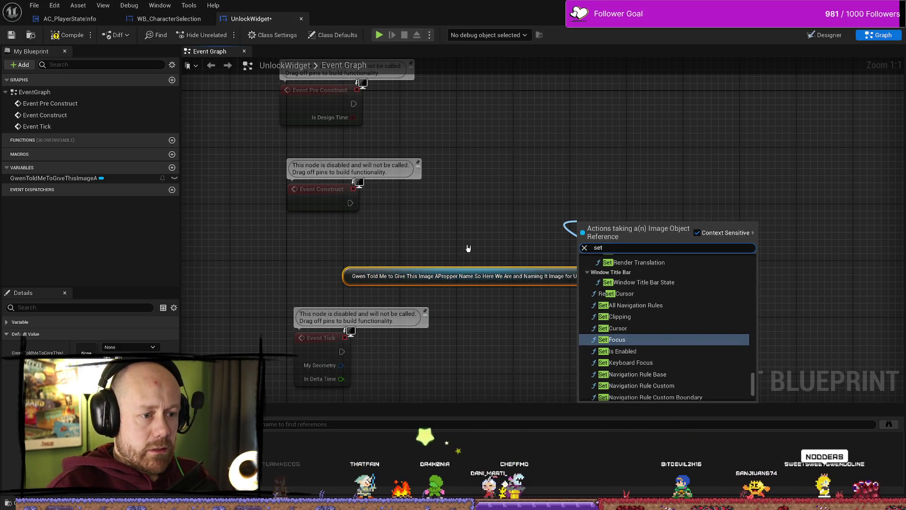
click(417, 228)
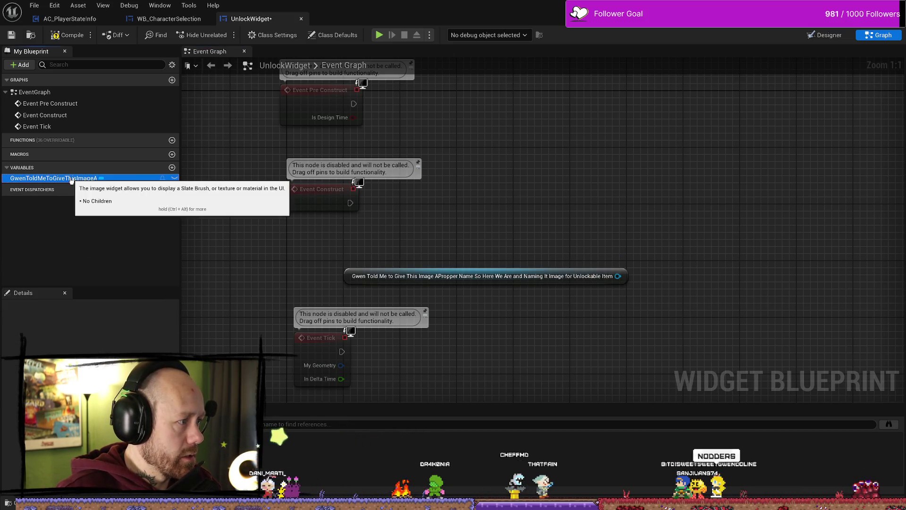
Check the image variable's description, glance at WB_CharacterSelection and the Designer, then return to Graph
click(96, 182)
click(207, 255)
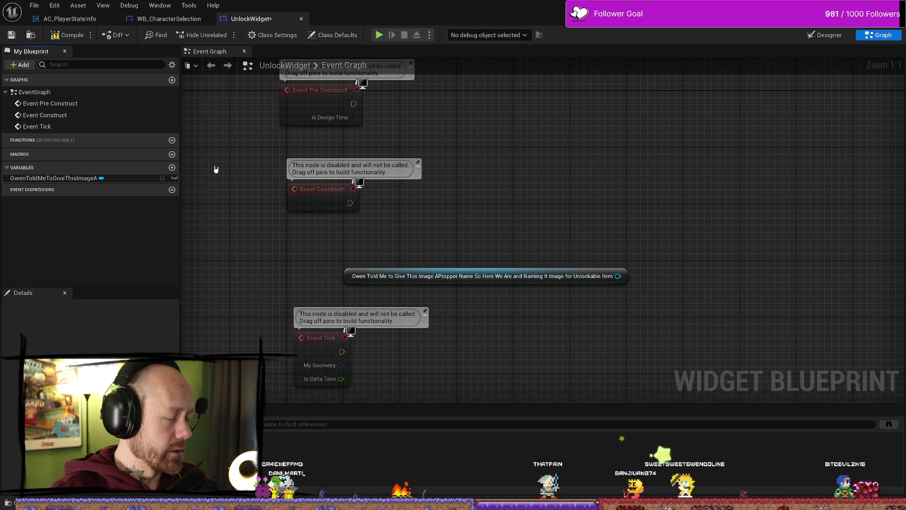
click(187, 19)
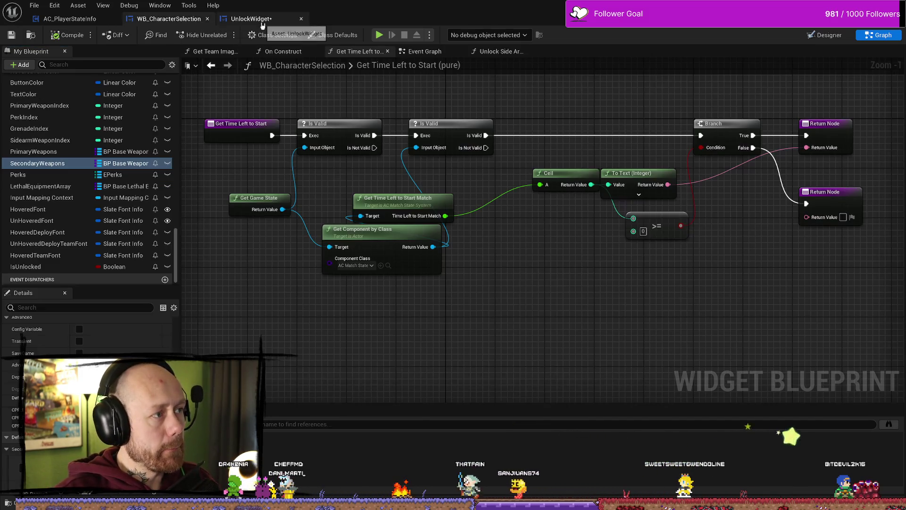
click(251, 19)
click(819, 34)
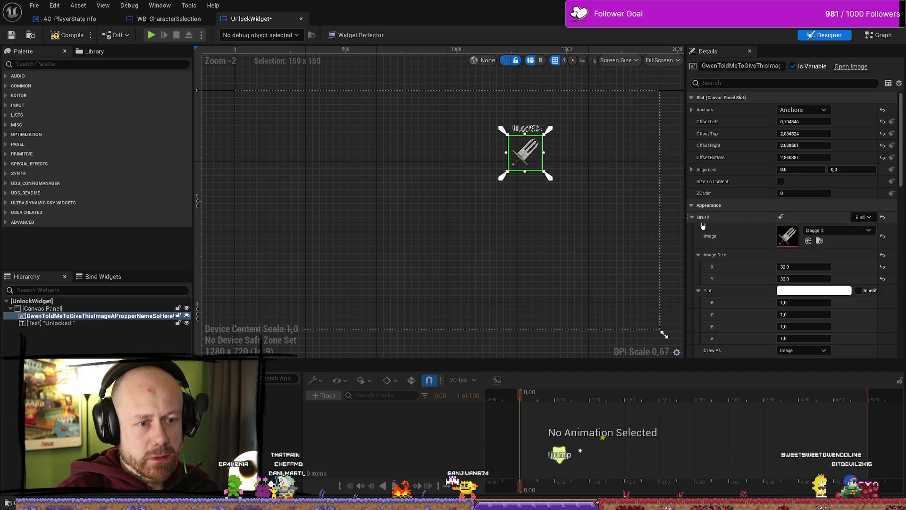
click(880, 35)
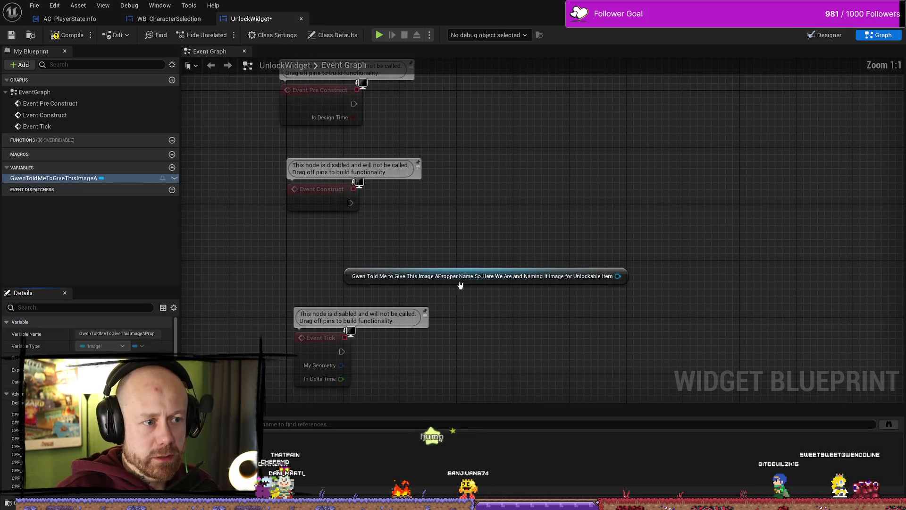
From the item image getter's pin, add a Set Brush node targeting the image via 'set brush'/'image' search
mouse_move(628, 276)
mouse_down()
mouse_move(546, 196)
mouse_move(547, 210)
mouse_up()
text(set brush)
key(Return)
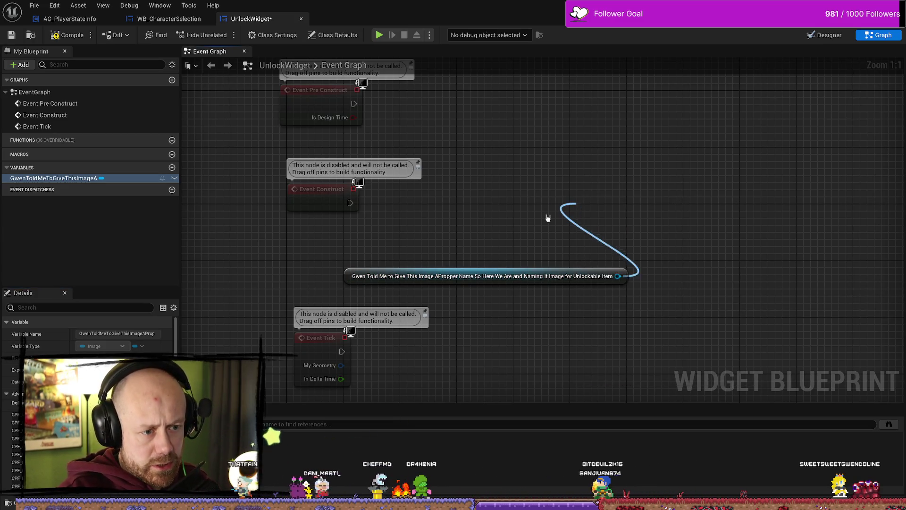
mouse_move(606, 202)
mouse_down()
mouse_move(627, 175)
mouse_move(708, 175)
mouse_up()
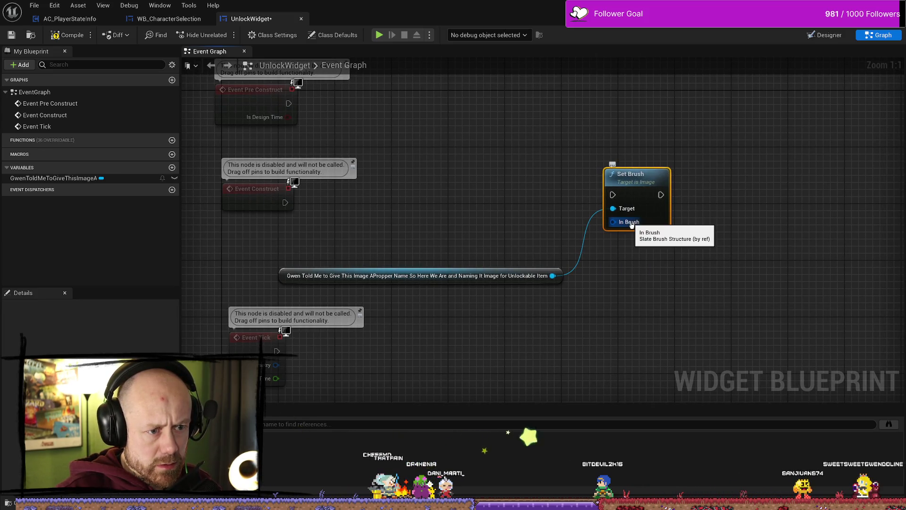
drag(552, 276, 514, 203)
text(set brush)
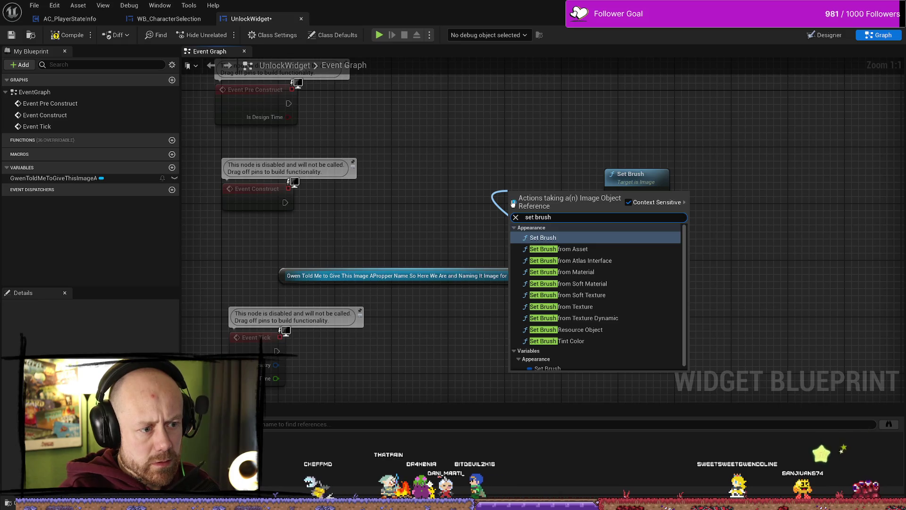
key(BackSpace)
key(BackSpace)
key(BackSpace)
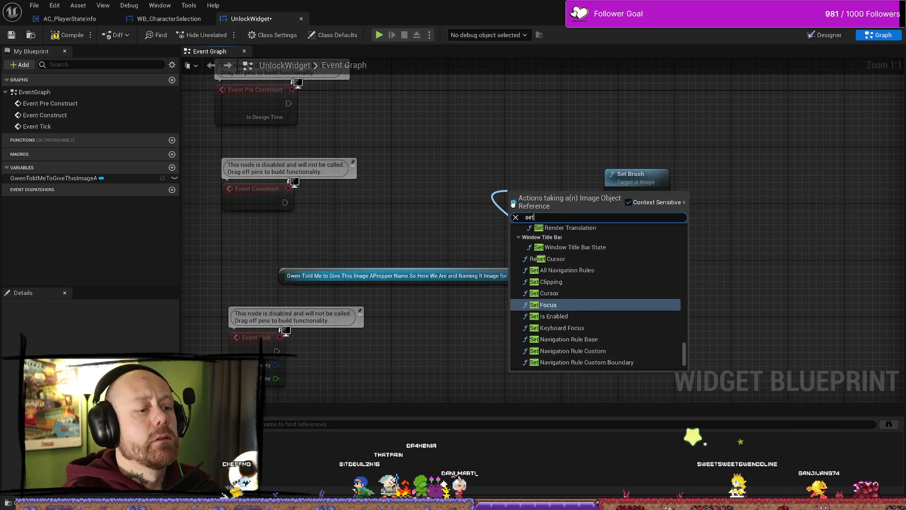
text( image)
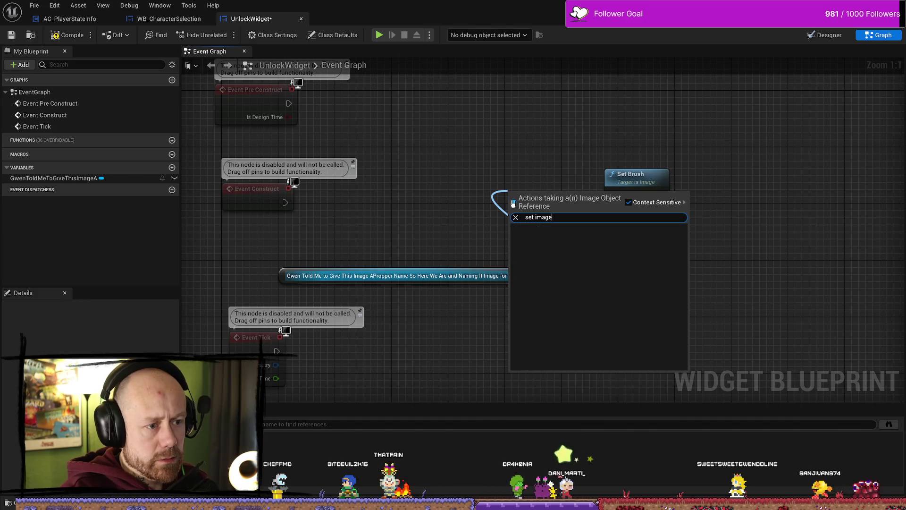
key(Return)
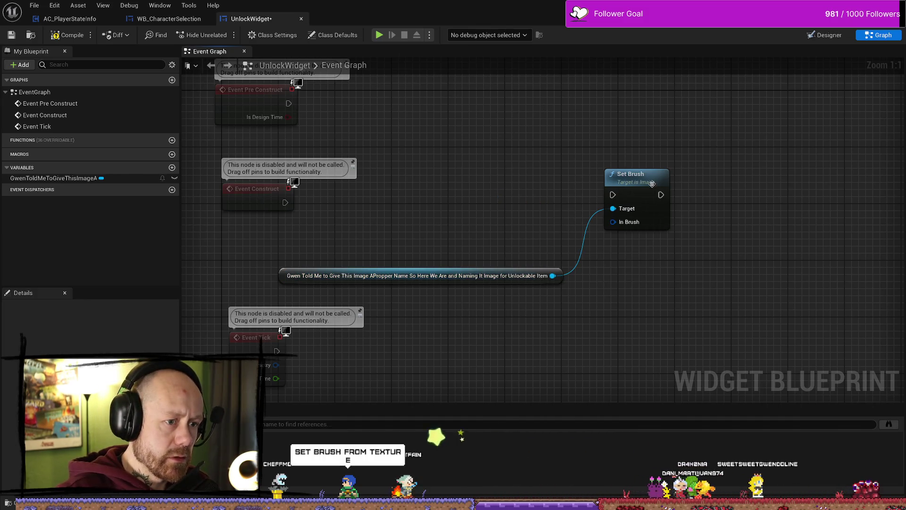
right_click(548, 215)
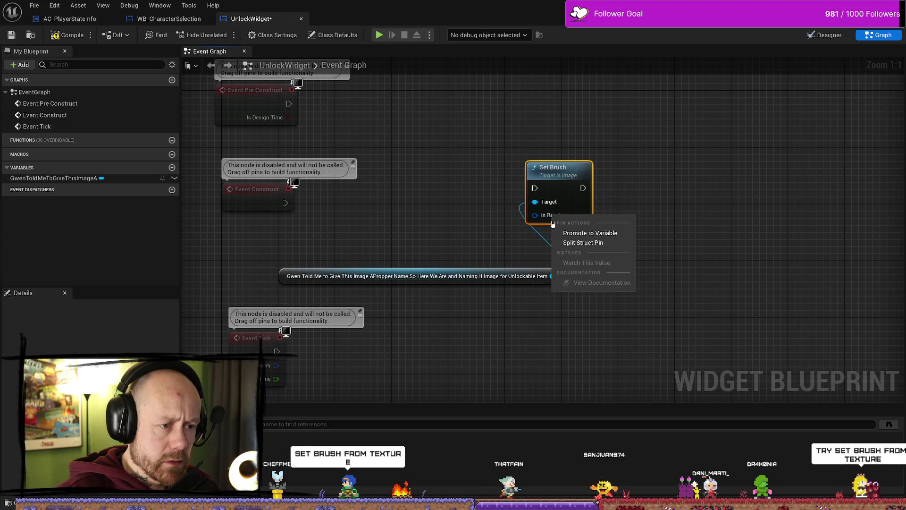
Split Set Brush's In Brush pin into its separate fields and reposition the enlarged node
click(600, 242)
mouse_move(576, 184)
mouse_down()
mouse_move(667, 161)
mouse_move(668, 176)
mouse_up()
click(377, 276)
right_click(342, 208)
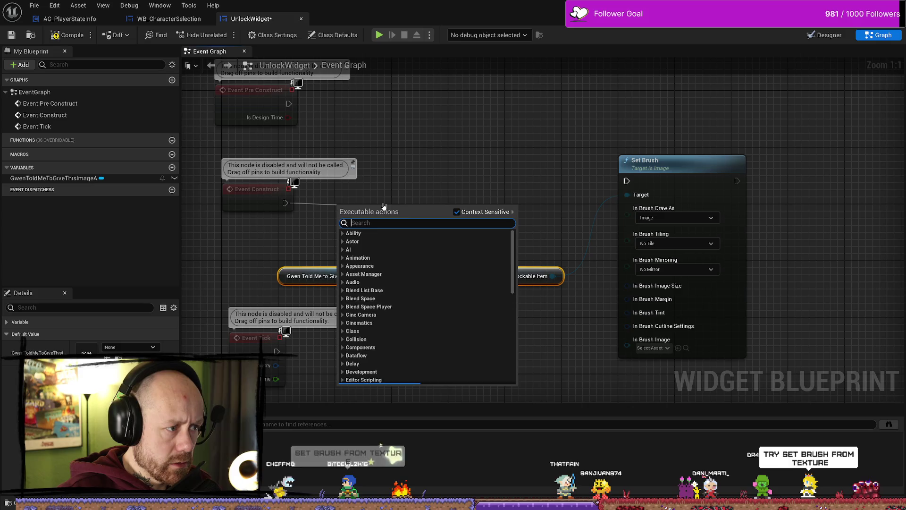
click(335, 237)
click(293, 276)
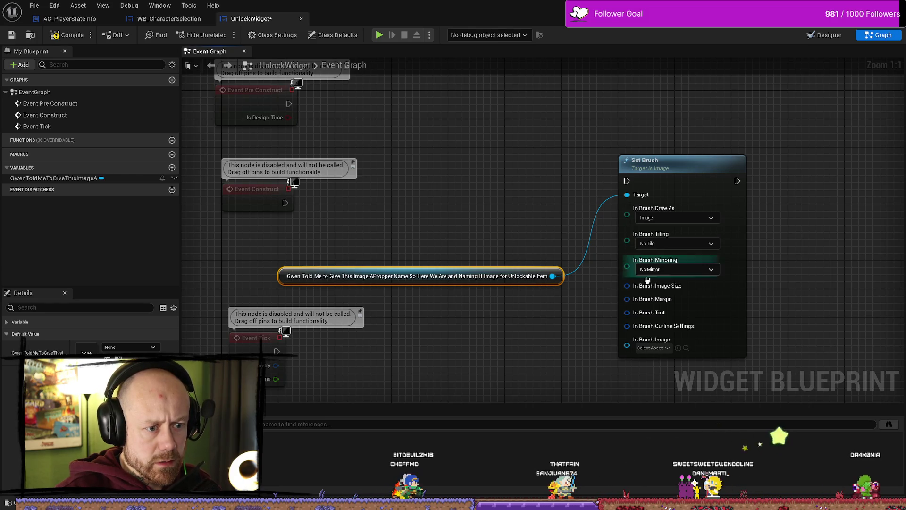
Promote In Brush Image to a variable named ImageForUnlockedItem and wire Event Construct into Set Brush
right_click(628, 346)
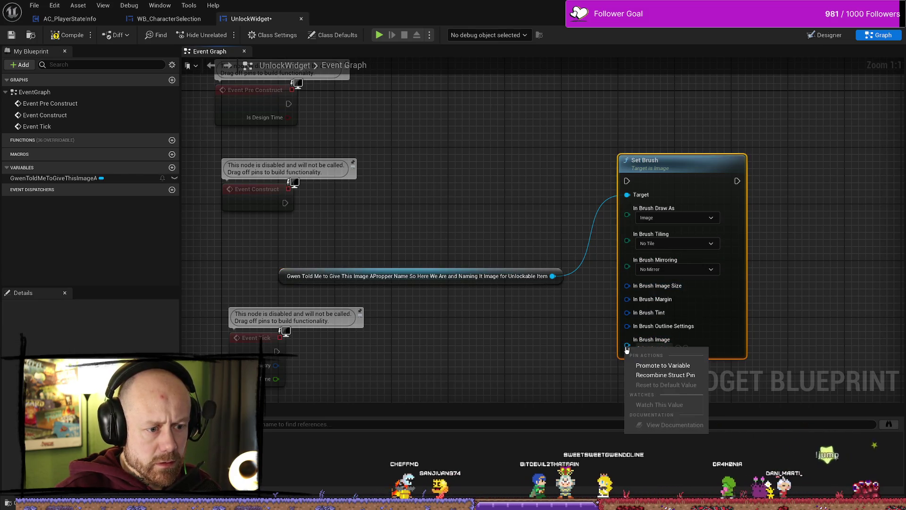
click(622, 364)
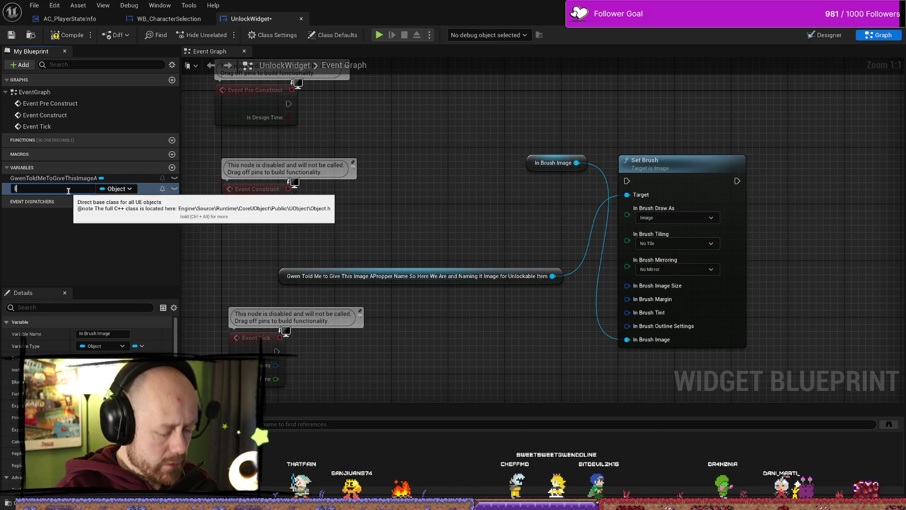
text(ImageFp)
key(BackSpace)
text(orUn)
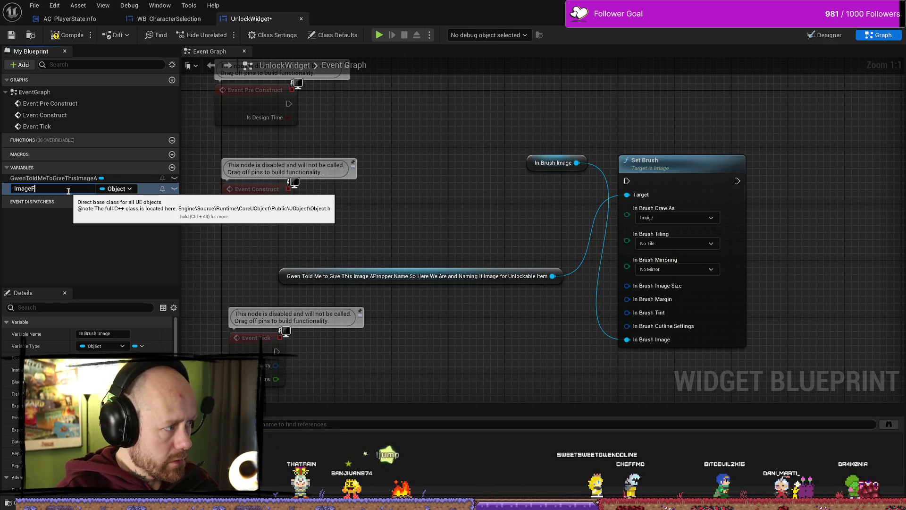
text(lo)
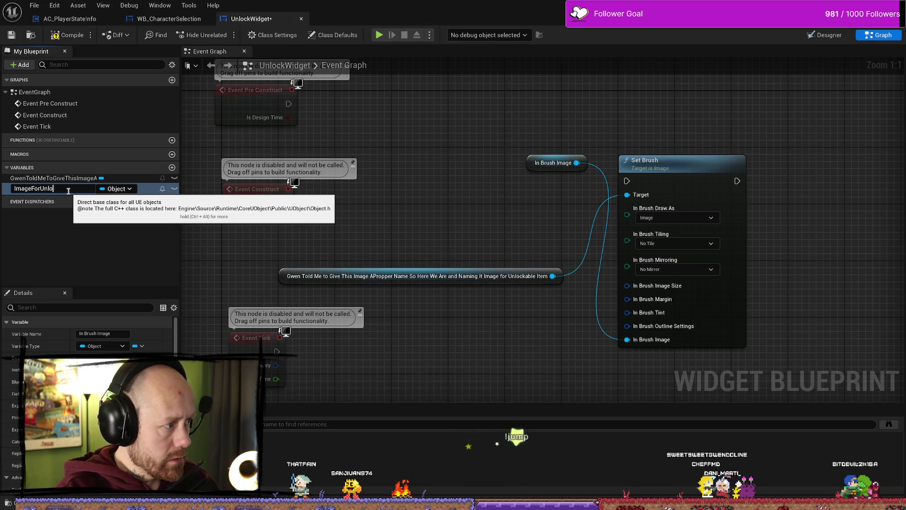
text(ckedItem)
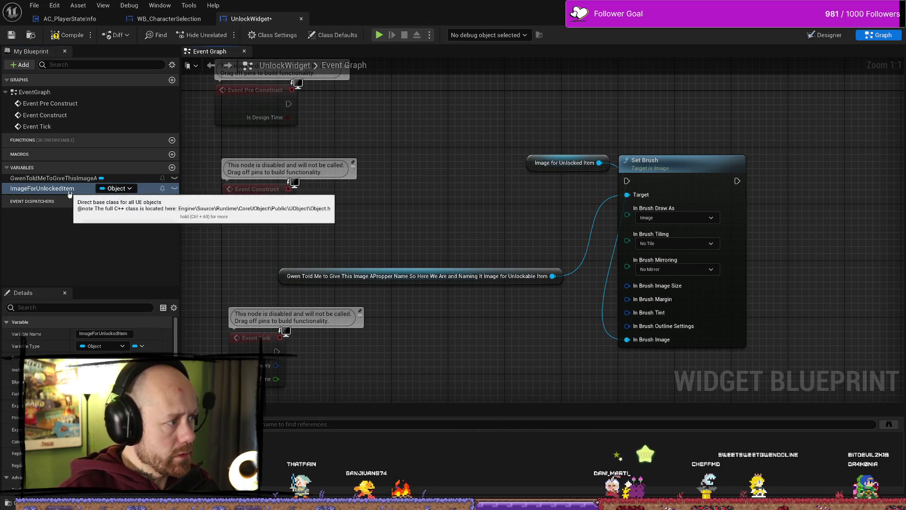
key(Return)
drag(535, 147, 506, 201)
mouse_move(557, 162)
mouse_down()
mouse_move(429, 318)
mouse_move(502, 340)
mouse_up()
click(47, 189)
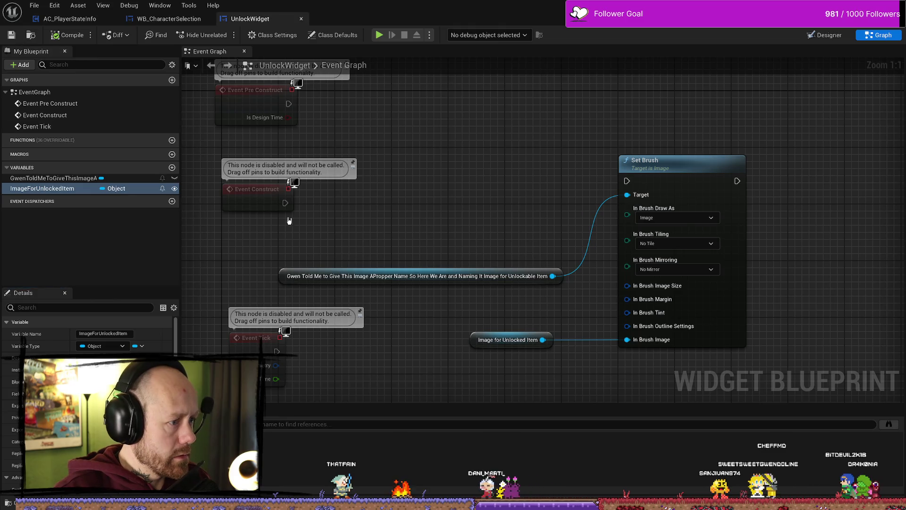
mouse_move(317, 179)
mouse_down()
mouse_move(324, 192)
mouse_move(660, 158)
mouse_up()
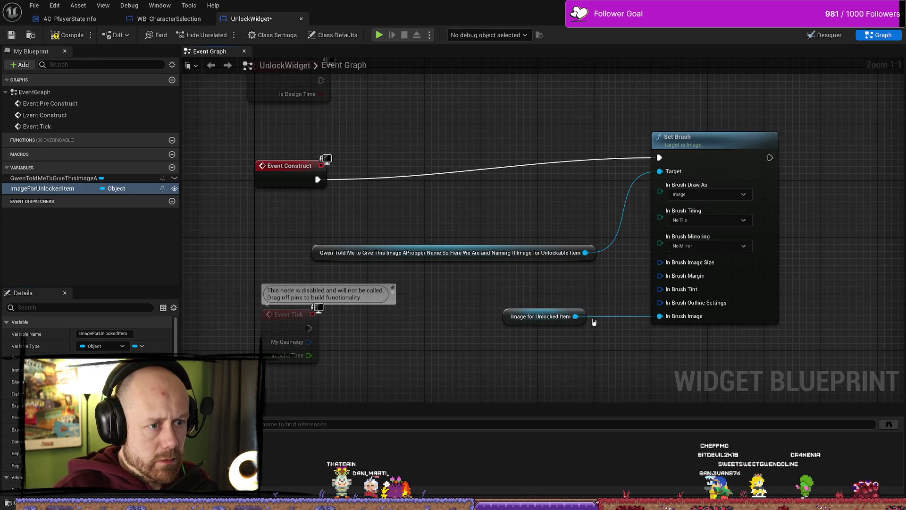
Arrange Set Brush, the image getter and Image for Unlocked Item neatly beside Event Construct
click(708, 141)
drag(607, 338, 548, 245)
mouse_move(700, 140)
mouse_down()
mouse_move(502, 146)
mouse_move(515, 169)
mouse_move(523, 162)
mouse_up()
drag(314, 236, 431, 210)
click(264, 250)
mouse_move(269, 248)
mouse_down()
mouse_move(307, 190)
mouse_move(304, 178)
mouse_up()
mouse_move(446, 305)
mouse_down()
mouse_move(437, 303)
mouse_move(447, 210)
mouse_move(488, 213)
mouse_up()
click(427, 226)
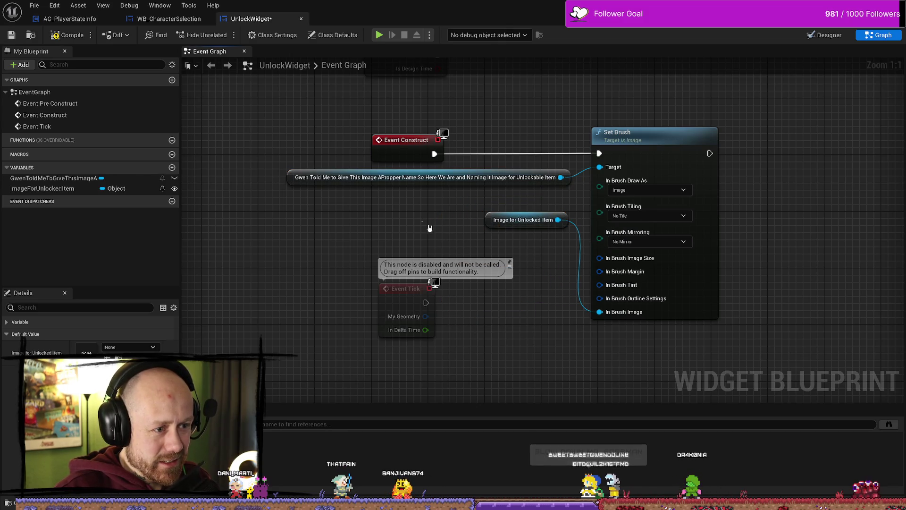
Delete the unused Event Tick node and frame the remaining nodes
drag(427, 227, 428, 402)
key(Delete)
key(Home)
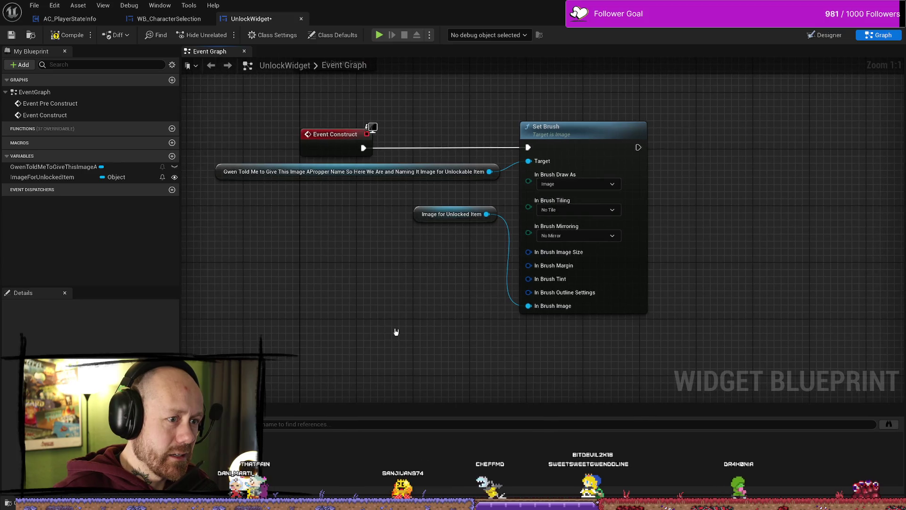
drag(231, 213, 232, 220)
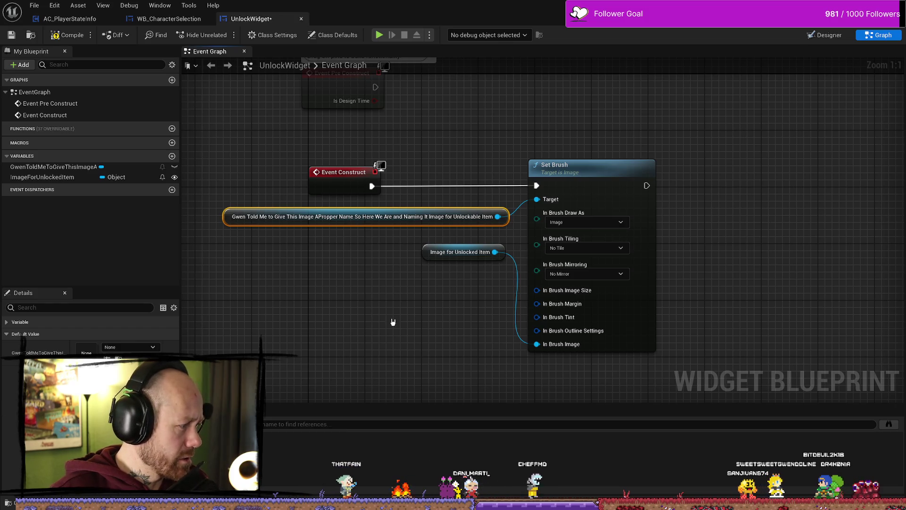
drag(364, 333, 302, 367)
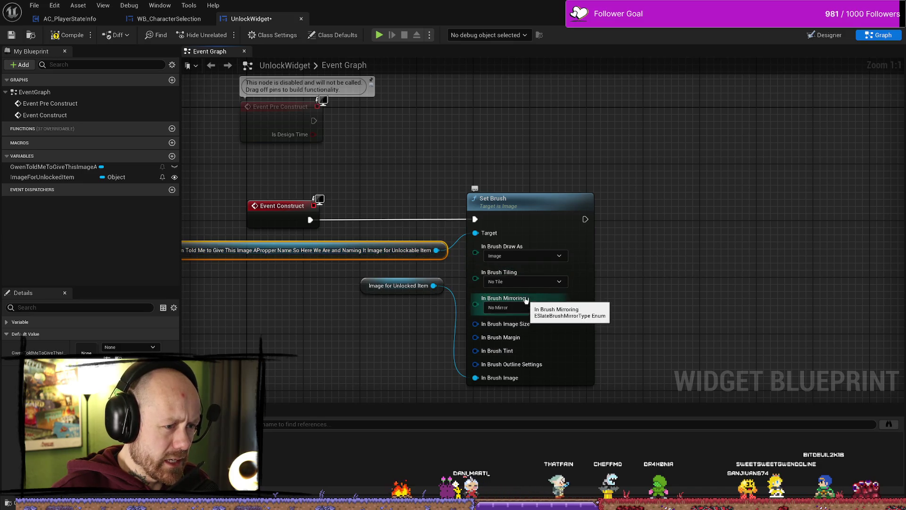
Add a Set Brush from Texture node driven by Event Construct and delete the old Set Brush node
mouse_move(478, 378)
mouse_down()
mouse_move(515, 278)
mouse_move(436, 250)
mouse_move(434, 168)
mouse_up()
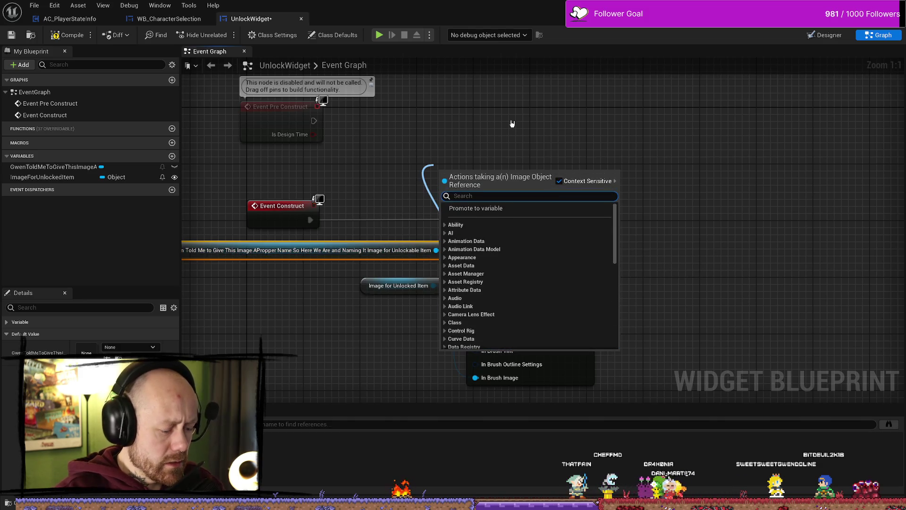
text(set brush)
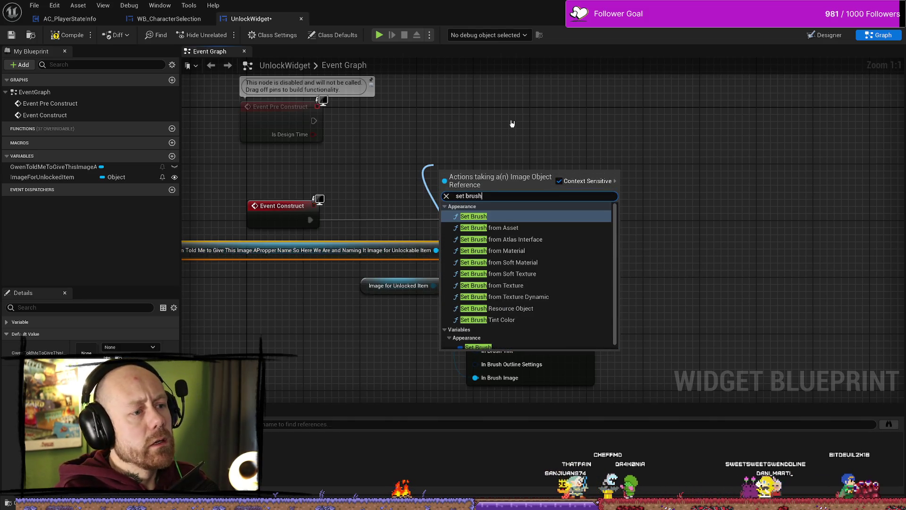
key(Down)
key(Down)
key(Down)
key(Return)
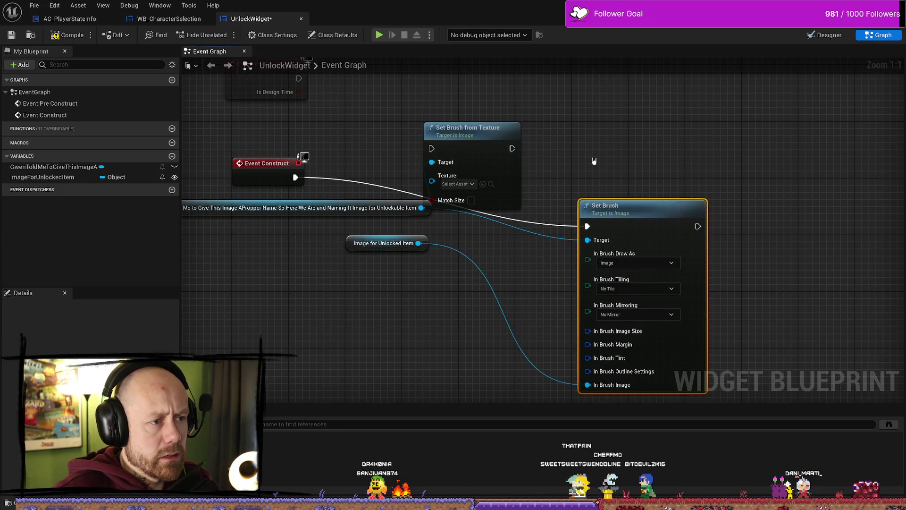
drag(298, 177, 431, 148)
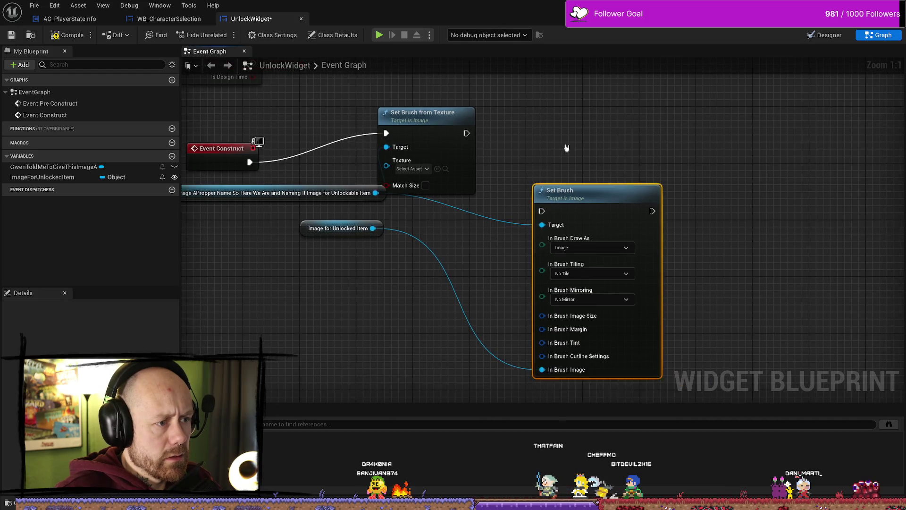
drag(373, 228, 389, 168)
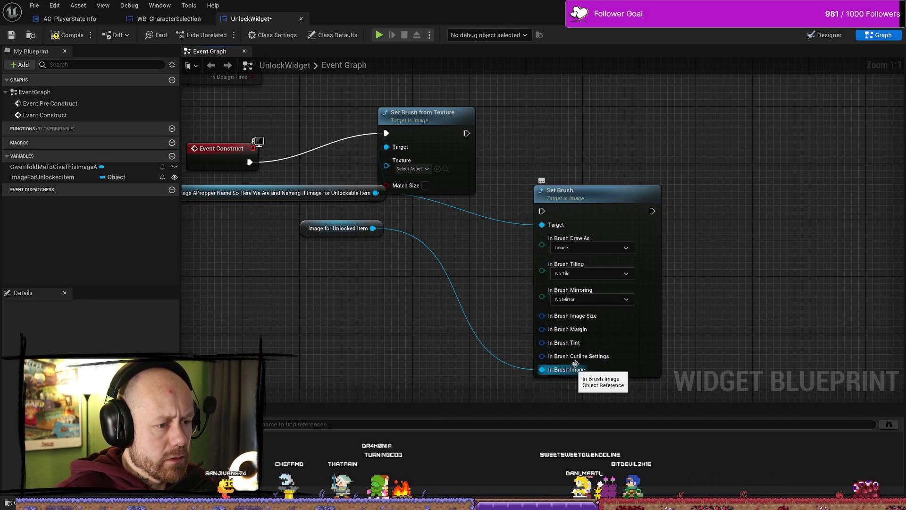
click(608, 202)
key(Delete)
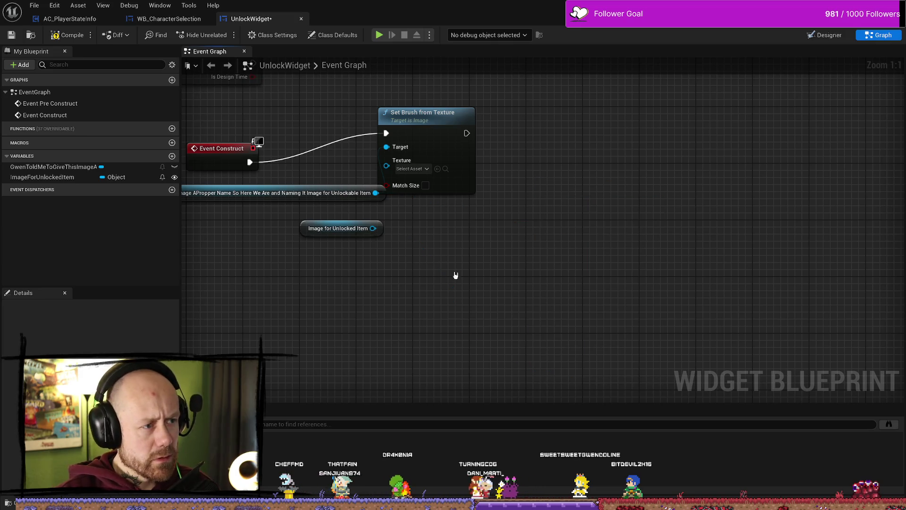
Move Set Brush from Texture, browse its Texture list for dagger, and delete the old Image for Unlocked Item node
drag(390, 220, 357, 254)
mouse_move(384, 153)
mouse_down()
mouse_move(451, 189)
mouse_move(436, 174)
mouse_up()
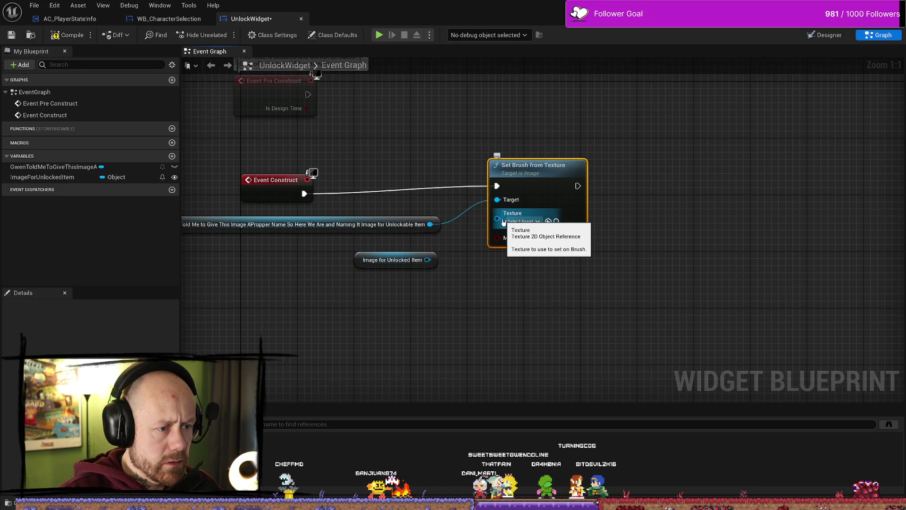
click(533, 221)
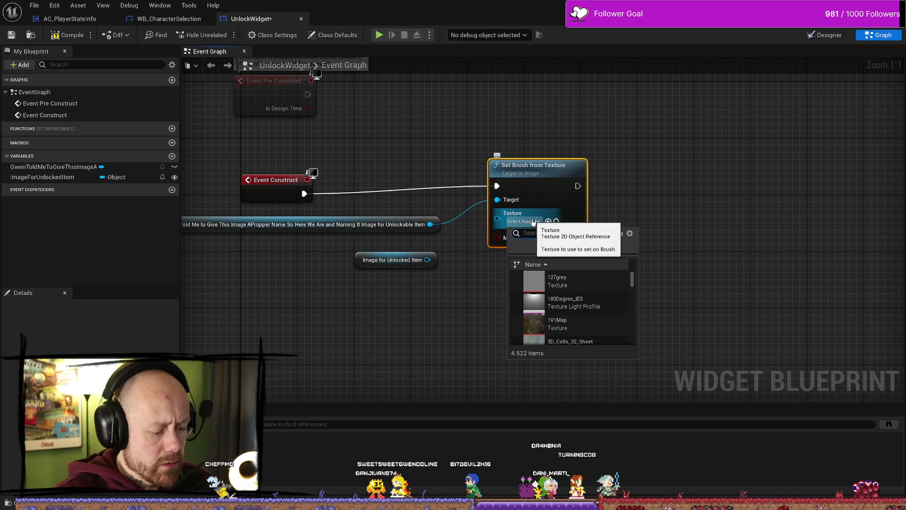
text(daG)
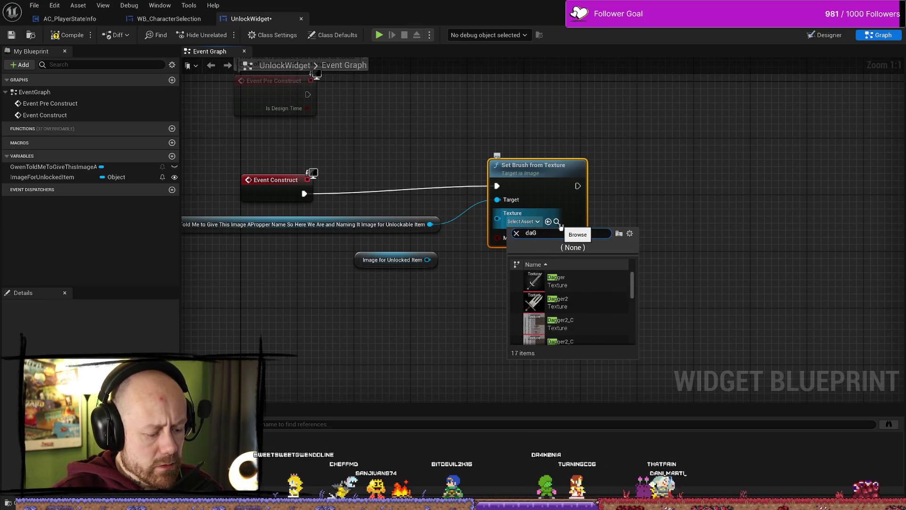
text(GER)
click(557, 279)
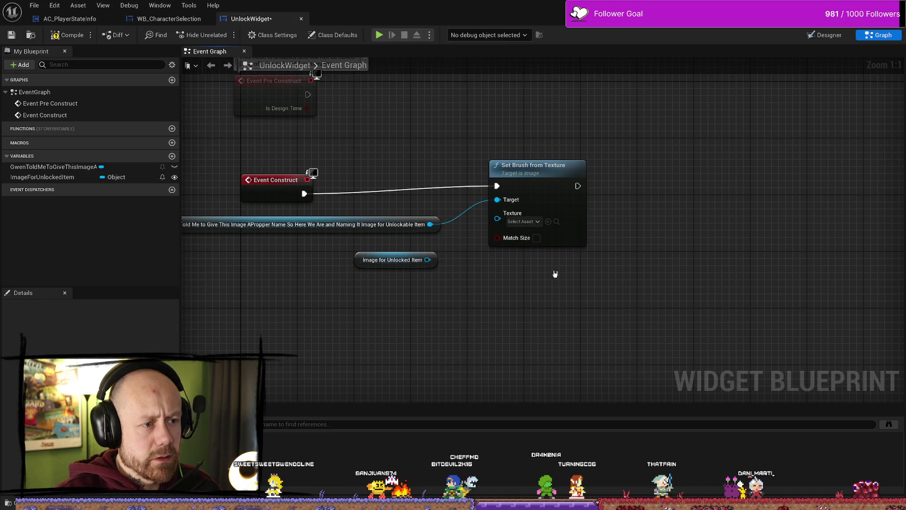
click(357, 261)
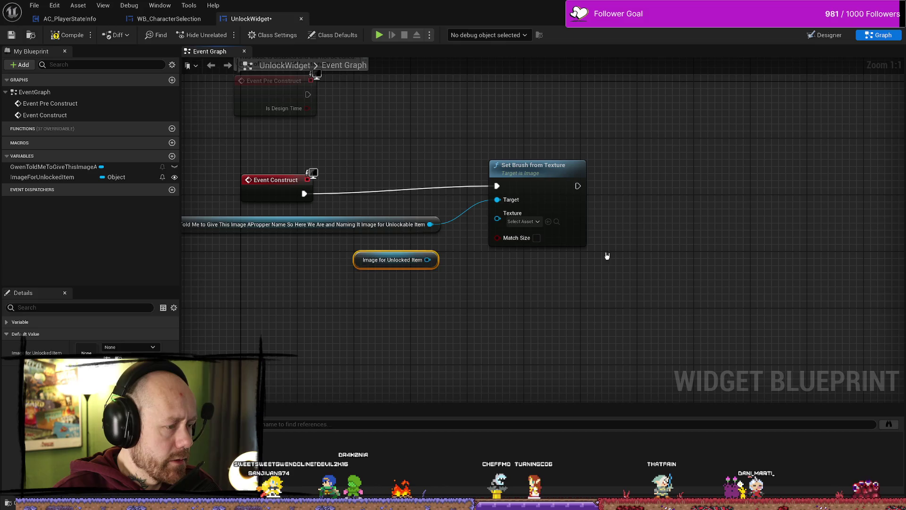
key(Delete)
Promote the Texture pin to a new Texture 2D variable and group its node with Set Brush from Texture
right_click(498, 219)
click(545, 239)
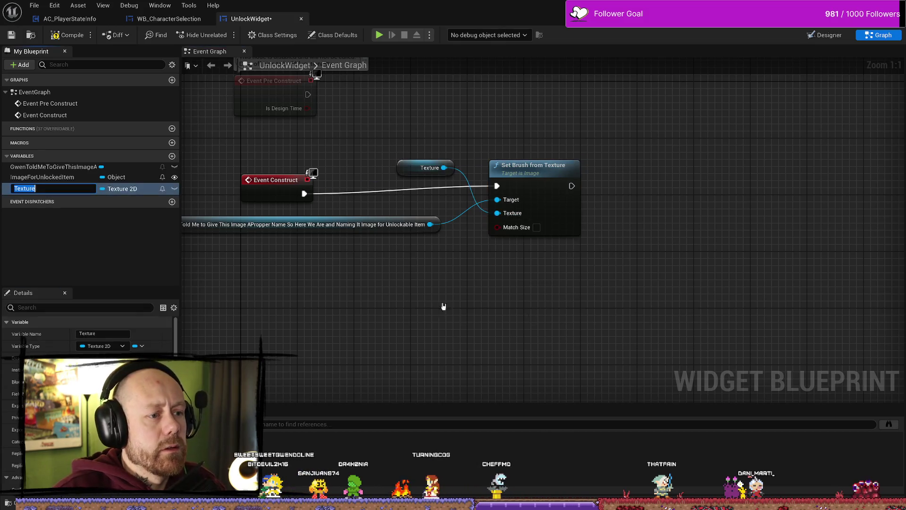
drag(414, 169, 364, 246)
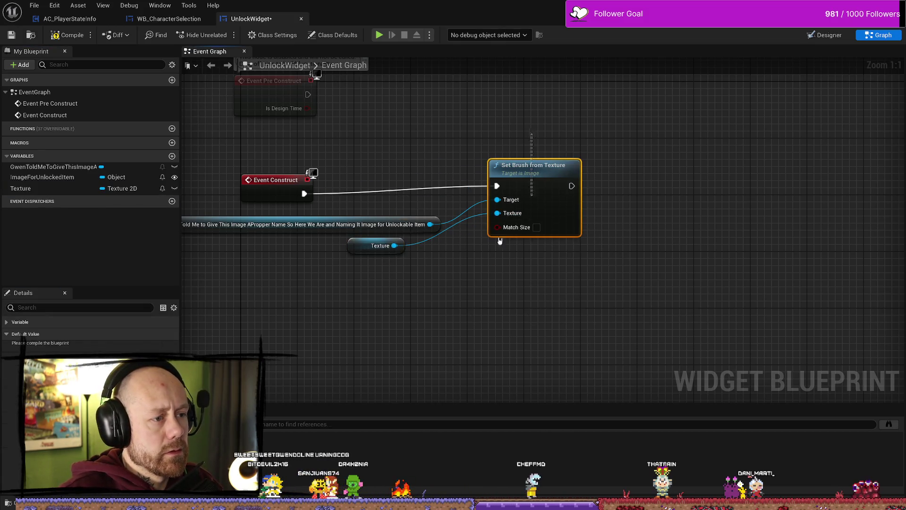
drag(472, 264, 359, 222)
mouse_move(520, 176)
mouse_down()
mouse_move(416, 182)
mouse_move(499, 159)
mouse_up()
mouse_move(286, 234)
mouse_down()
mouse_move(475, 227)
mouse_move(414, 300)
mouse_up()
click(475, 227)
drag(510, 293, 203, 293)
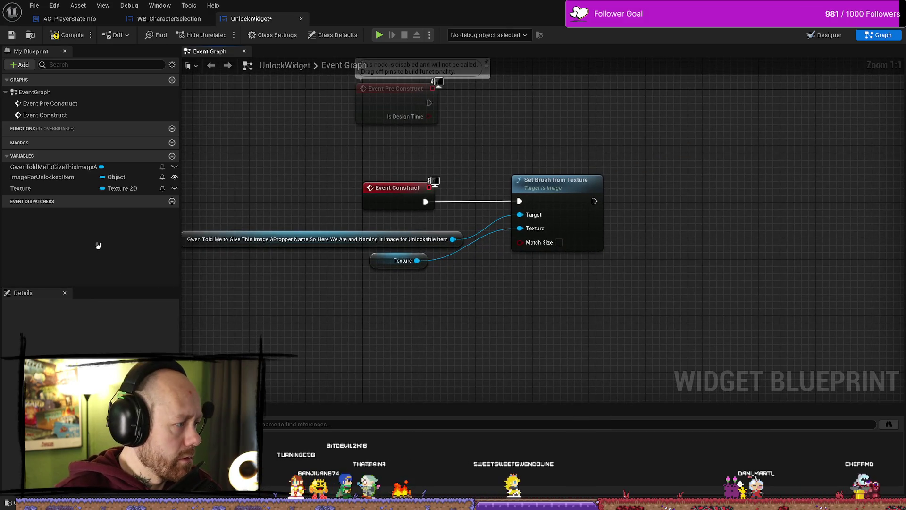
Delete the old ImageForUnlockedItem object variable and rename the Texture variable to ImageForUnlockedItem
click(80, 177)
key(Delete)
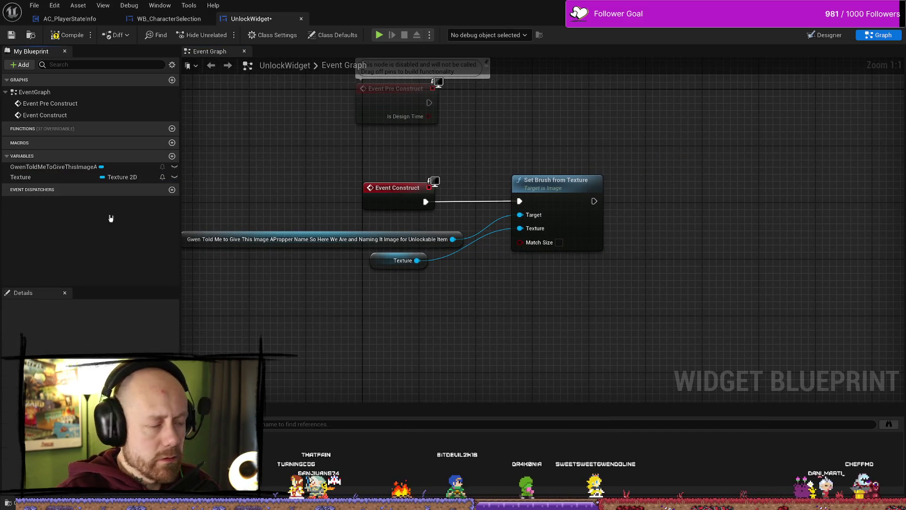
right_click(55, 179)
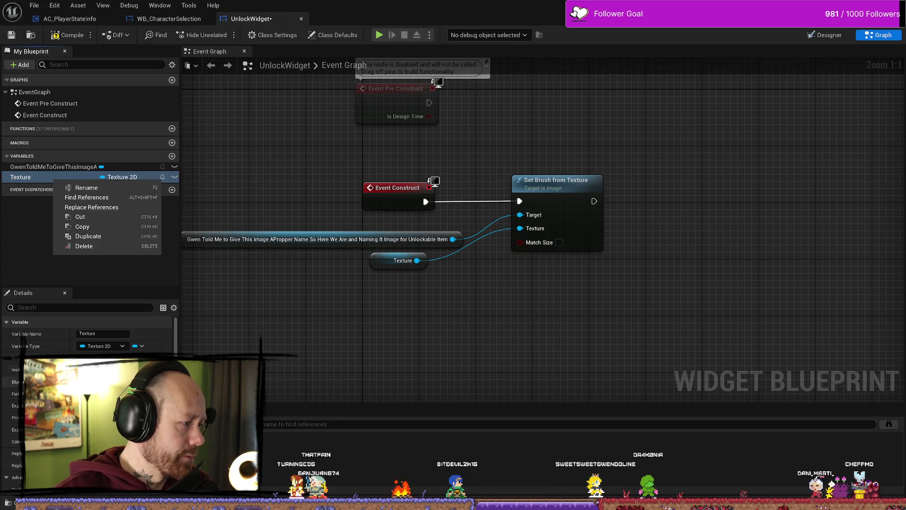
click(106, 334)
text(ImageForUnlocked)
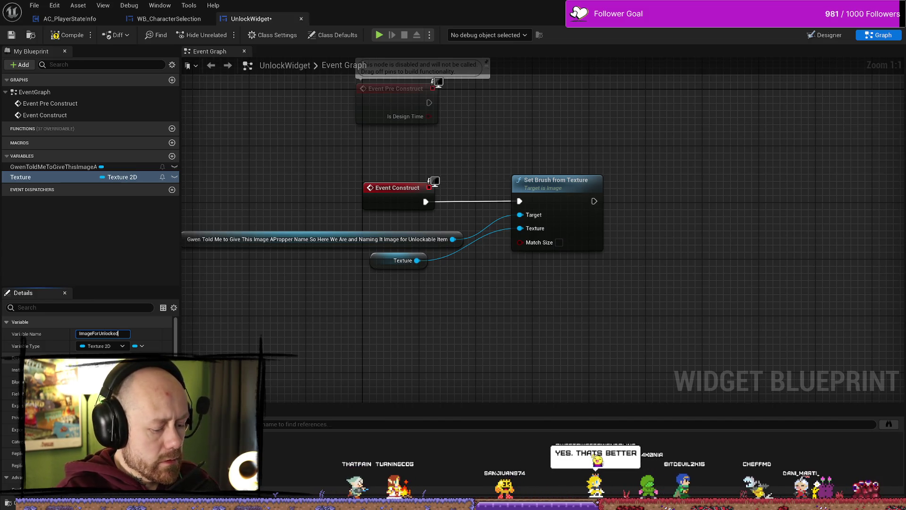
text(Item)
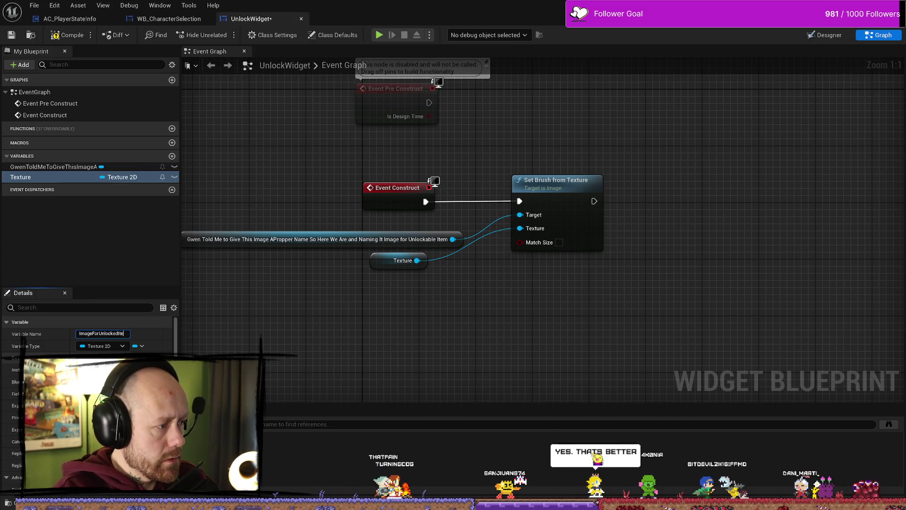
key(Return)
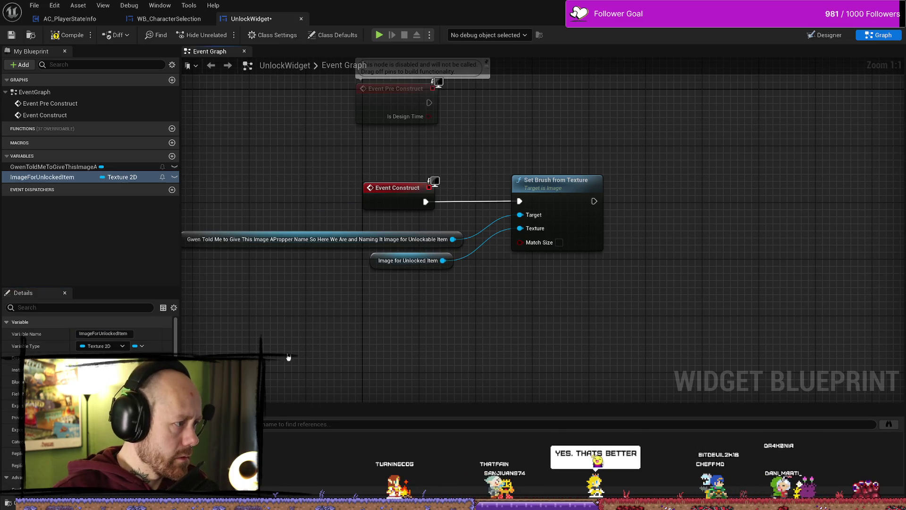
Compile the UnlockWidget blueprint, then bring up WB_CharacterSelection
click(67, 35)
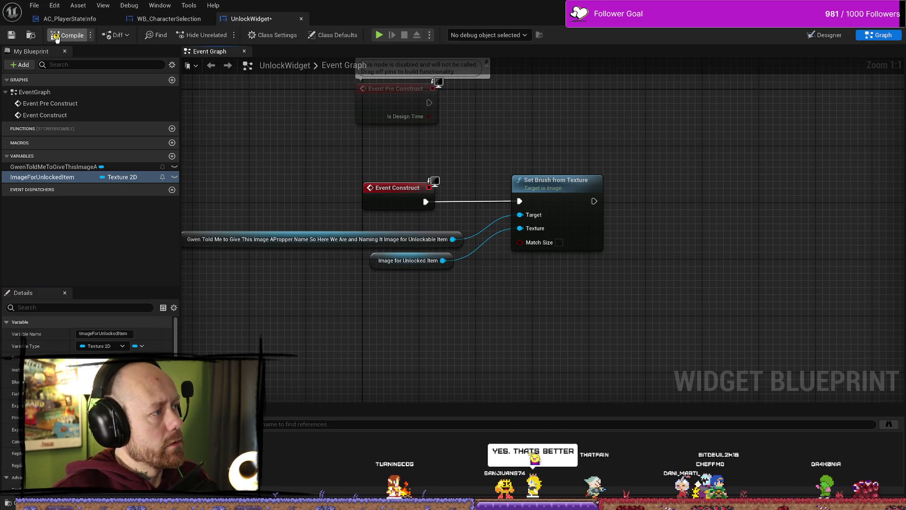
drag(178, 163, 216, 154)
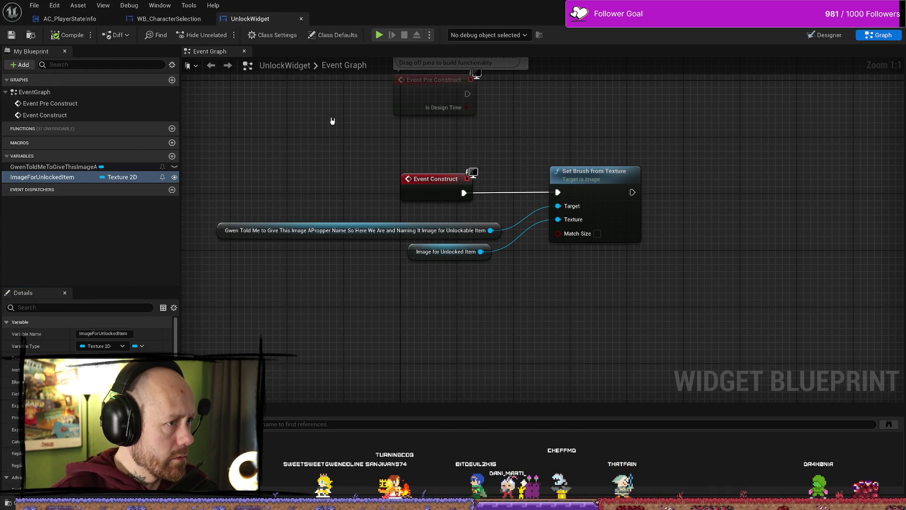
click(205, 18)
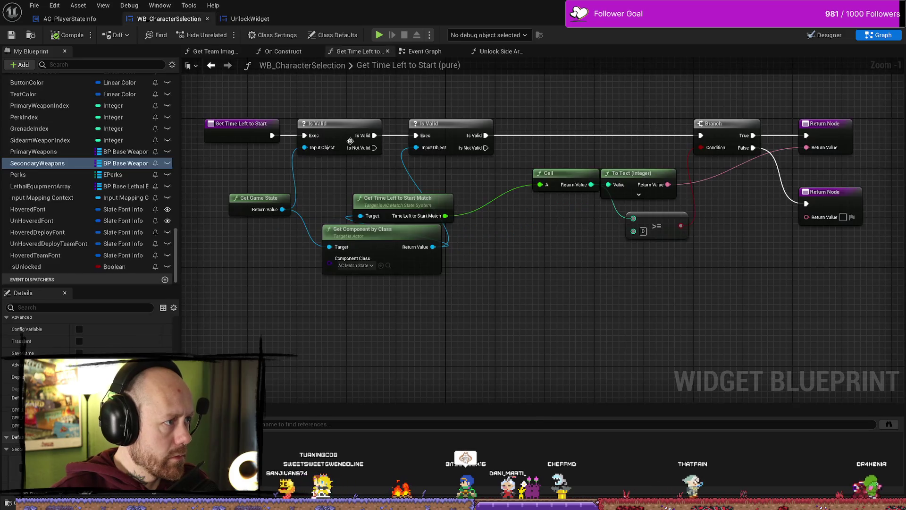
In AC_PlayerStateInfo's Event Graph, confirm the Create Widget node's class is UnlockWidget
drag(539, 172, 506, 172)
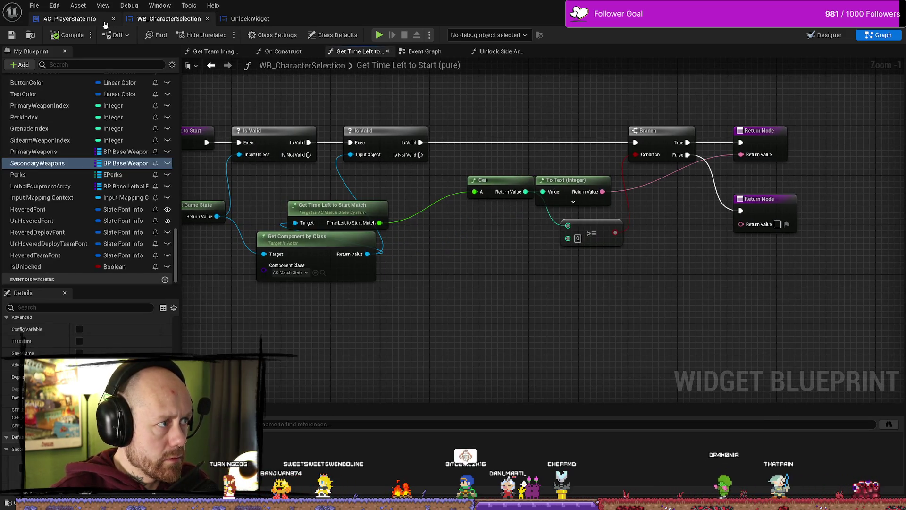
click(71, 18)
drag(500, 145, 406, 128)
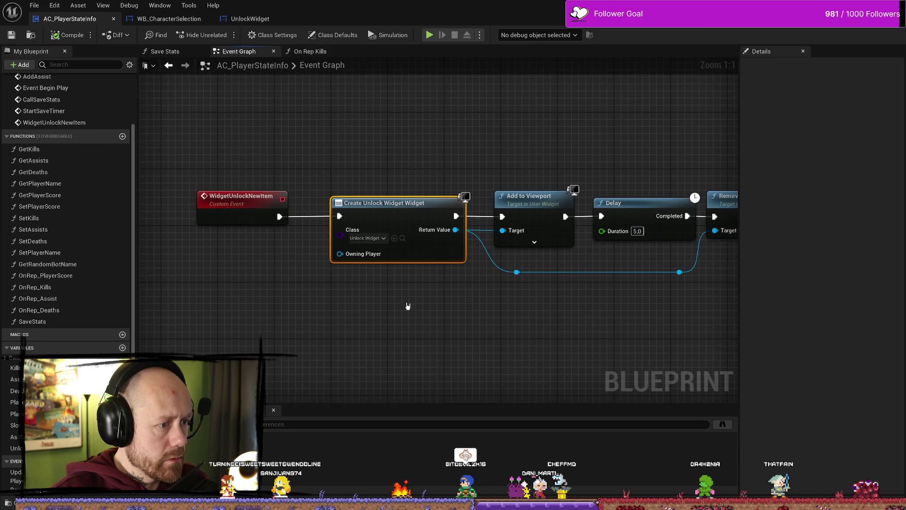
click(387, 210)
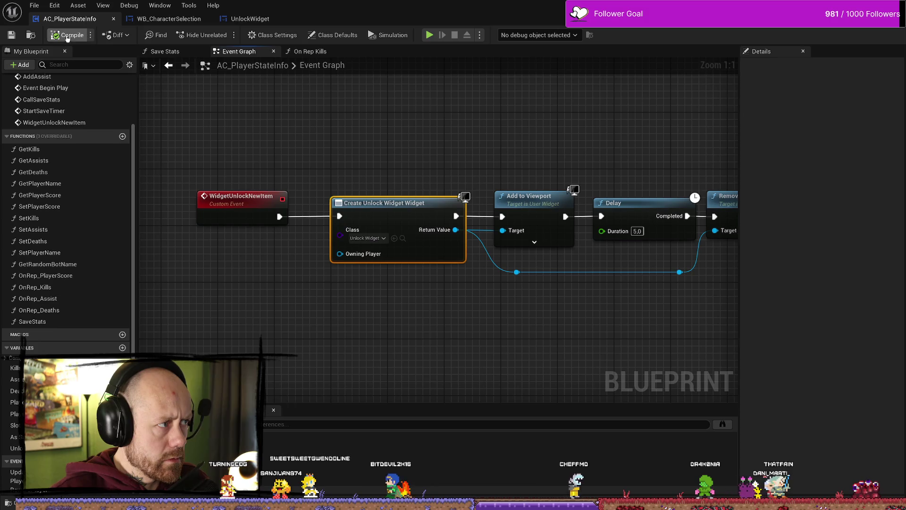
mouse_move(397, 182)
mouse_down()
mouse_move(358, 139)
mouse_move(543, 143)
mouse_move(513, 138)
mouse_up()
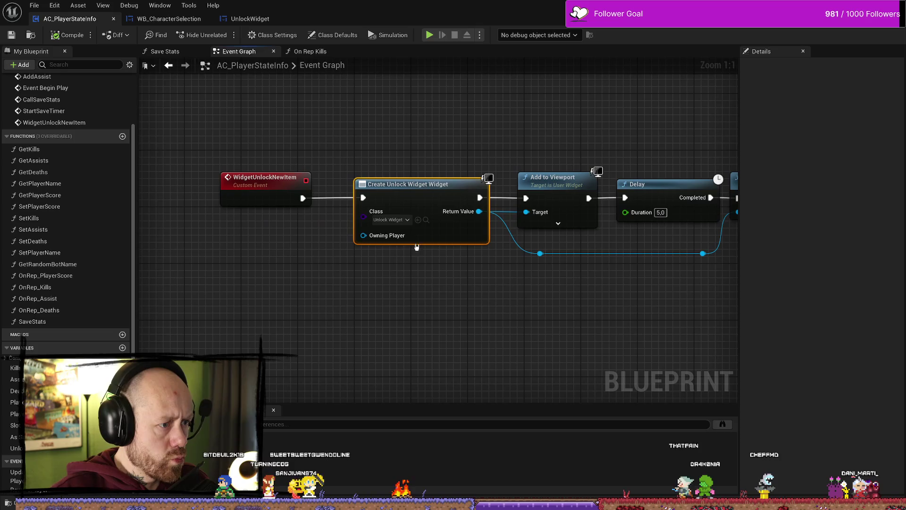
click(403, 220)
click(441, 233)
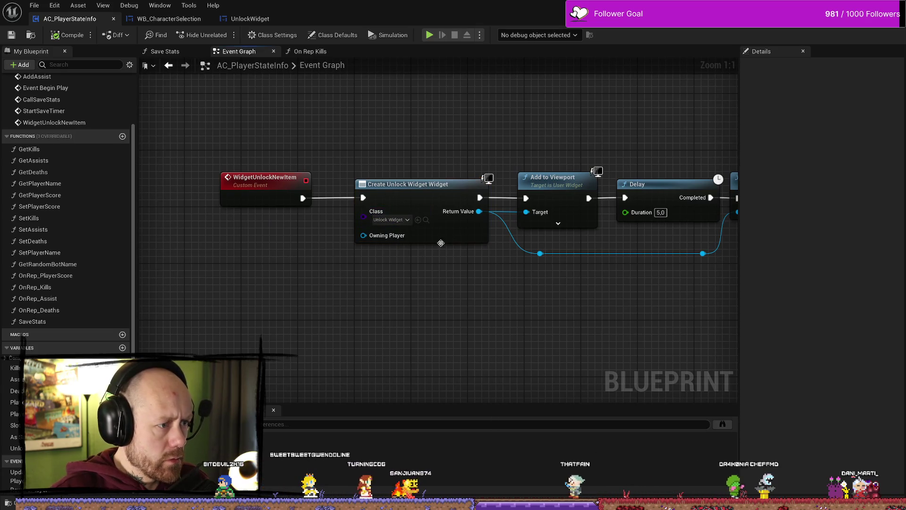
Open UnlockWidget from the Content Browser and move its two variable nodes up and right
click(425, 221)
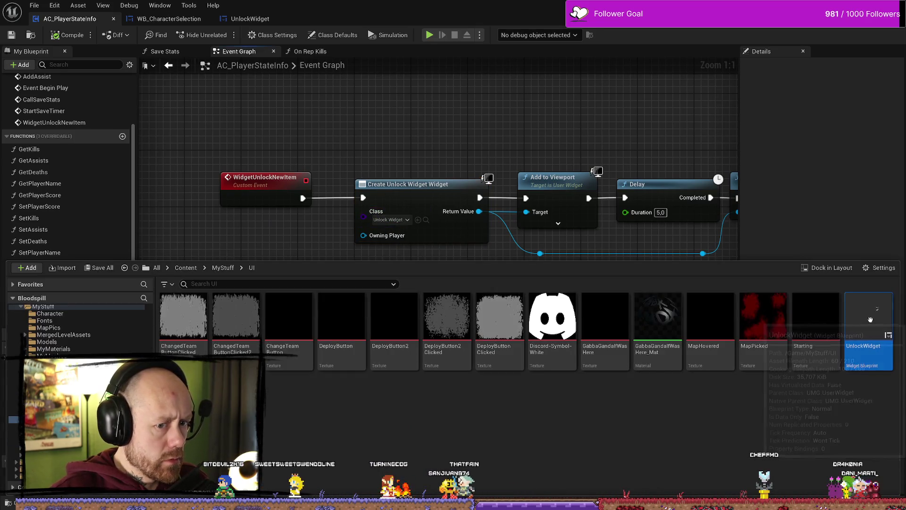
double_click(870, 319)
mouse_move(348, 216)
mouse_down()
mouse_move(326, 249)
mouse_move(330, 236)
mouse_move(319, 243)
mouse_up()
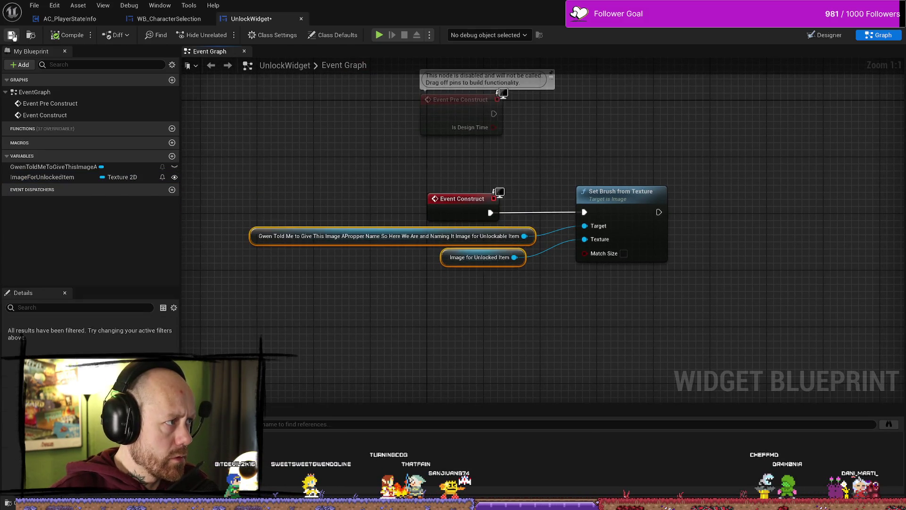
Save UnlockWidget, inspect its Unlocked text and Dagger2 image in the Designer, then bring up WB_CharacterSelection
click(13, 36)
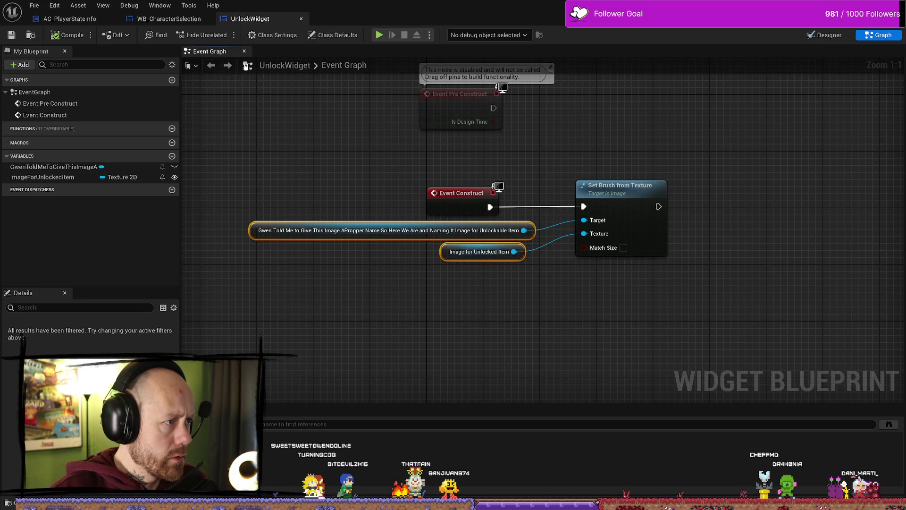
click(827, 36)
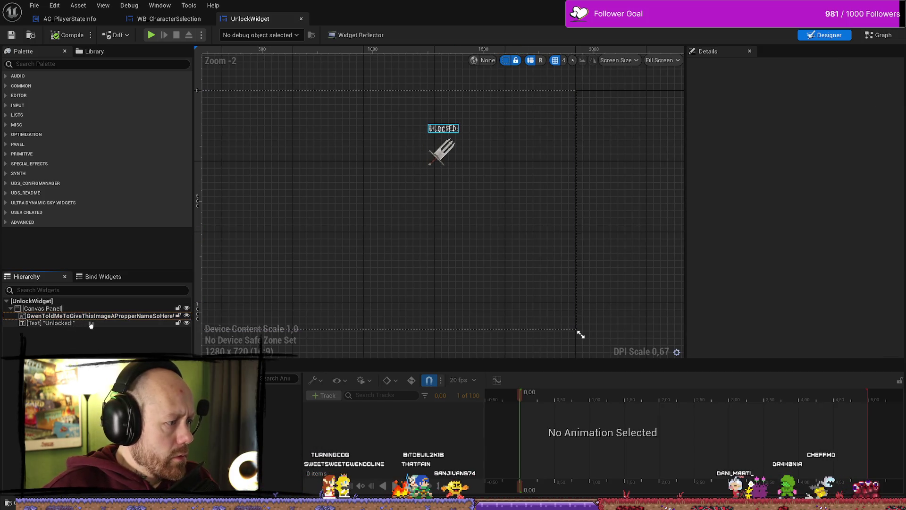
click(51, 322)
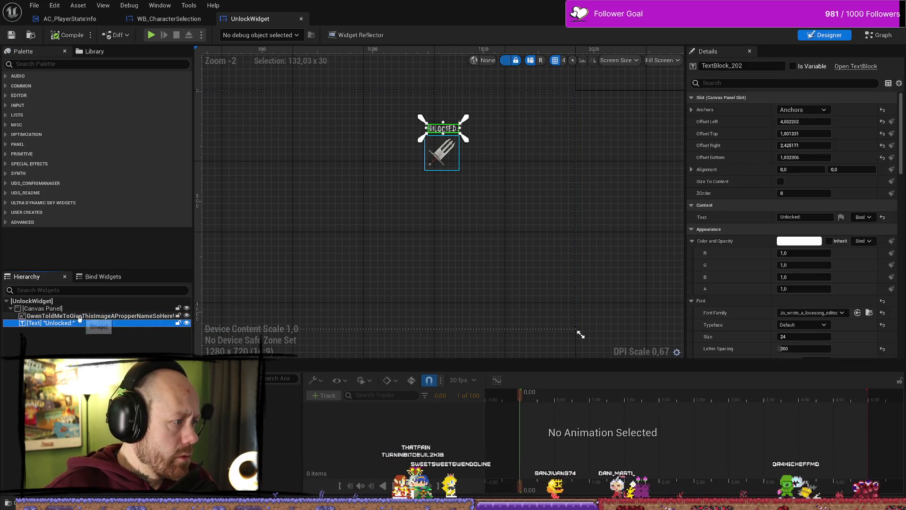
click(66, 315)
click(184, 21)
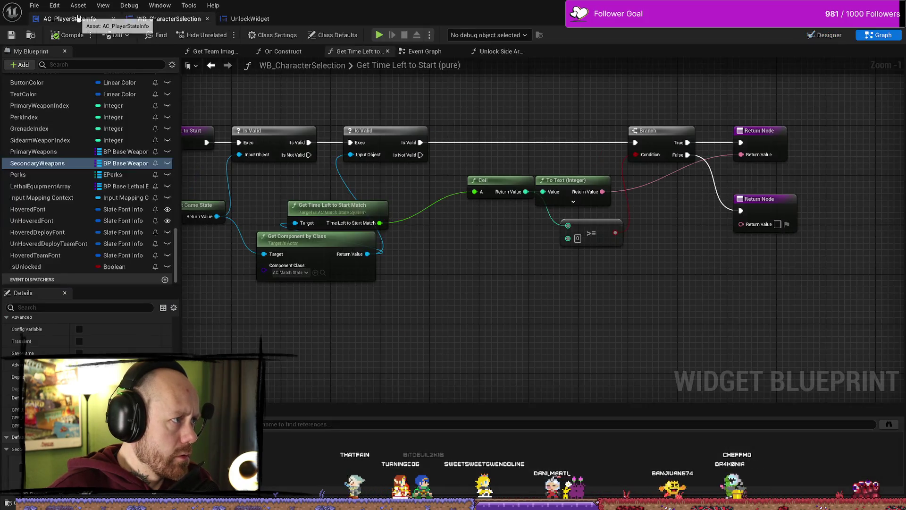
Add an Image for Unlocked Item input to WidgetUnlockNewItem feeding Create Unlock Widget, then compile and save
click(89, 19)
drag(303, 198, 331, 323)
key(Escape)
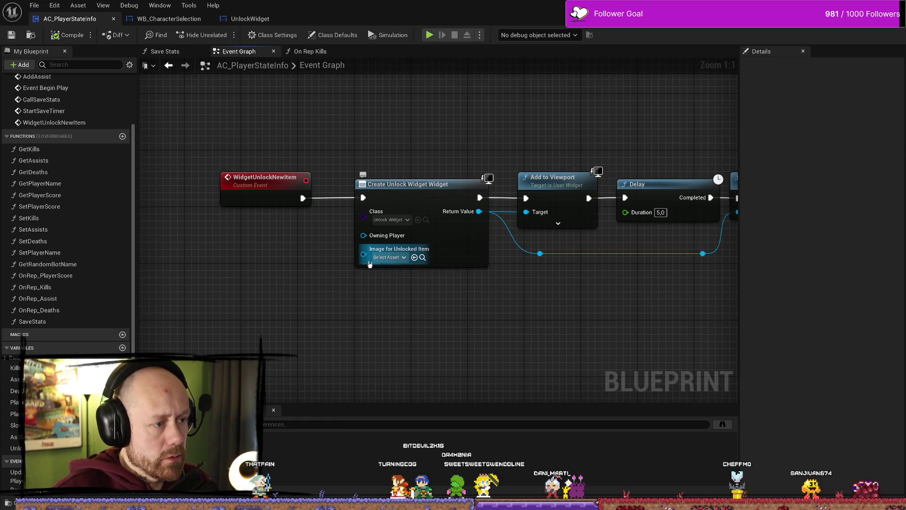
drag(363, 255, 279, 201)
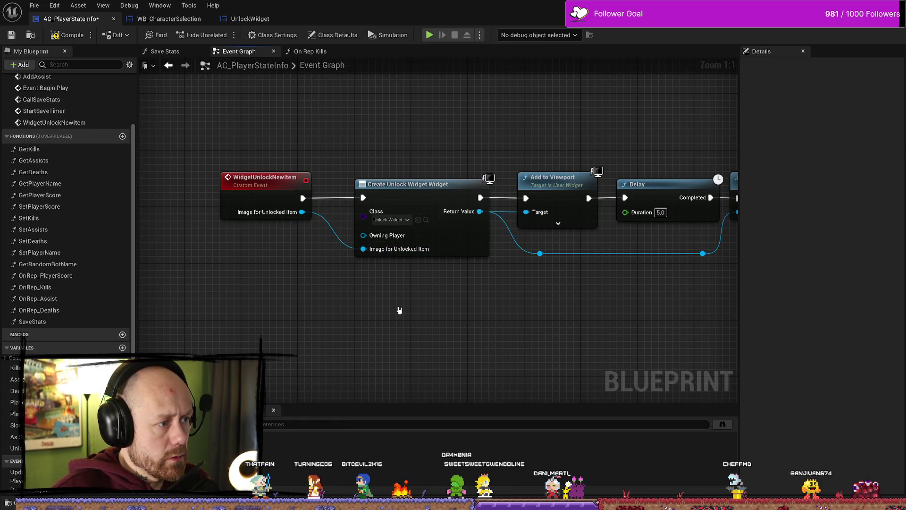
click(67, 37)
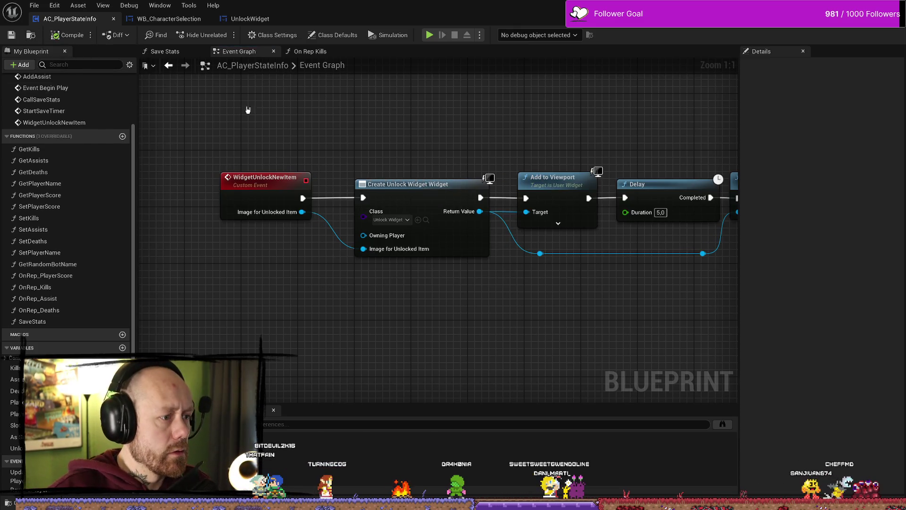
Cycle through WB_CharacterSelection and UnlockWidget, then open AC_PlayerStateInfo's On Rep Kills function
click(169, 19)
click(250, 19)
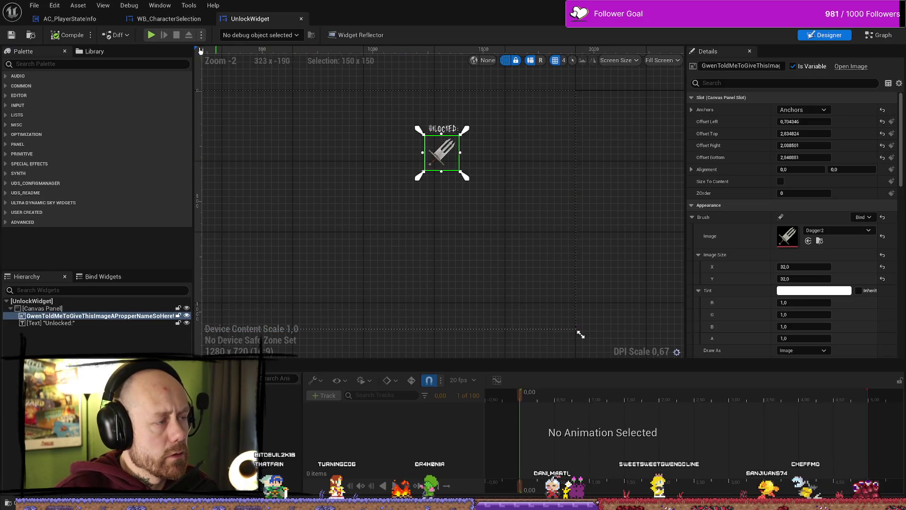
click(169, 19)
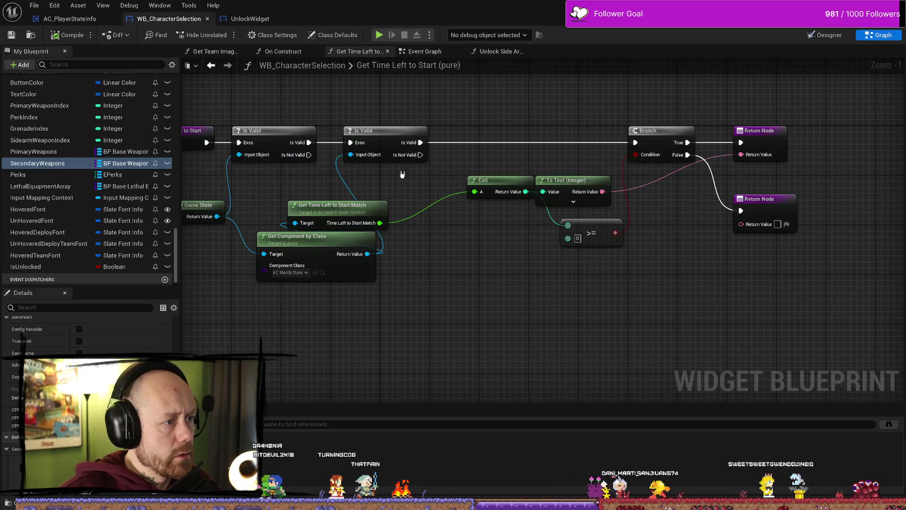
click(70, 19)
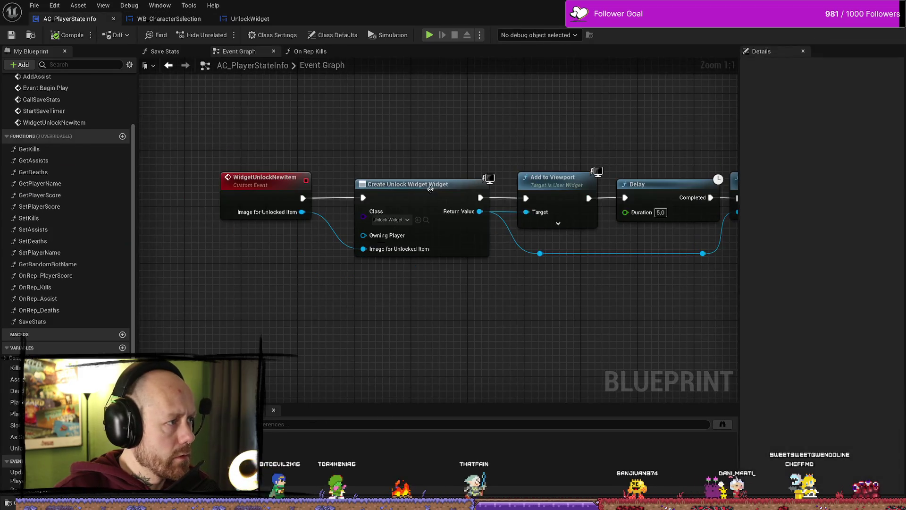
click(310, 51)
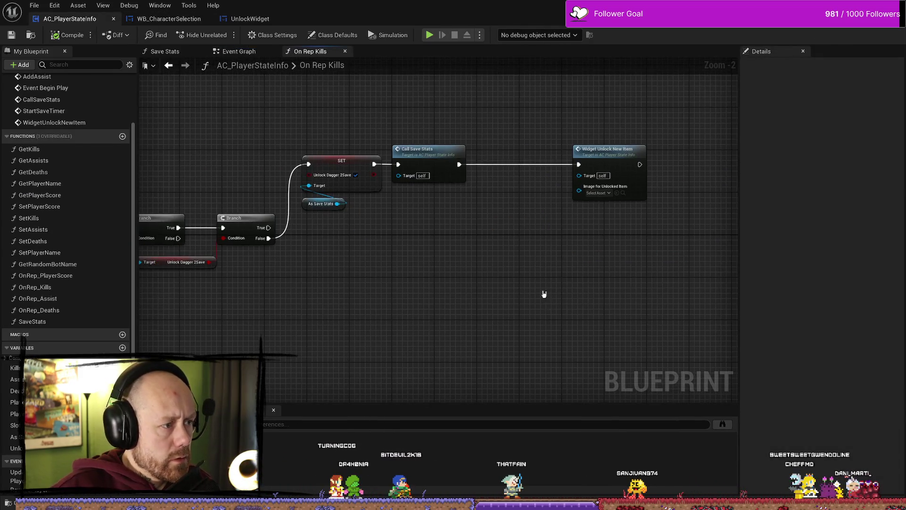
Set Dagger2 as the unlocked item image on the Widget Unlock New Item call in On Rep Kills
scroll(520, 283, up, 2)
right_click(409, 221)
click(420, 197)
right_click(428, 214)
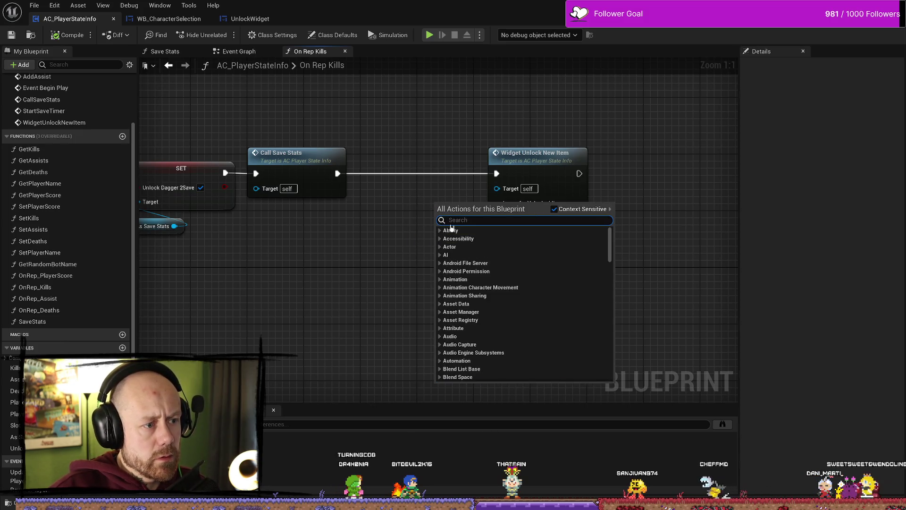
click(437, 192)
click(522, 211)
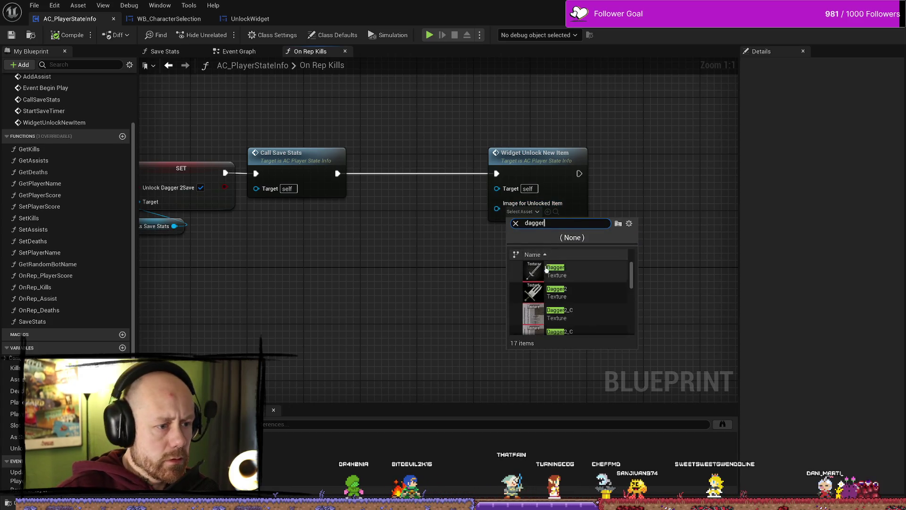
click(557, 292)
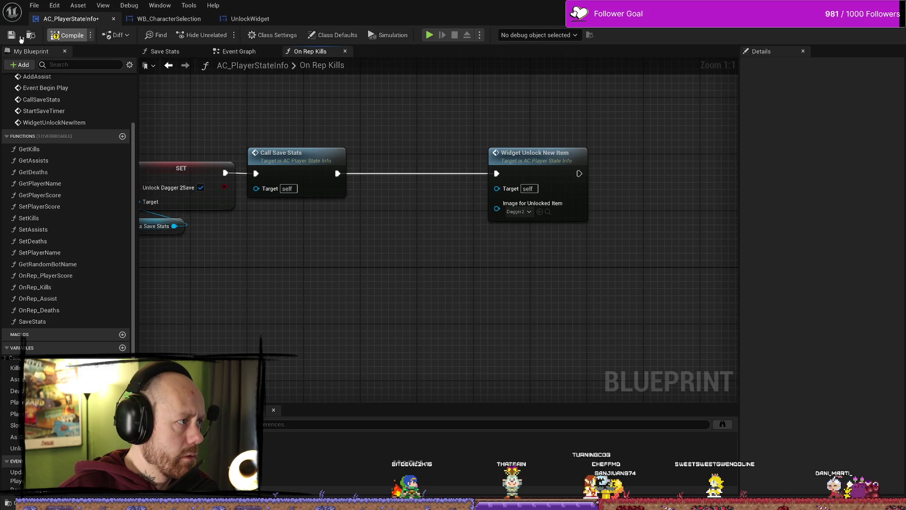
Compile and save the player state blueprint and shift the Widget Unlock New Item node left
click(13, 36)
click(575, 175)
mouse_move(575, 175)
mouse_down()
mouse_move(448, 175)
mouse_move(514, 143)
mouse_up()
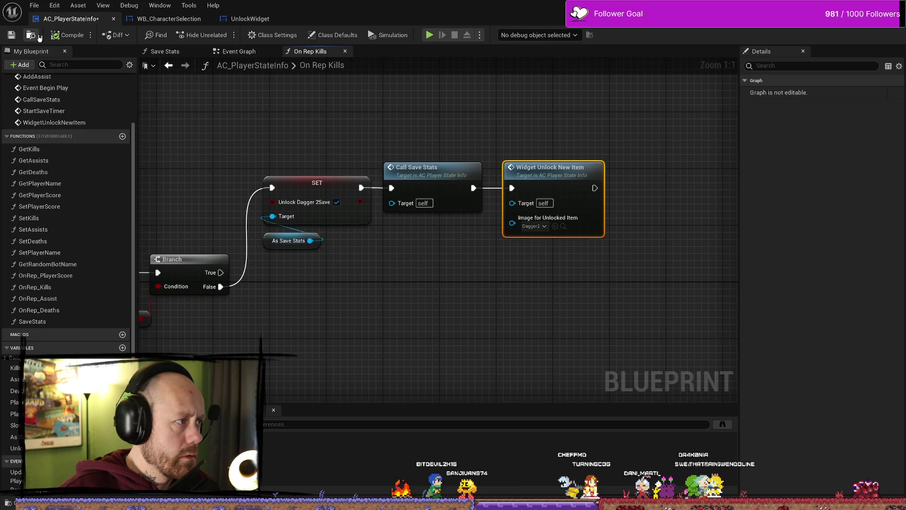
click(36, 6)
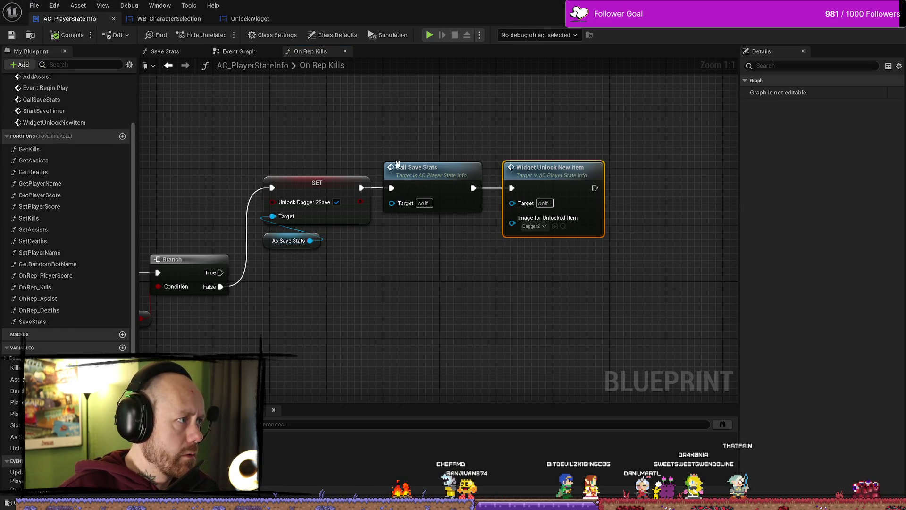
drag(480, 104, 560, 110)
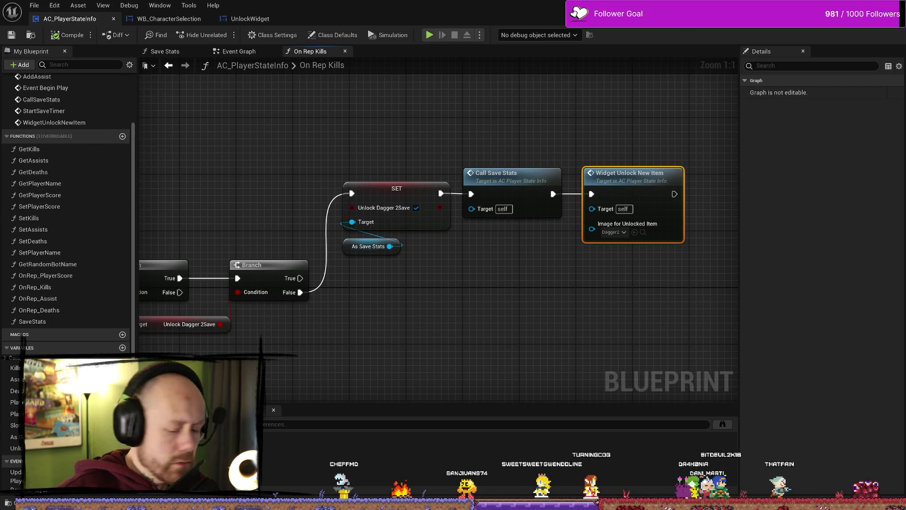
click(458, 131)
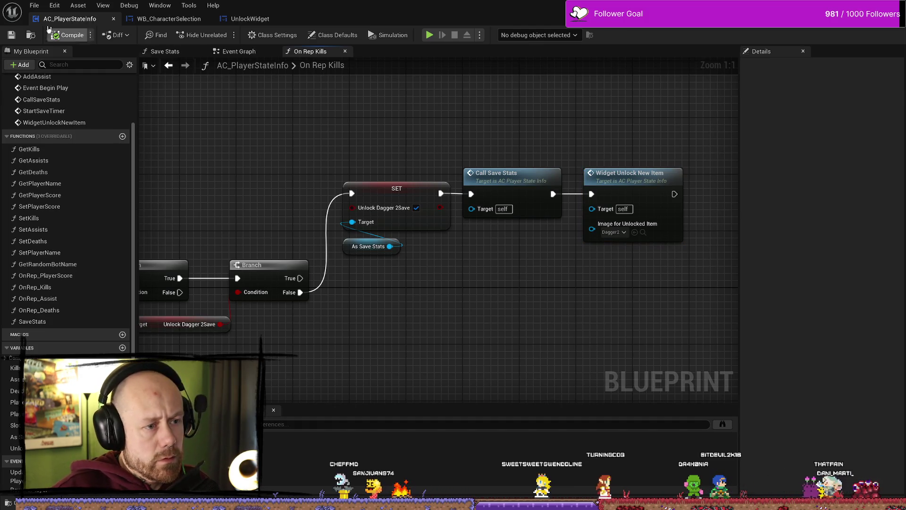
Return to UnlockWidget and close the editor windows from the File menu
click(250, 19)
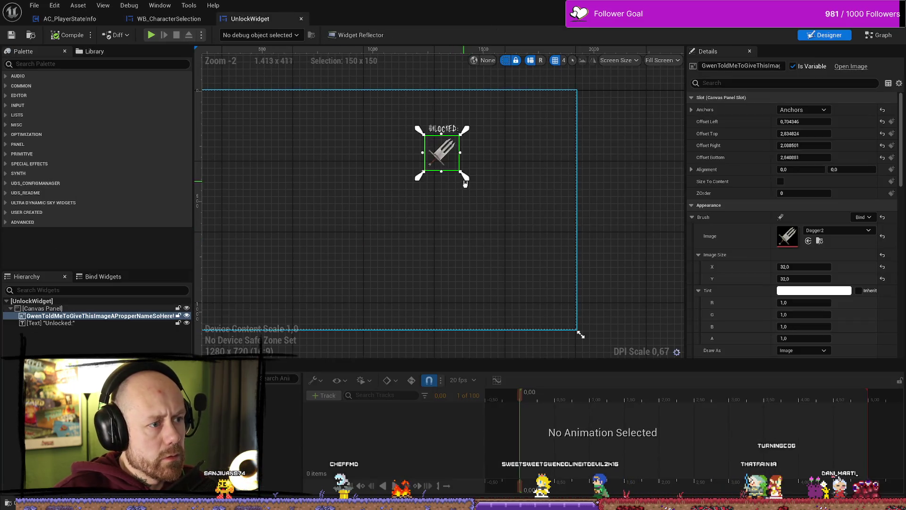
click(33, 5)
click(38, 208)
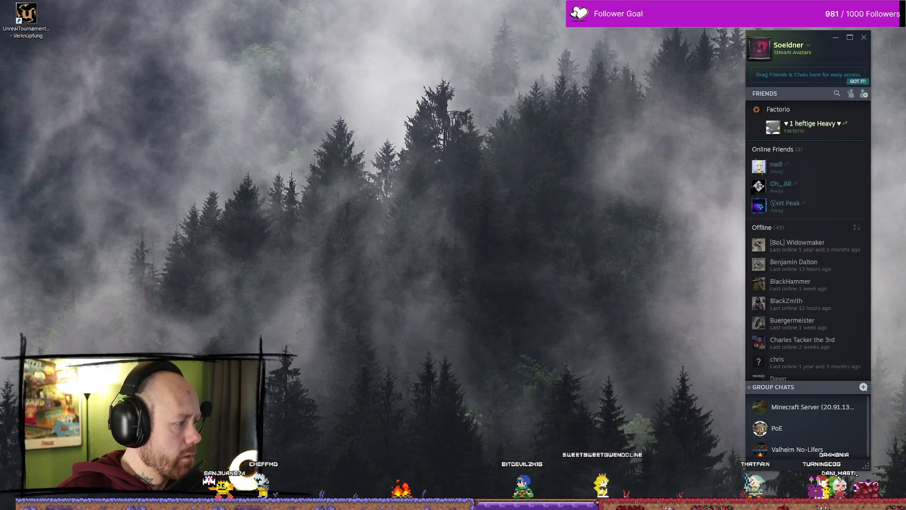
Launch Play-in-Editor and start a Singleplayer Deathmatch on Ruined Village, then move forward
key(alt+p)
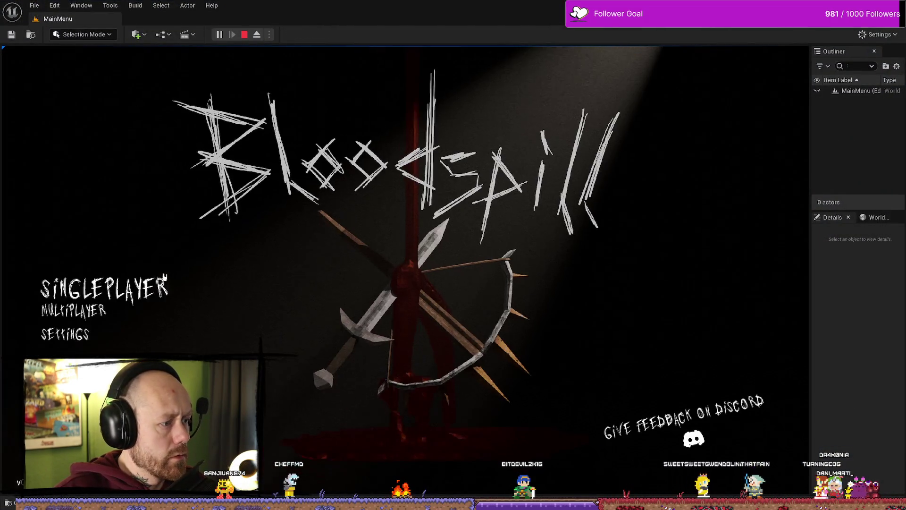
click(71, 283)
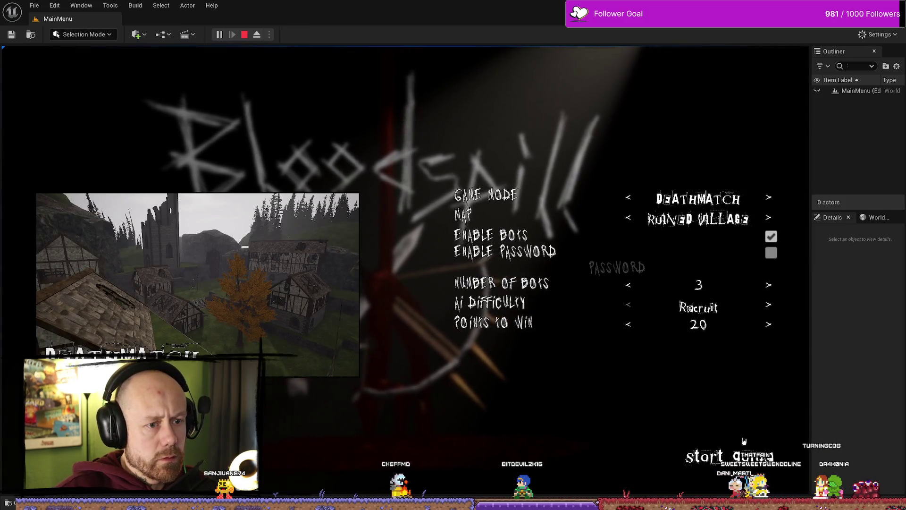
click(746, 434)
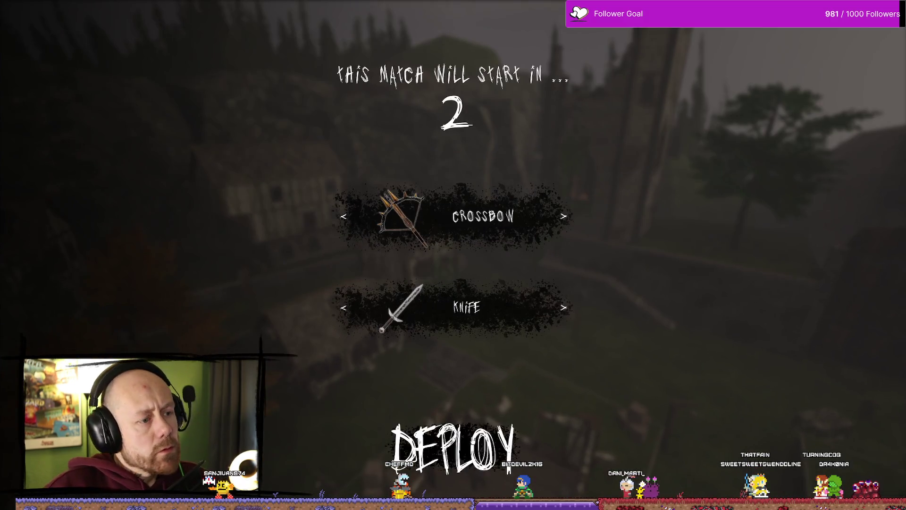
key(w)
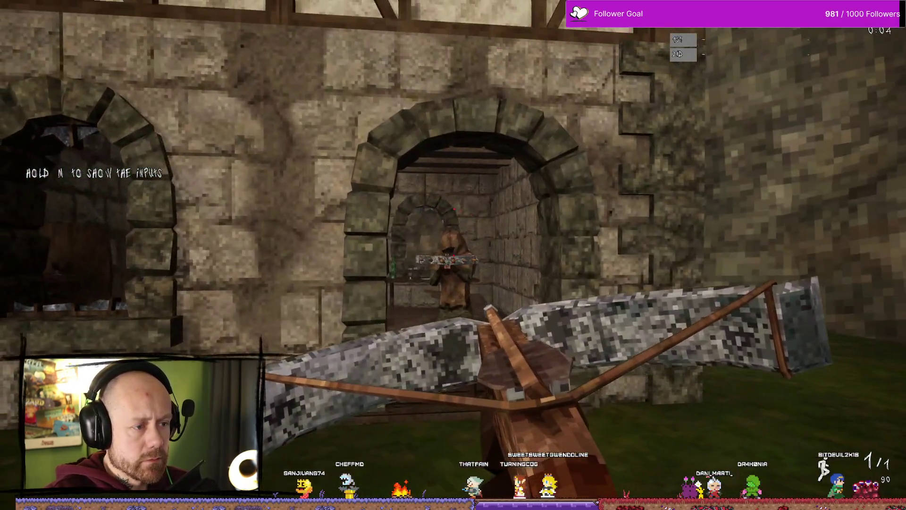
Fight through the village with the crossbow, aiming, reloading and scoring several kills
click(453, 254)
key(w)
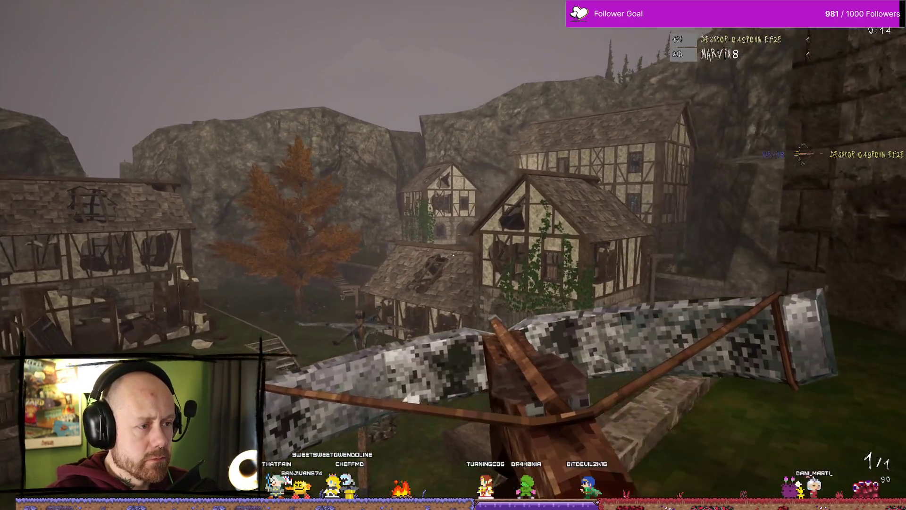
right_click(453, 255)
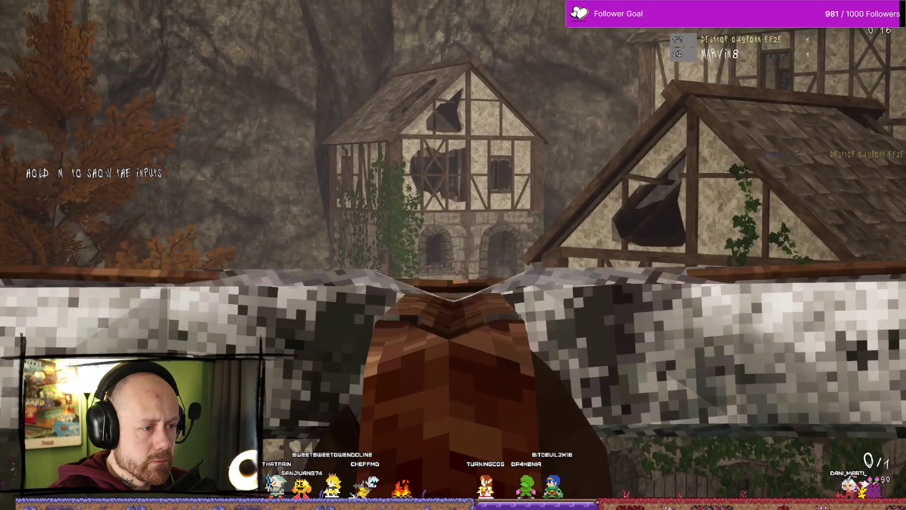
click(453, 254)
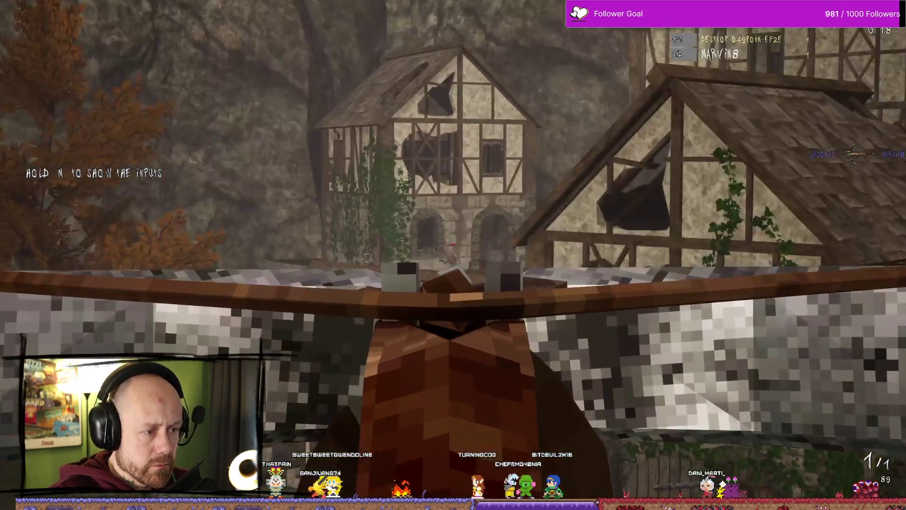
key(r)
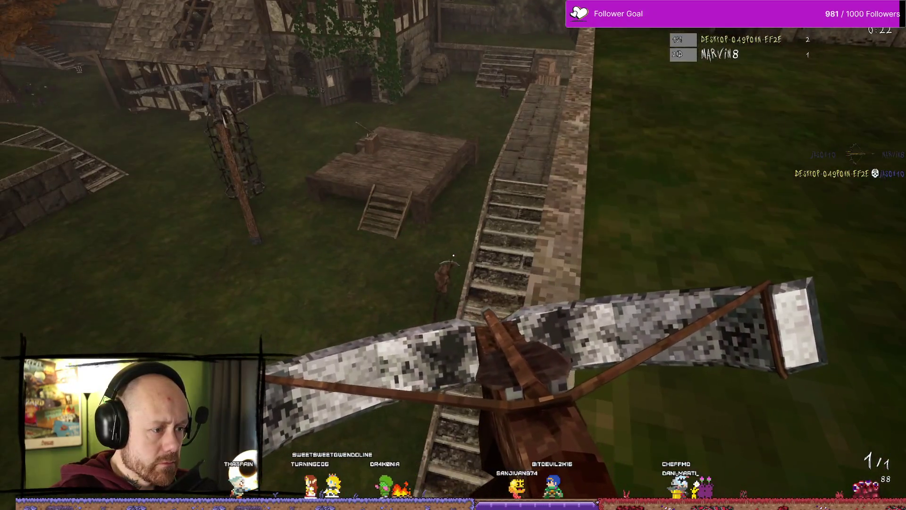
click(453, 254)
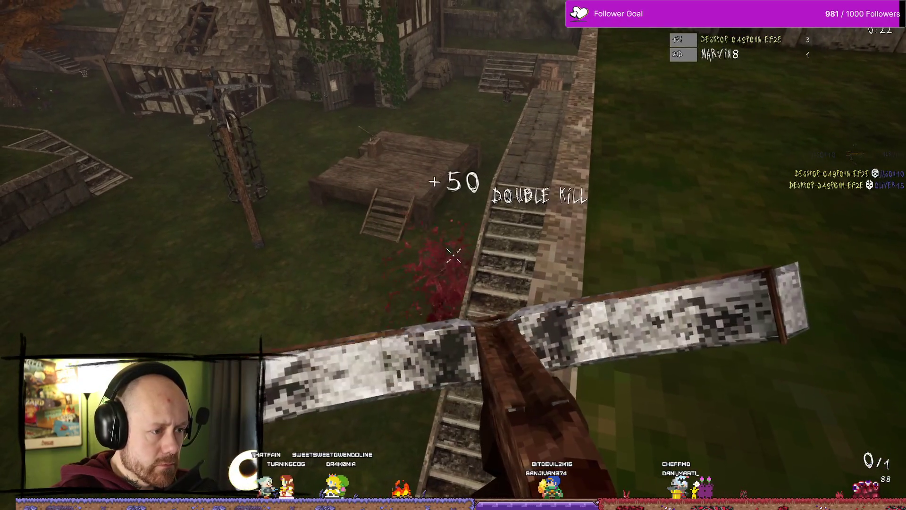
key(r)
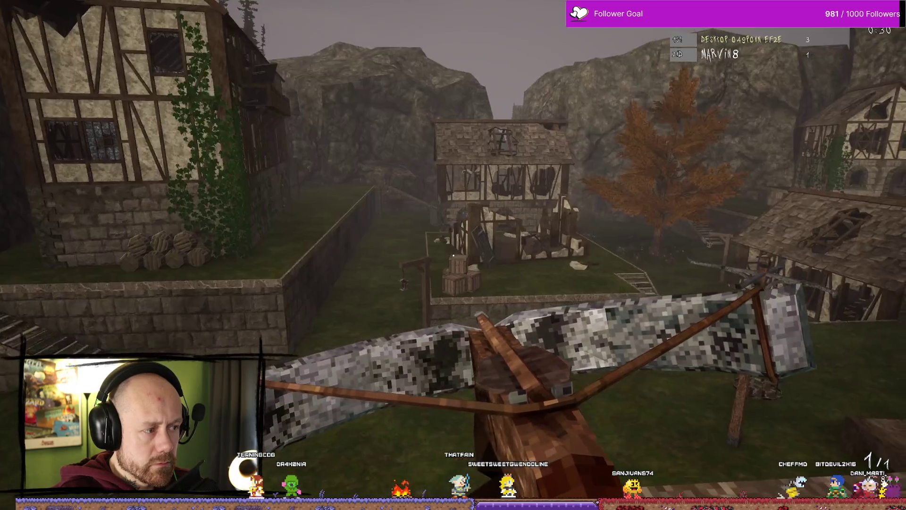
right_click(453, 255)
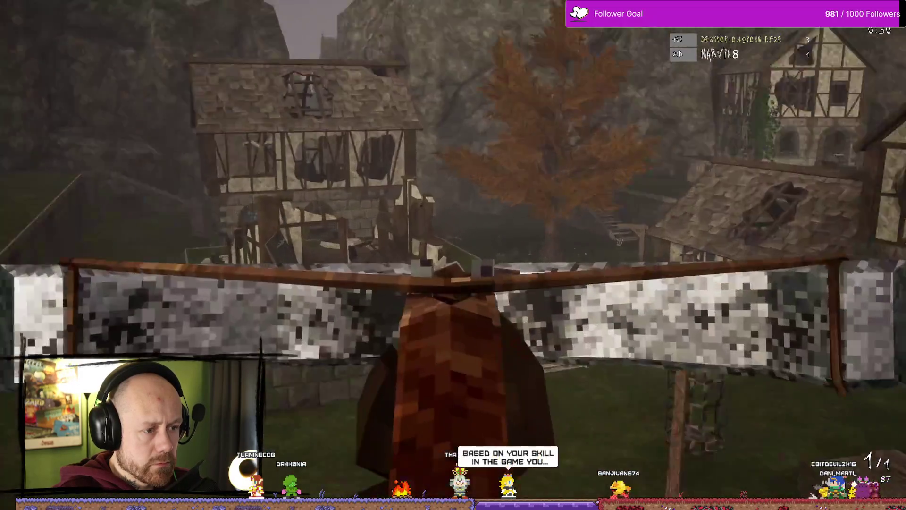
click(453, 255)
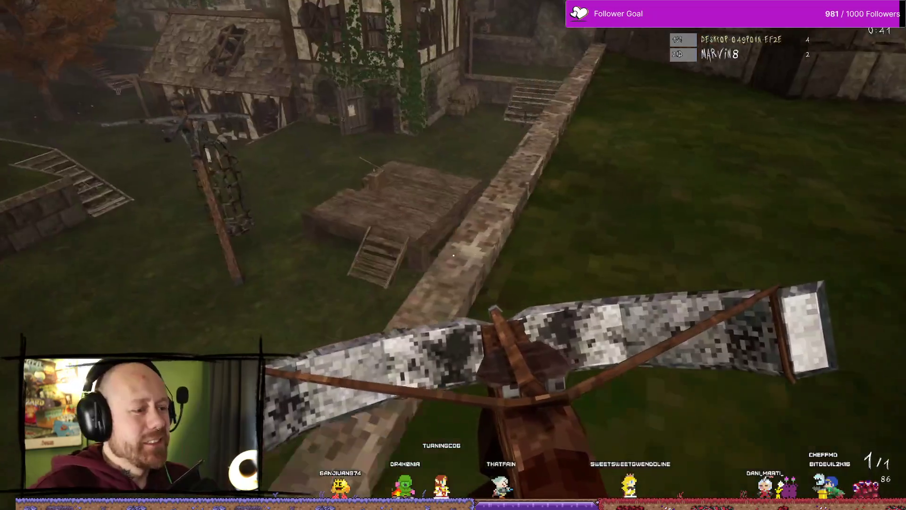
click(453, 256)
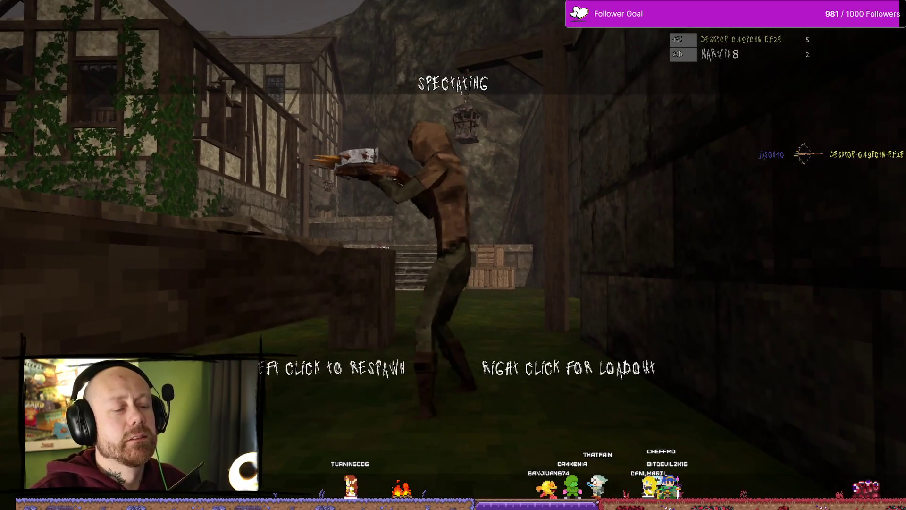
Respawn, fight nearby enemies with the sword, then stop the playtest with Esc
click(453, 255)
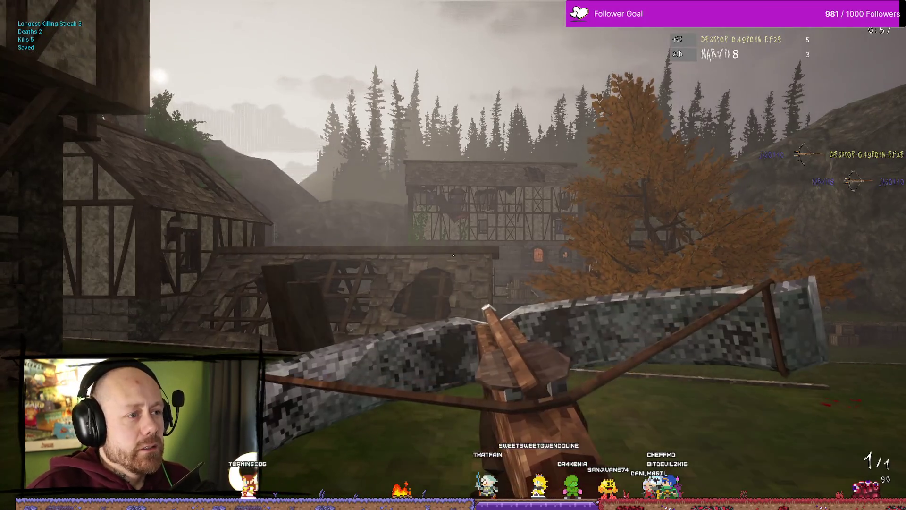
key(w)
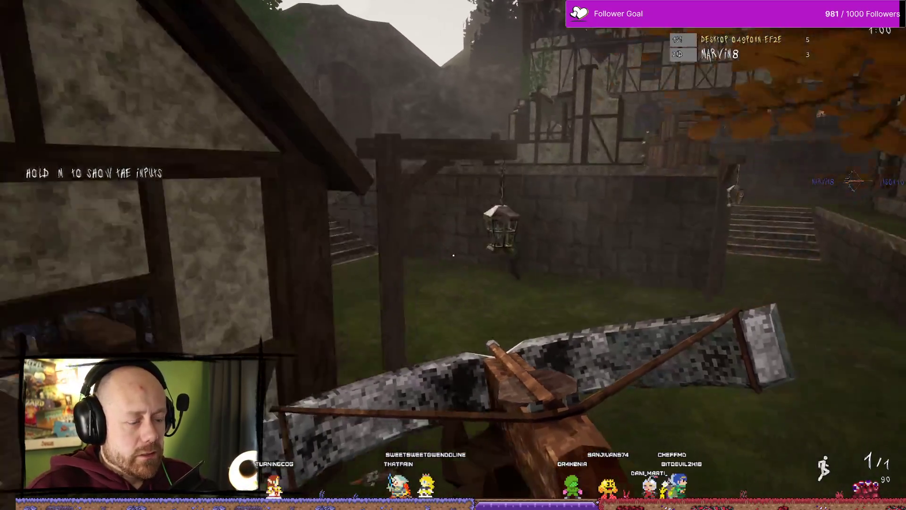
key(q)
click(453, 254)
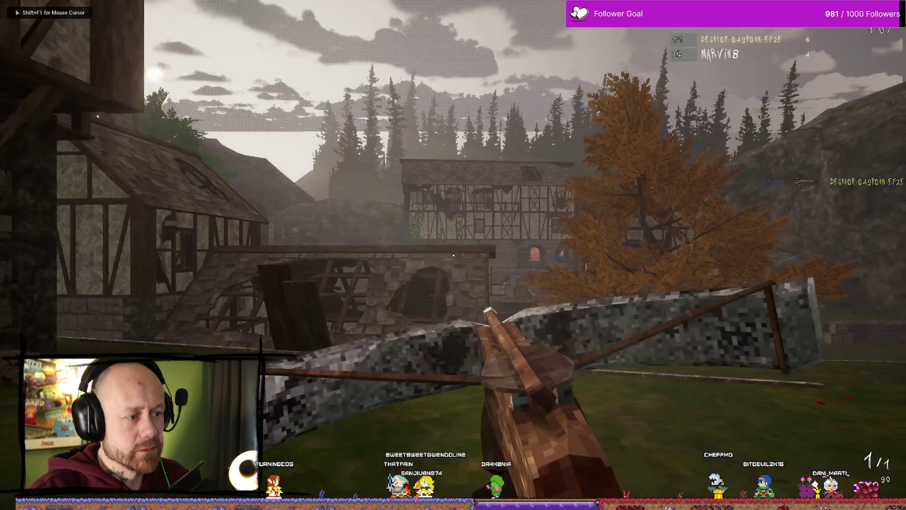
key(w)
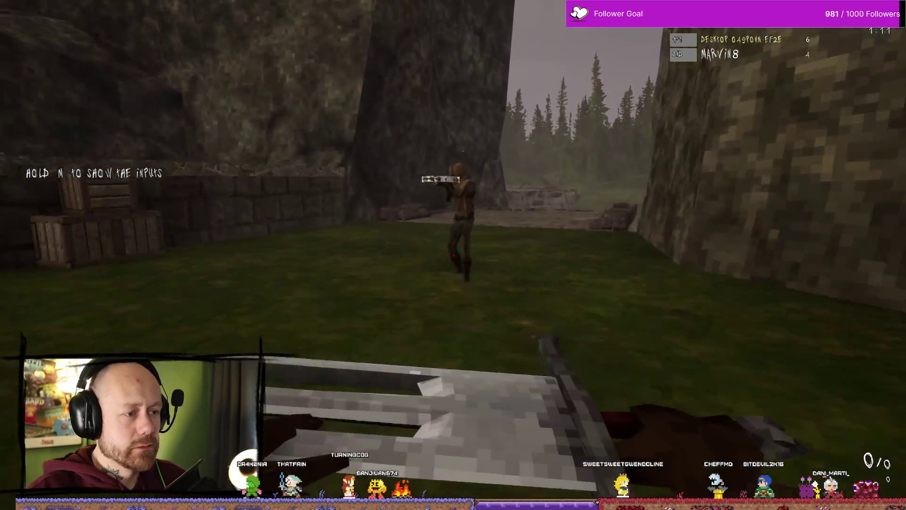
click(453, 255)
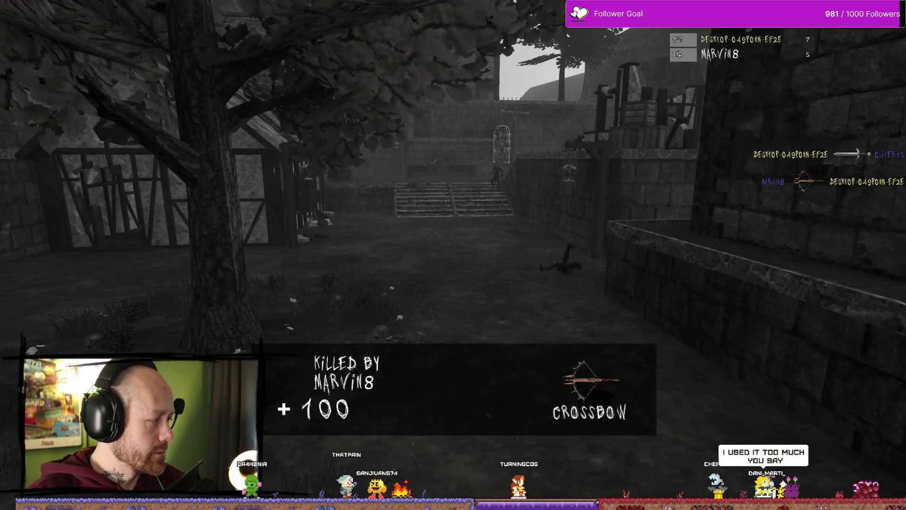
key(Escape)
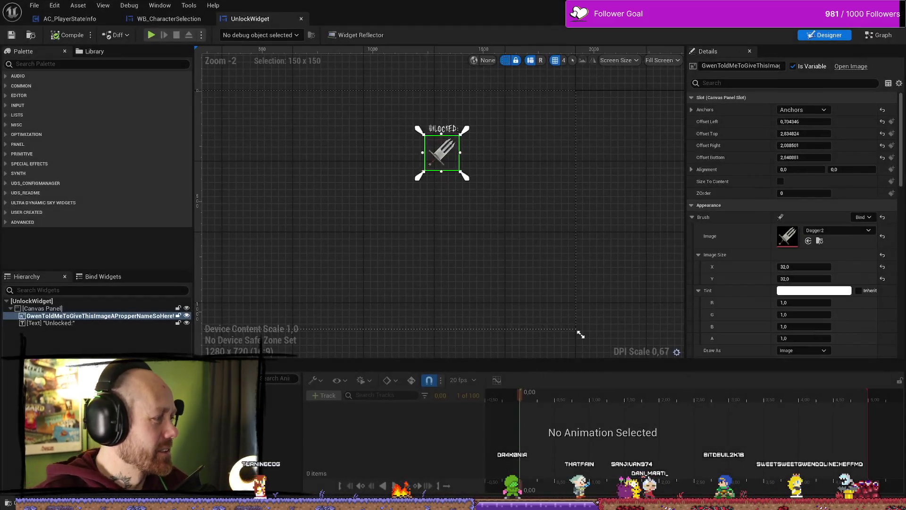
Anchor the dagger image to the canvas centre with alignment 0.5 and Position X 0
drag(480, 204, 540, 225)
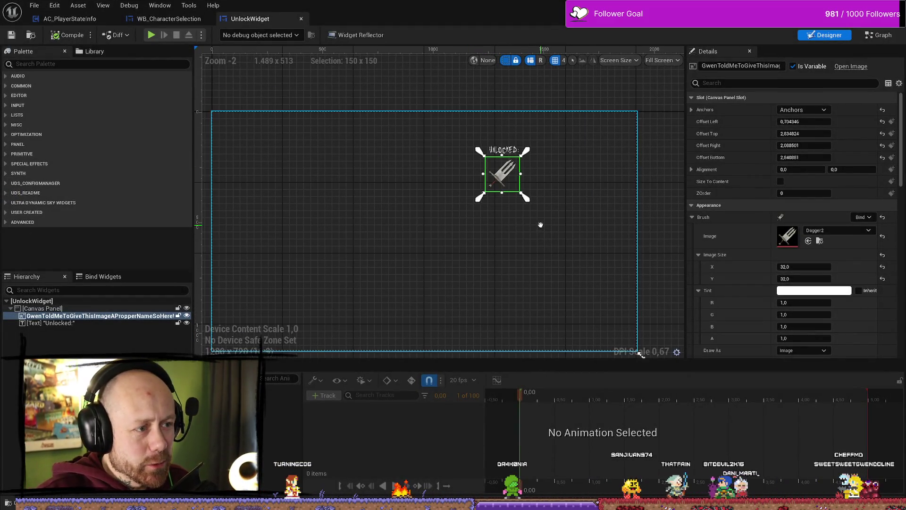
click(478, 204)
click(507, 178)
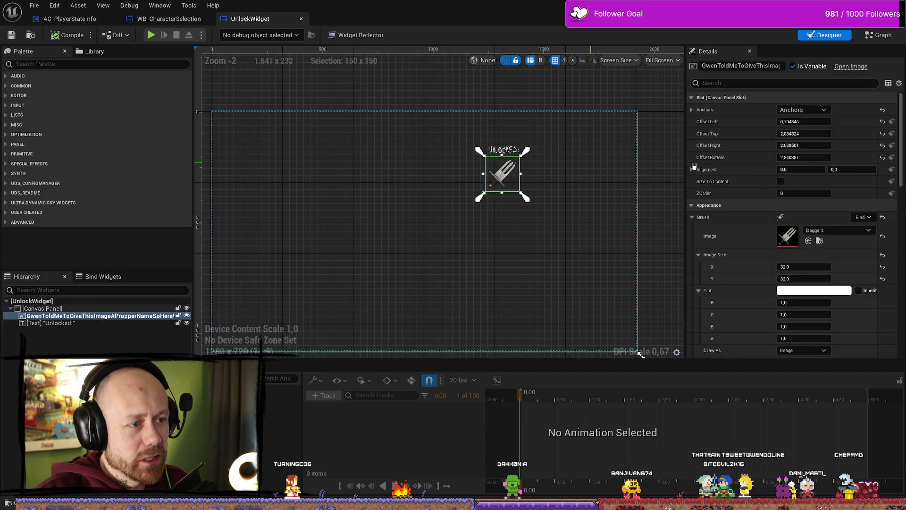
click(817, 110)
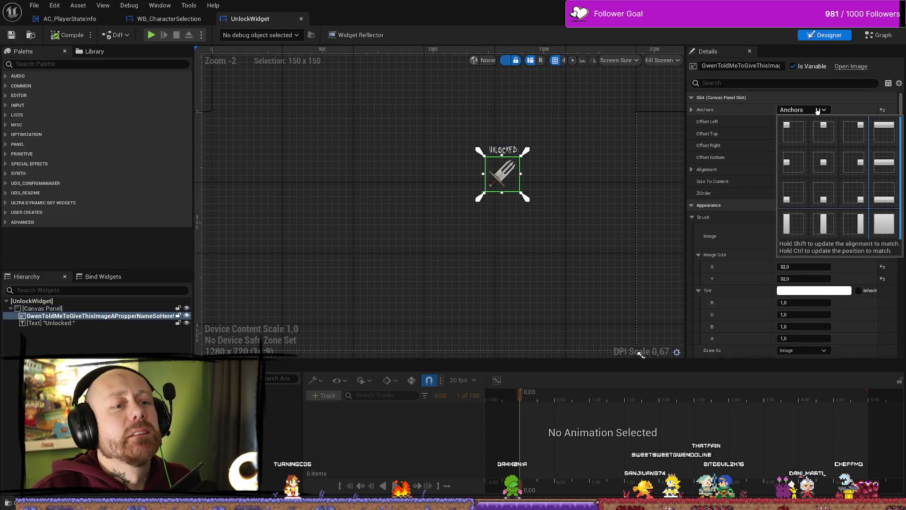
click(824, 162)
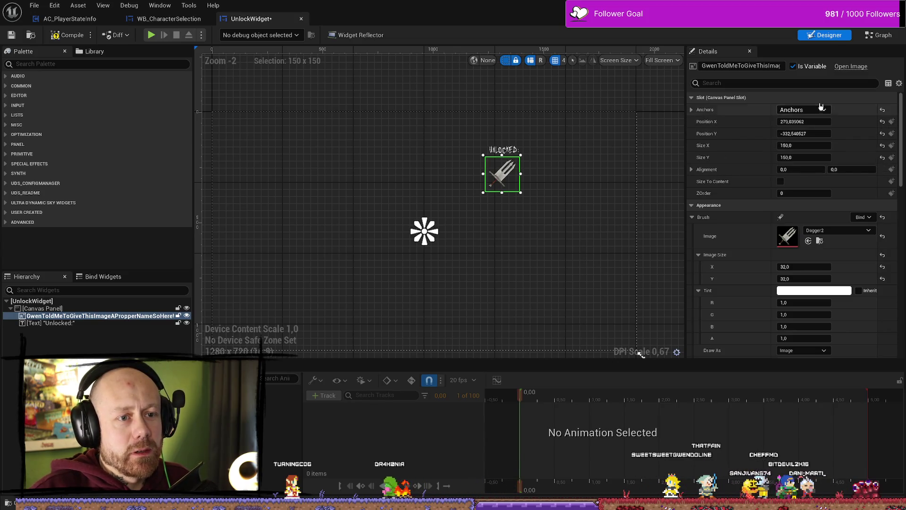
click(800, 169)
text(0.5)
key(Tab)
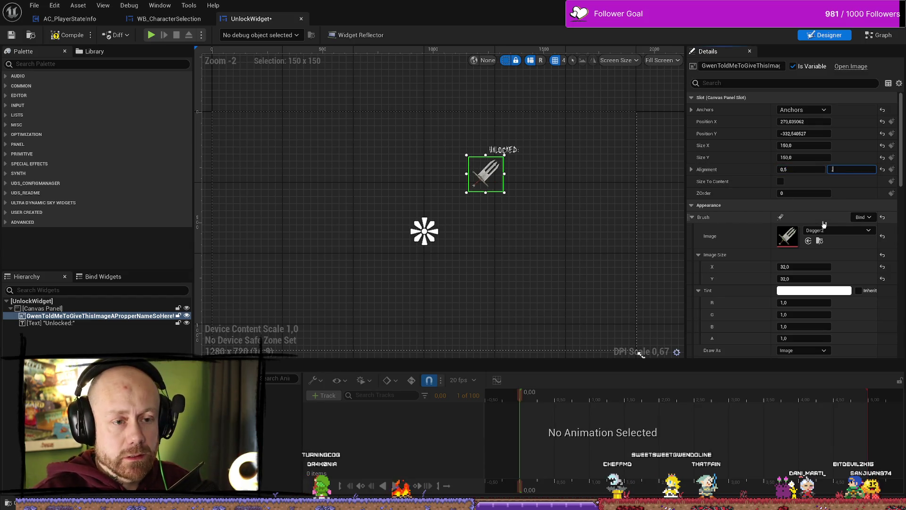
click(809, 122)
text(0)
key(Return)
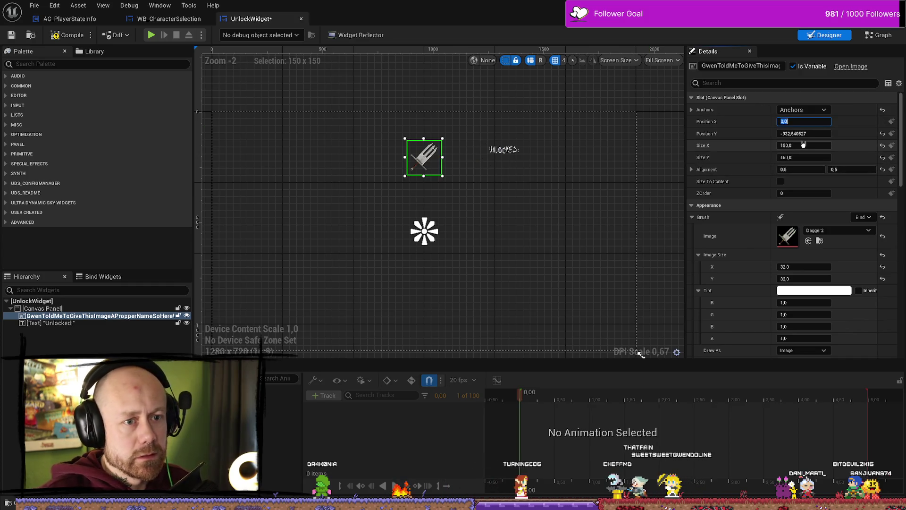
click(807, 133)
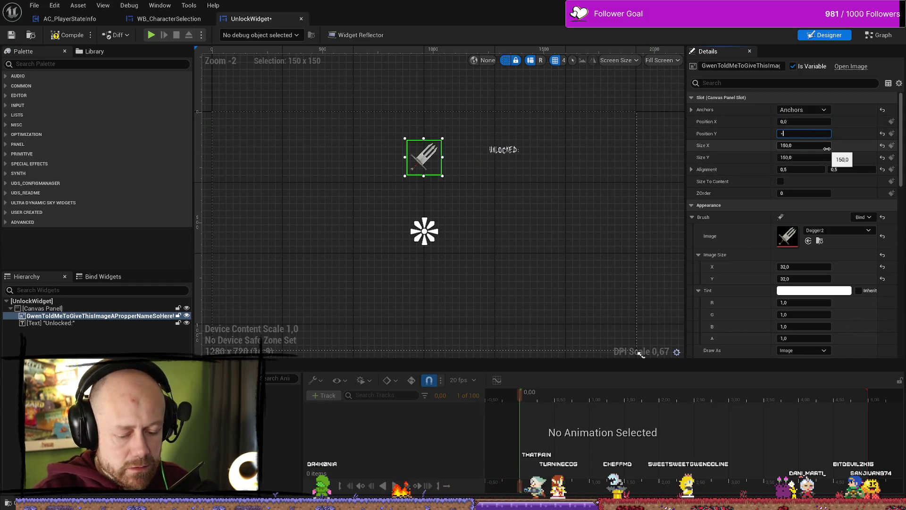
text(330,0)
Drag the dagger image lower on the canvas and reset its Position X to 0
click(503, 149)
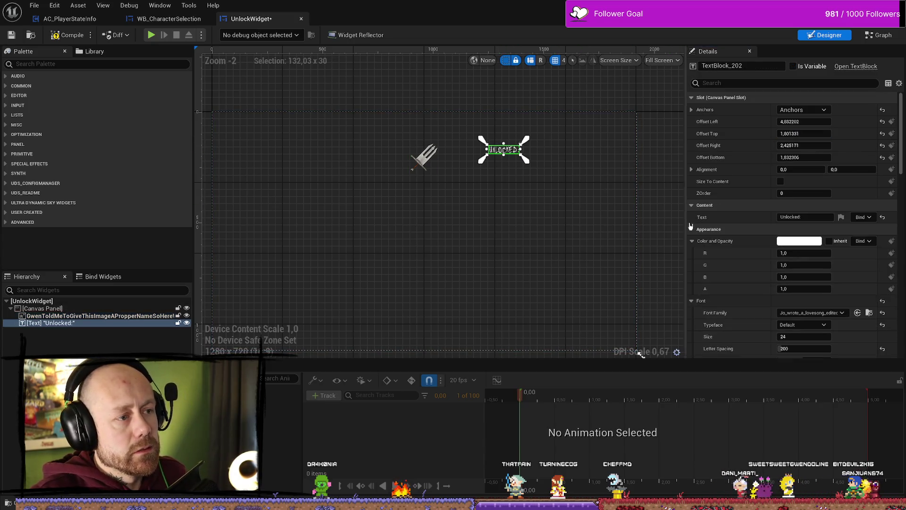
click(423, 157)
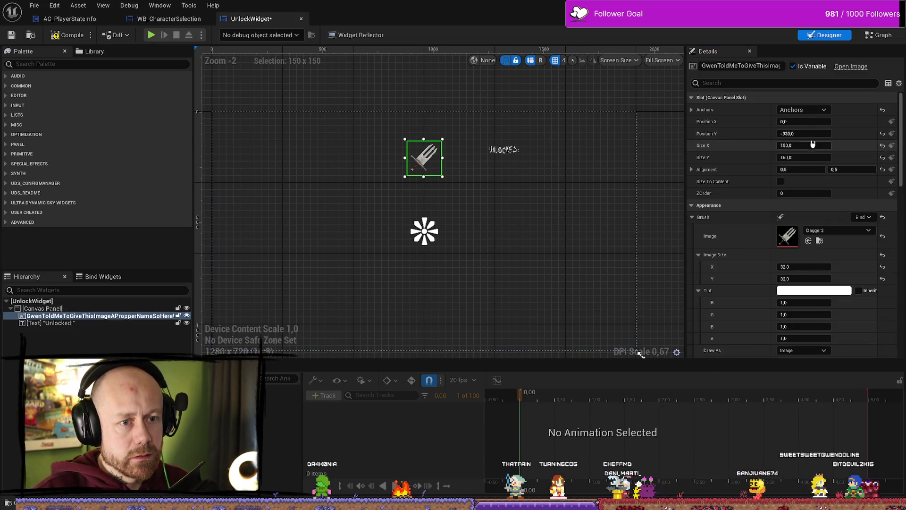
drag(419, 164, 418, 179)
click(818, 122)
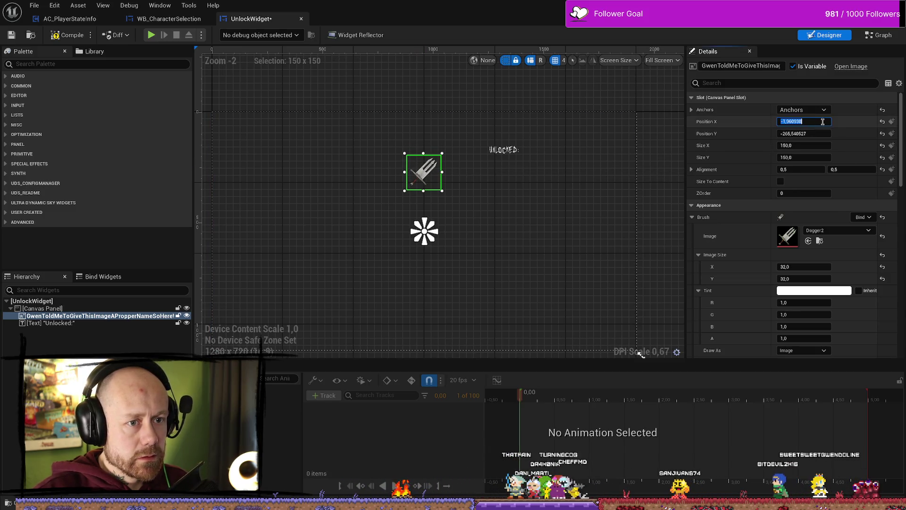
text(0)
key(Return)
click(824, 133)
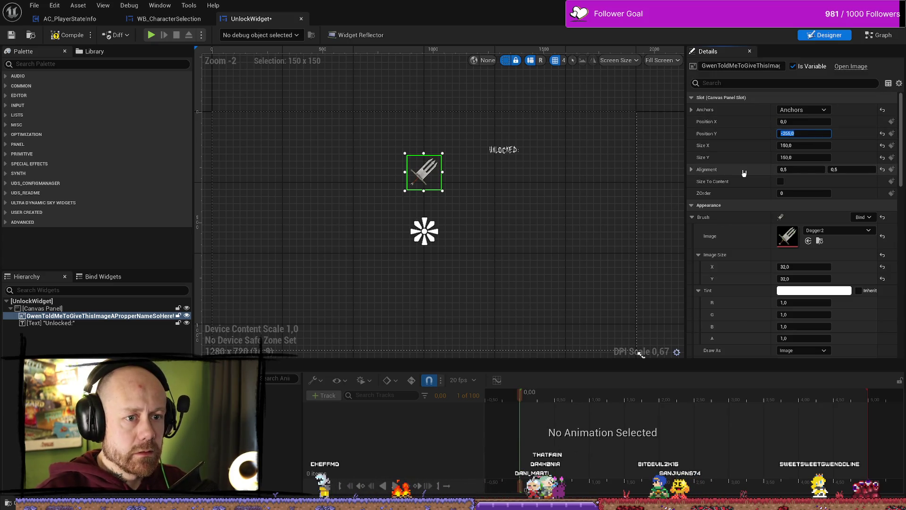
Centre-anchor the Unlocked label at Position X 0 and adjust its alignment
click(504, 149)
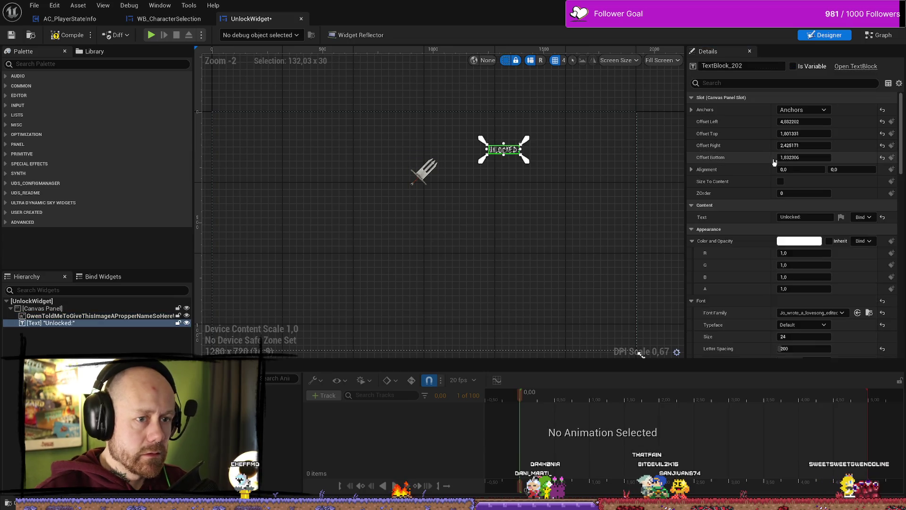
click(822, 110)
click(824, 152)
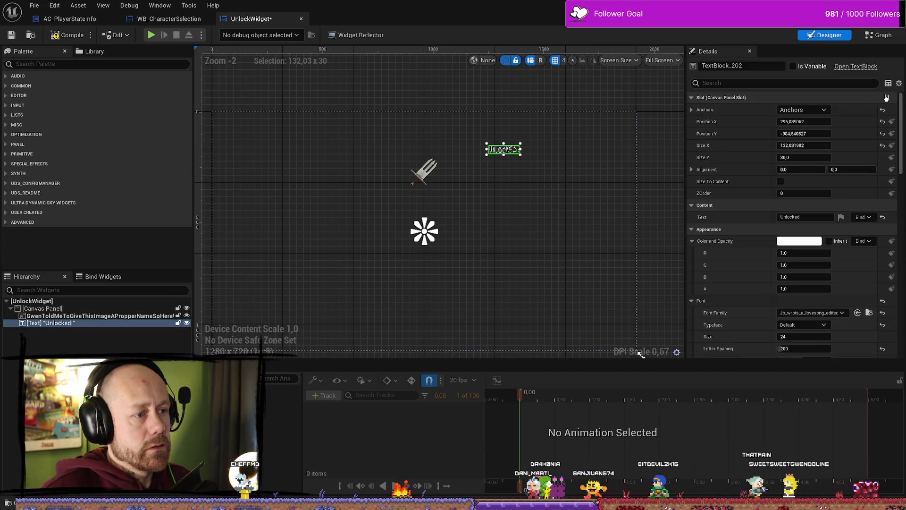
click(802, 121)
text(0)
key(Return)
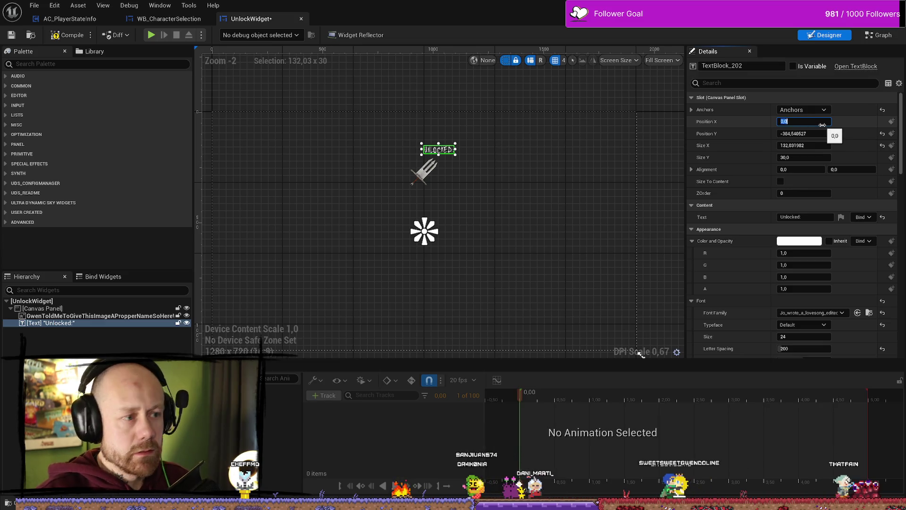
click(801, 169)
text(.5)
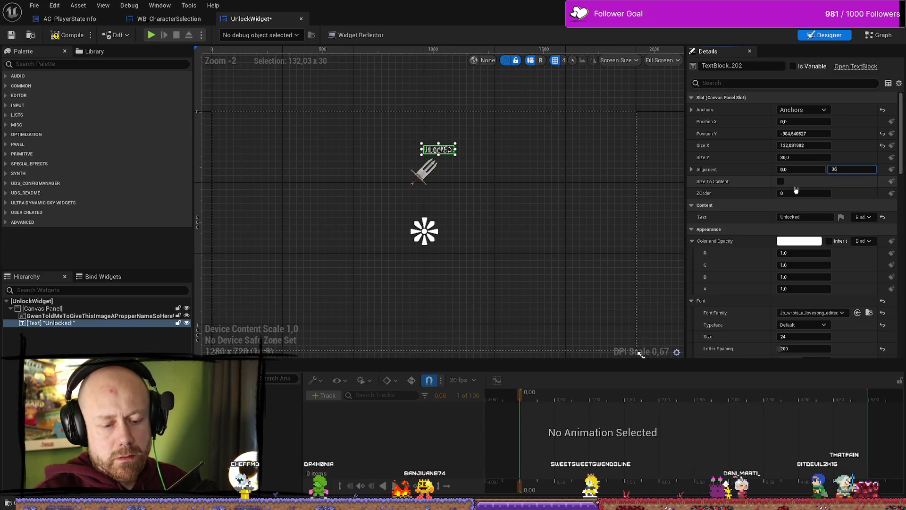
text(35)
key(Return)
click(820, 169)
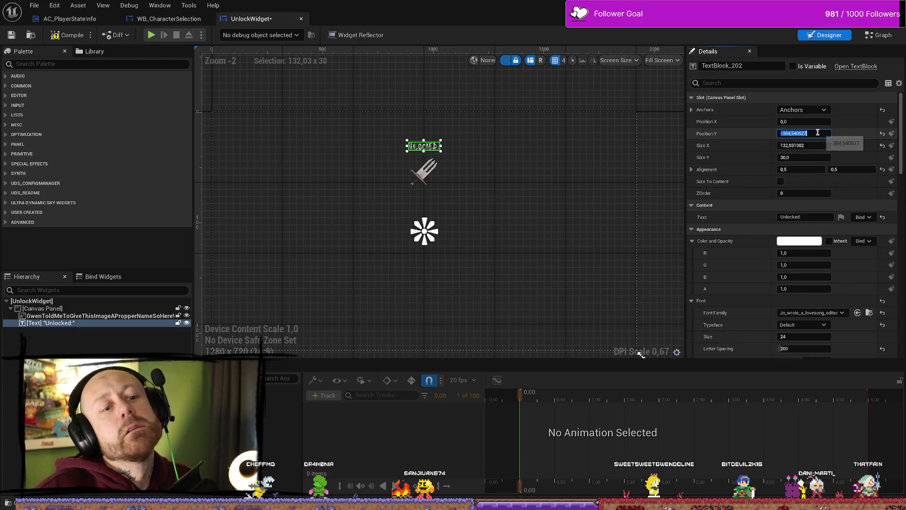
click(429, 173)
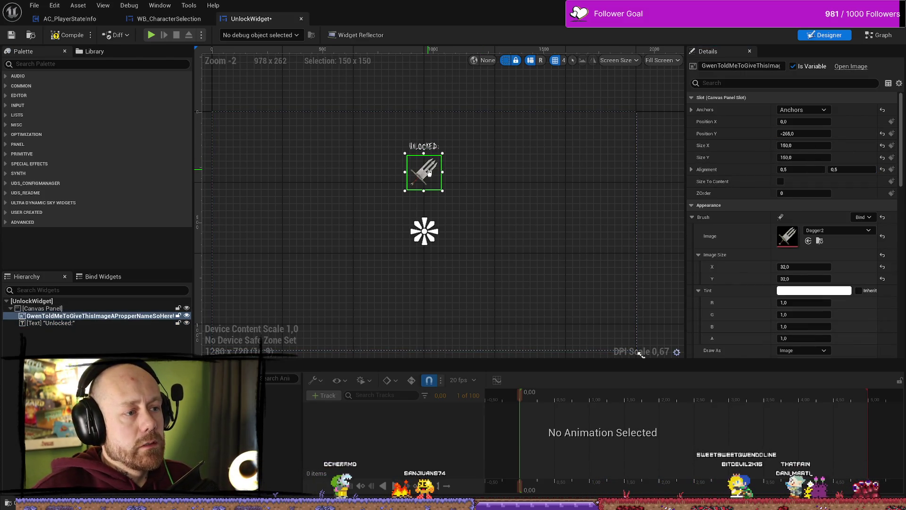
Move the Unlocked label up to Position Y -406, above the dagger
click(424, 146)
click(828, 134)
text(-380)
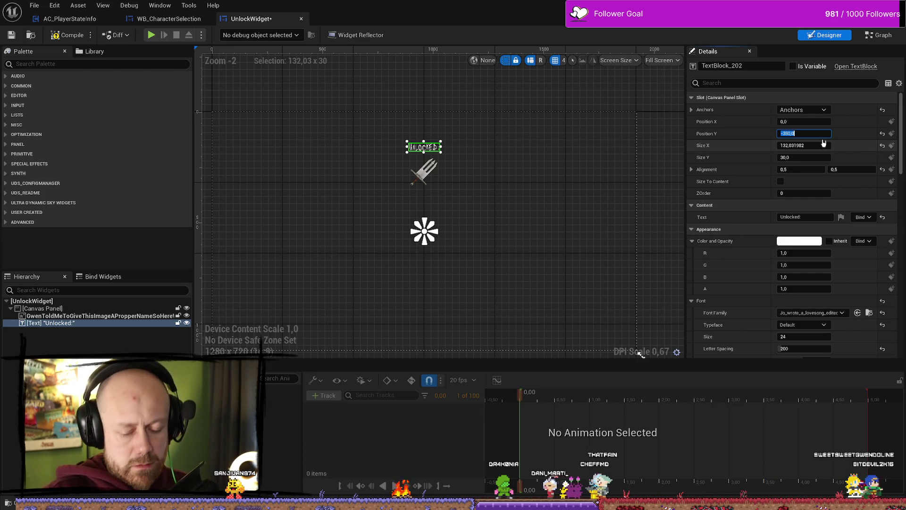
text(-40)
key(Return)
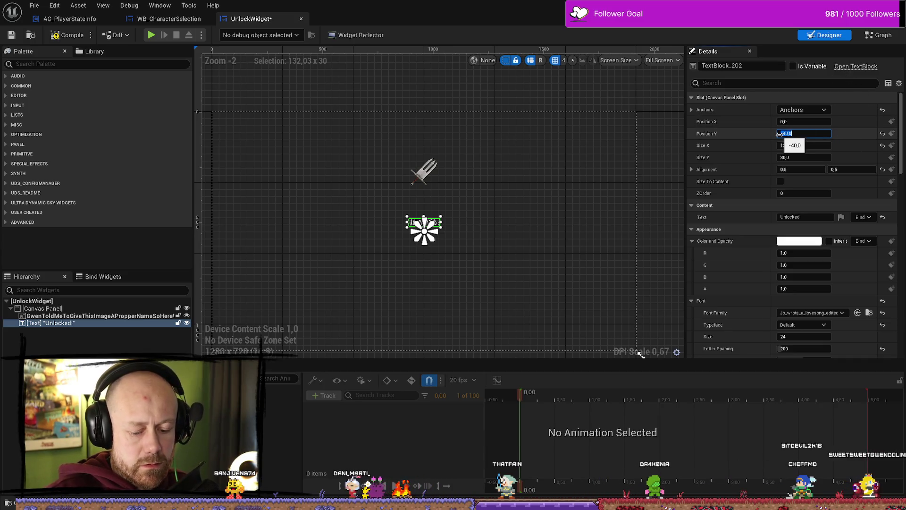
text(-400)
key(Return)
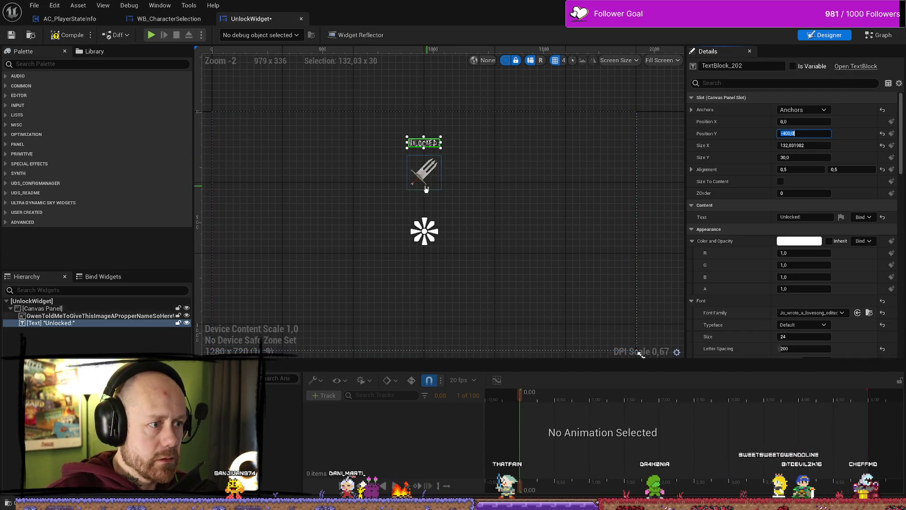
Set the dagger image's Position Y to about -290, just below the label
click(423, 172)
click(803, 134)
text(-)
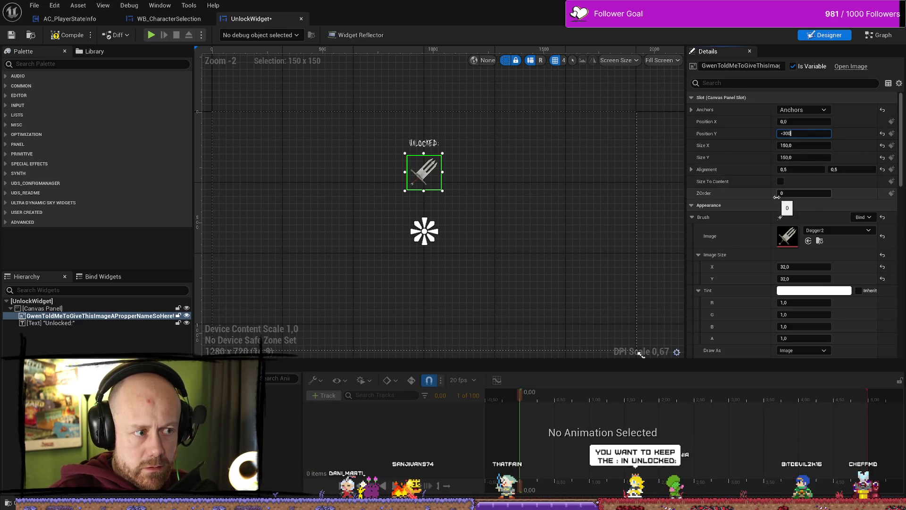
key(Return)
click(630, 183)
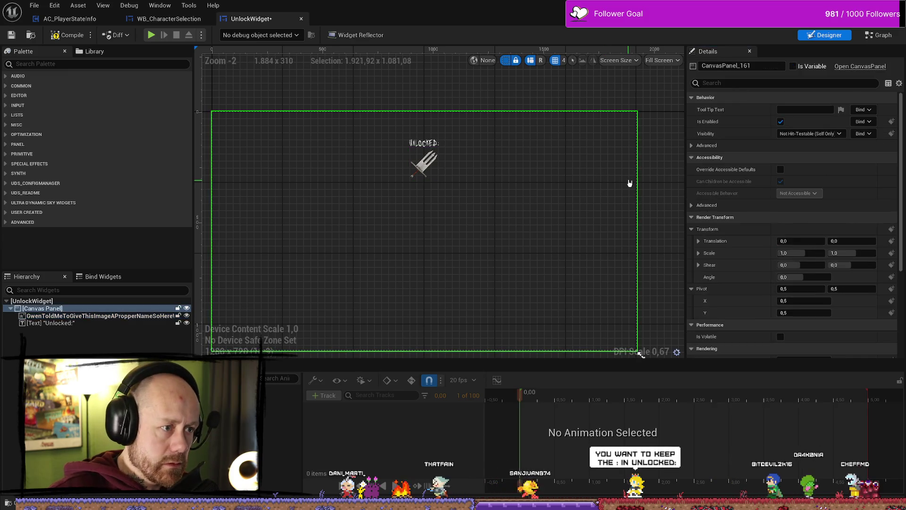
click(424, 164)
click(805, 134)
text(-250)
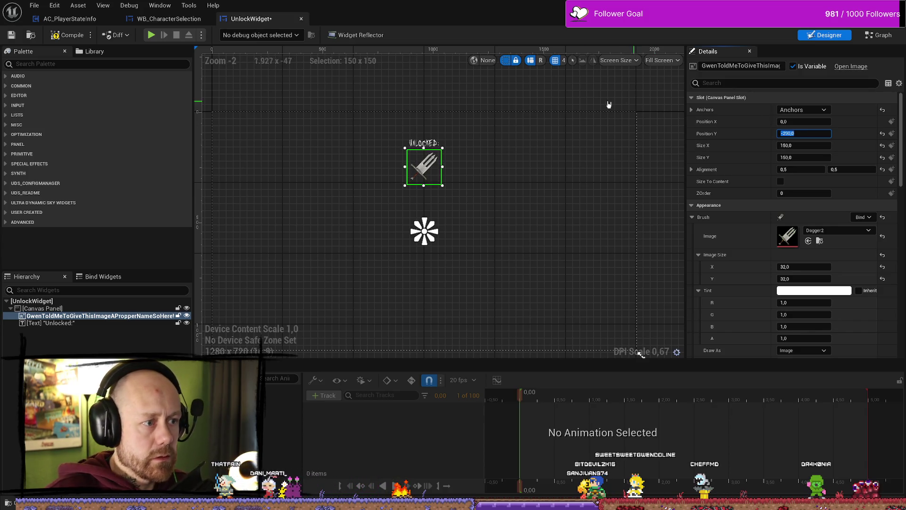
click(485, 83)
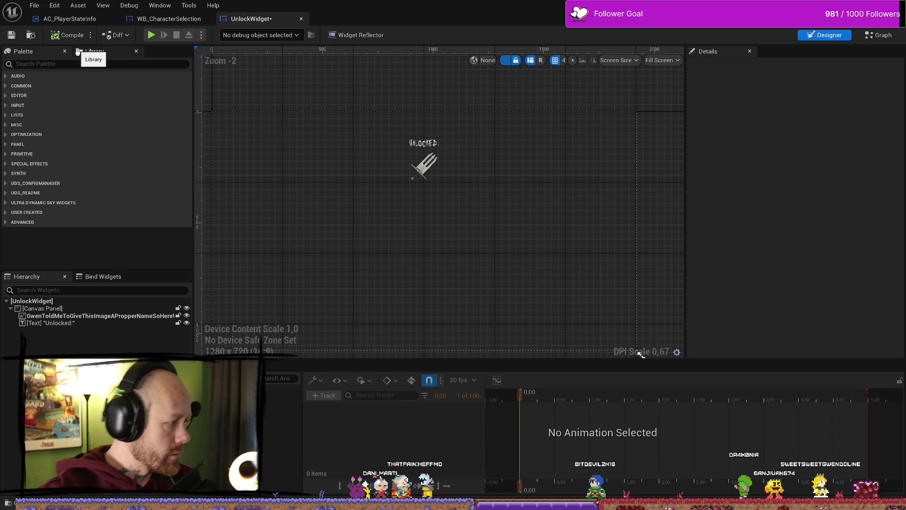
Reselect the Unlocked: label on the canvas to check its placement
click(428, 142)
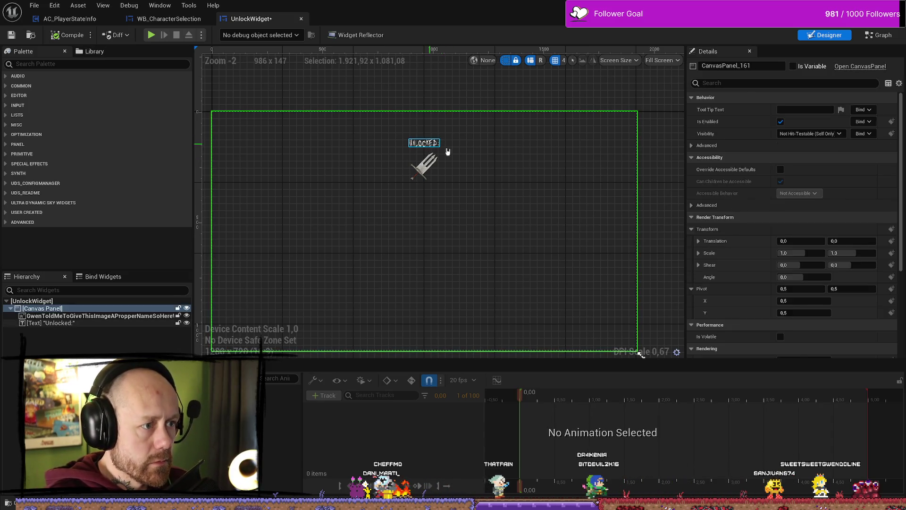
click(425, 143)
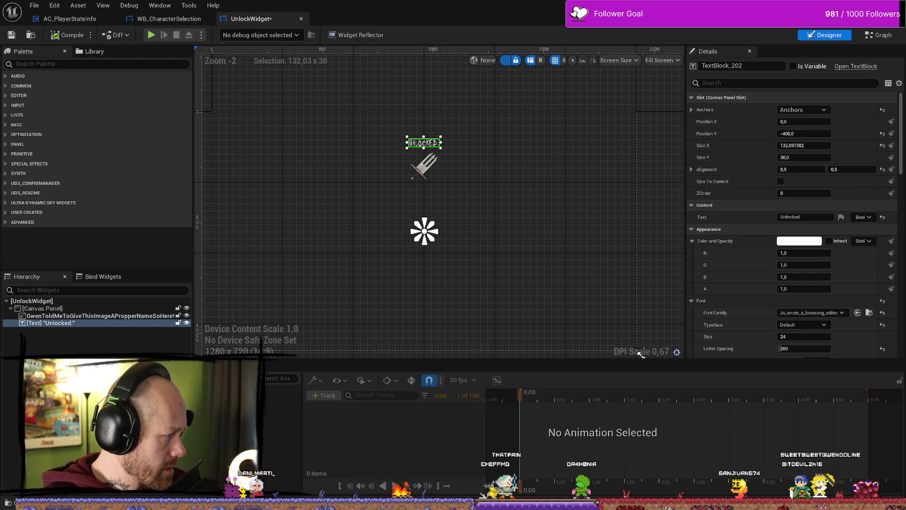
click(532, 210)
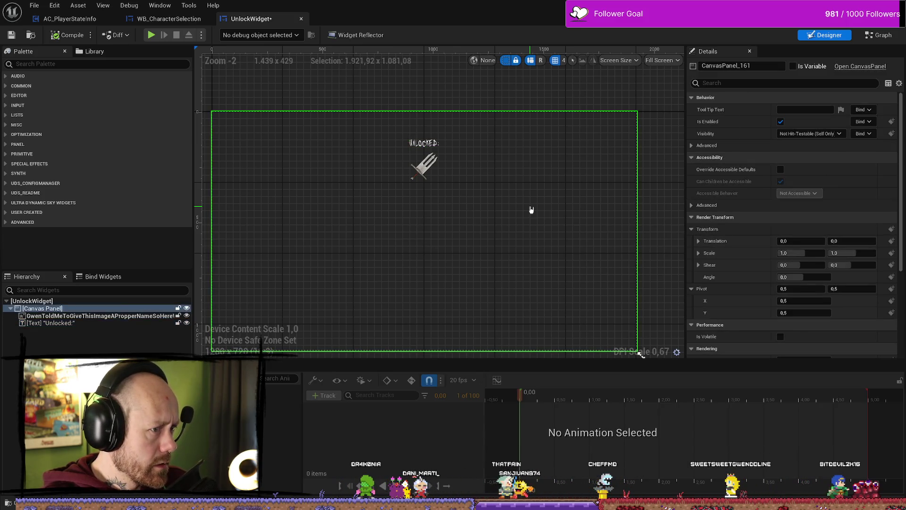
click(424, 143)
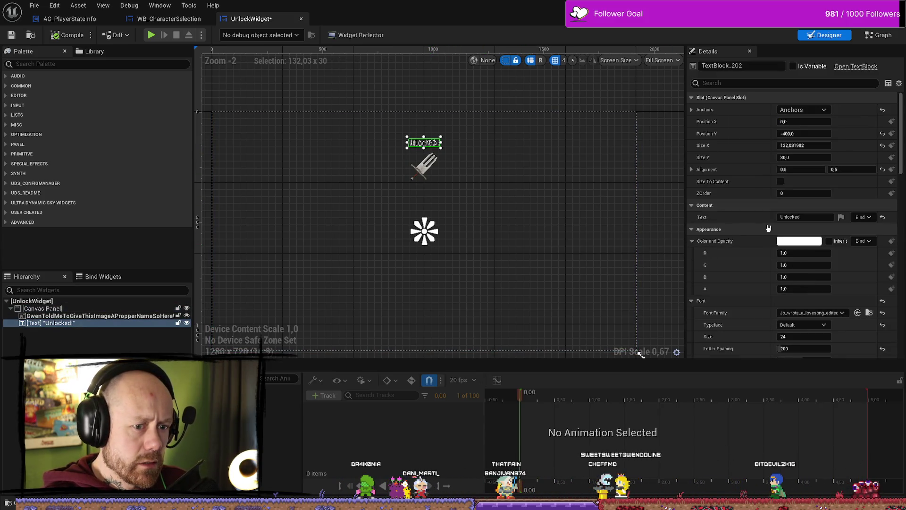
scroll(800, 317, down, 1)
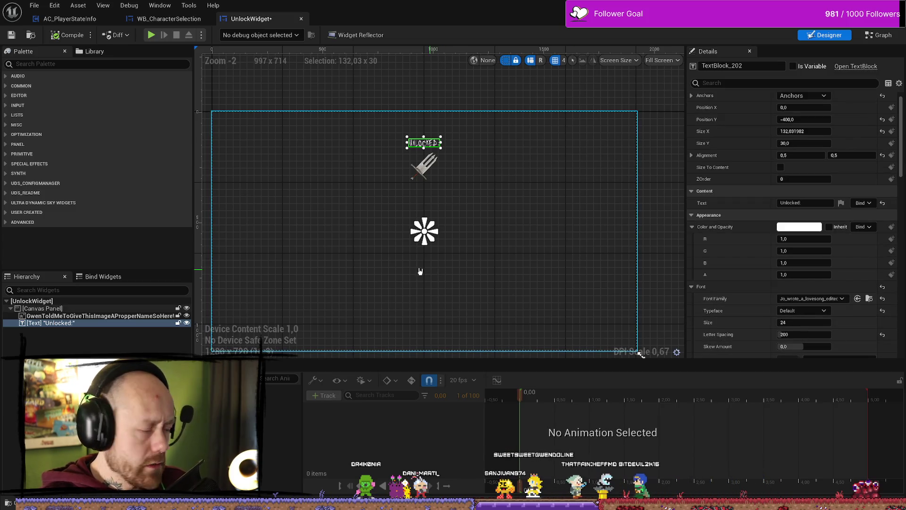
scroll(451, 243, up, 3)
scroll(498, 134, up, 3)
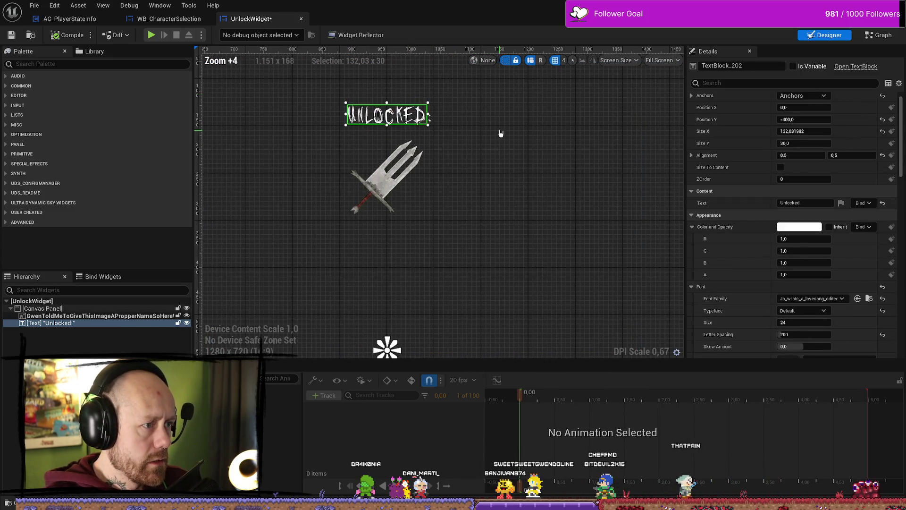
click(495, 138)
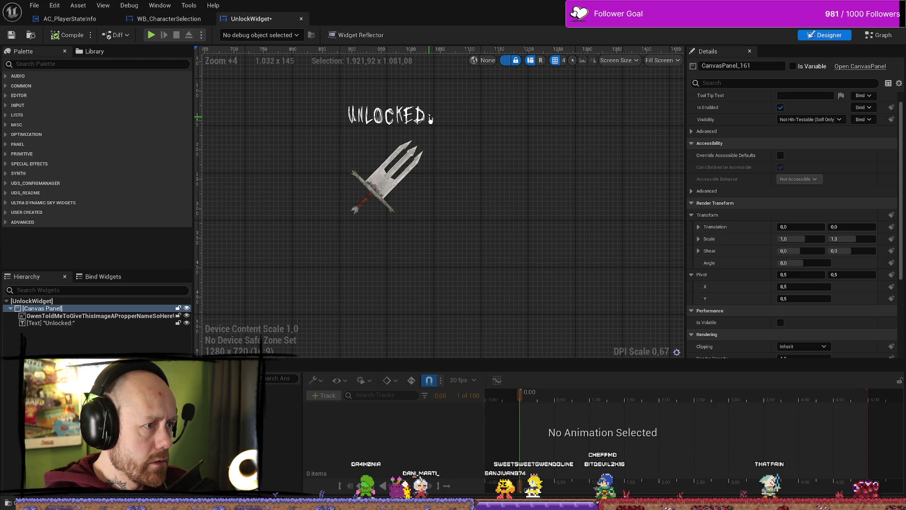
click(418, 191)
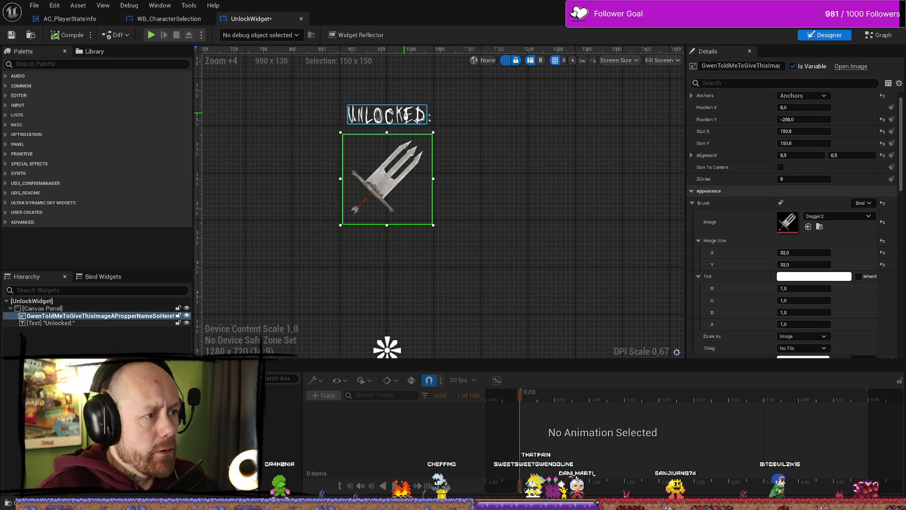
ctrl+click(406, 115)
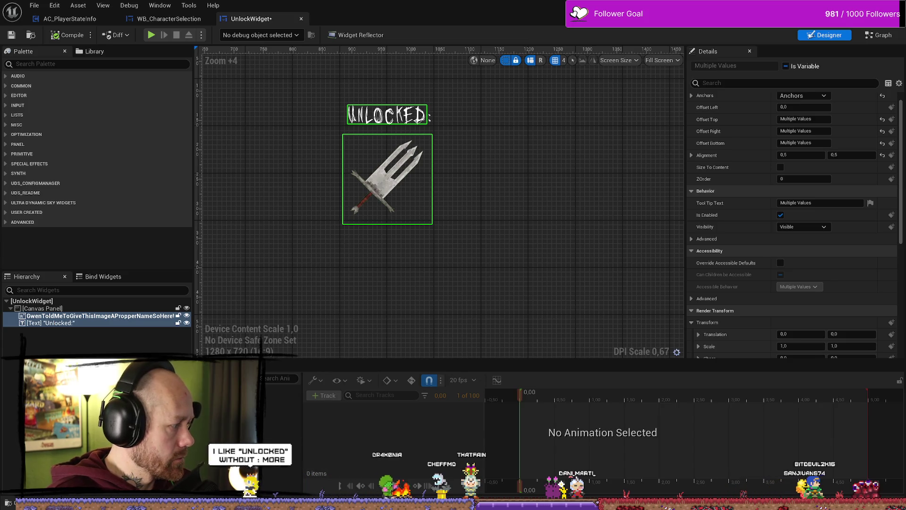
click(94, 323)
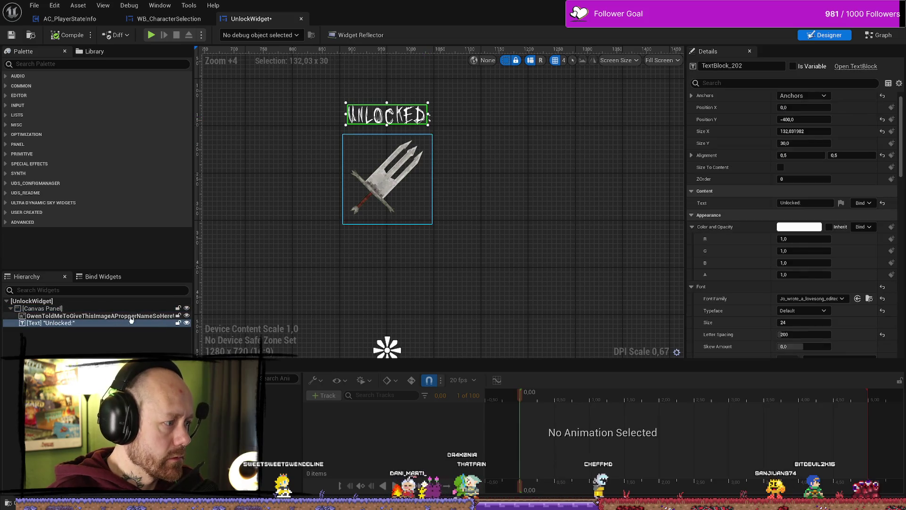
Undo an accidental edit to the Unlocked label and review its position values
click(807, 203)
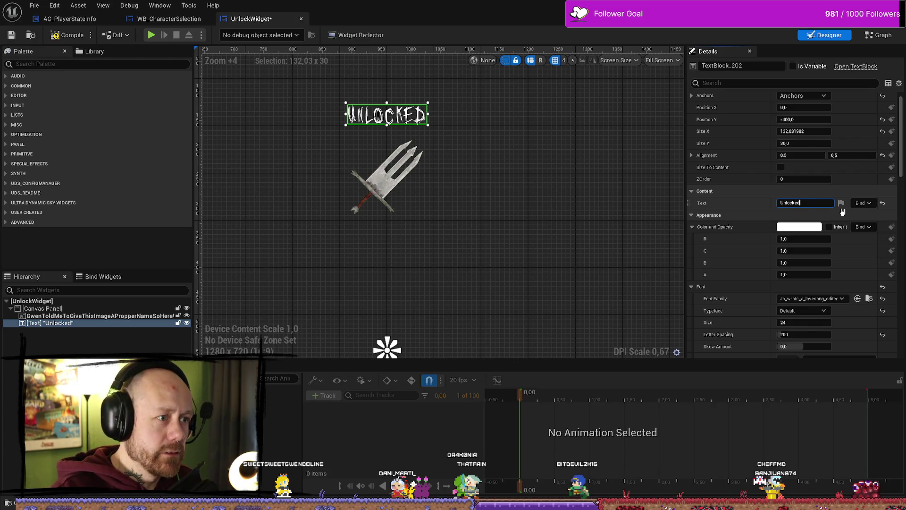
click(536, 146)
key(ctrl+z)
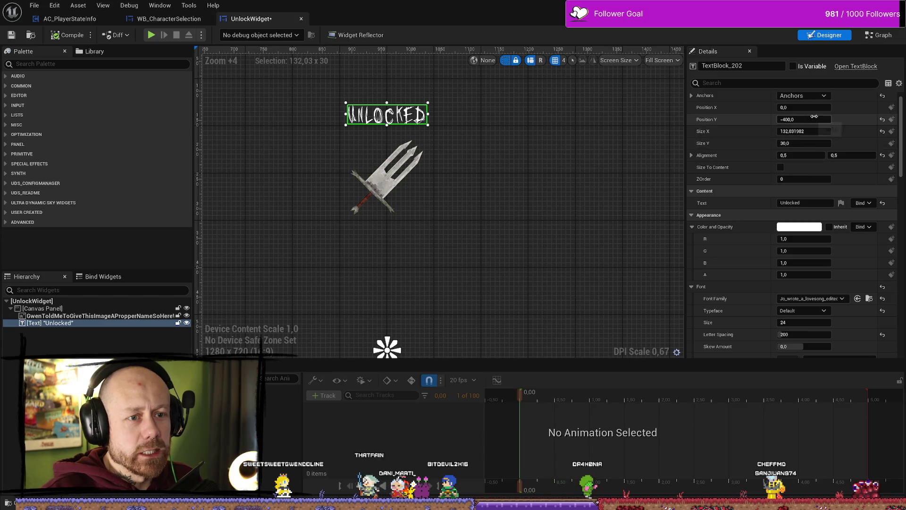
click(821, 109)
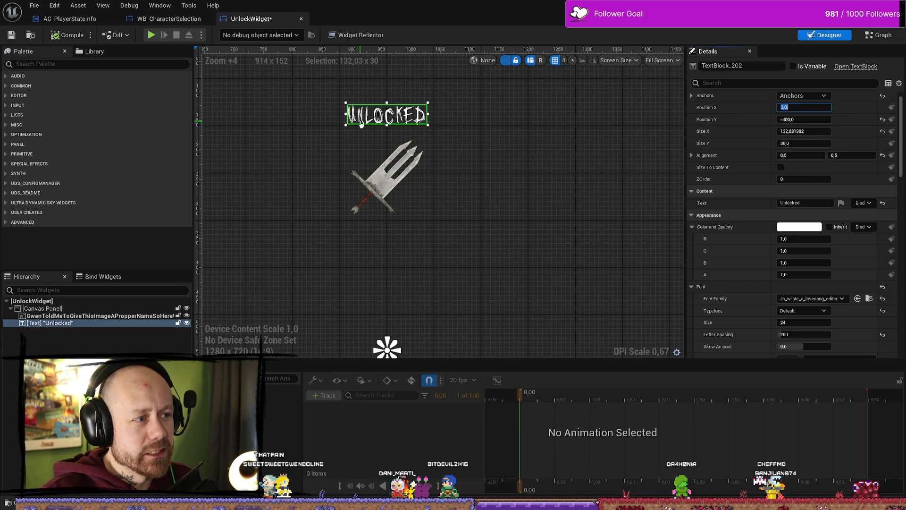
scroll(452, 163, down, 7)
scroll(430, 188, up, 7)
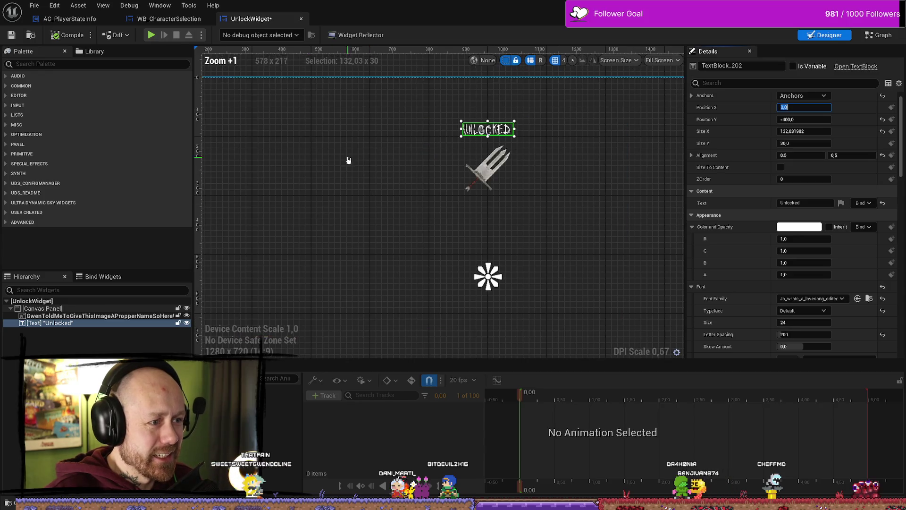
click(514, 129)
click(461, 121)
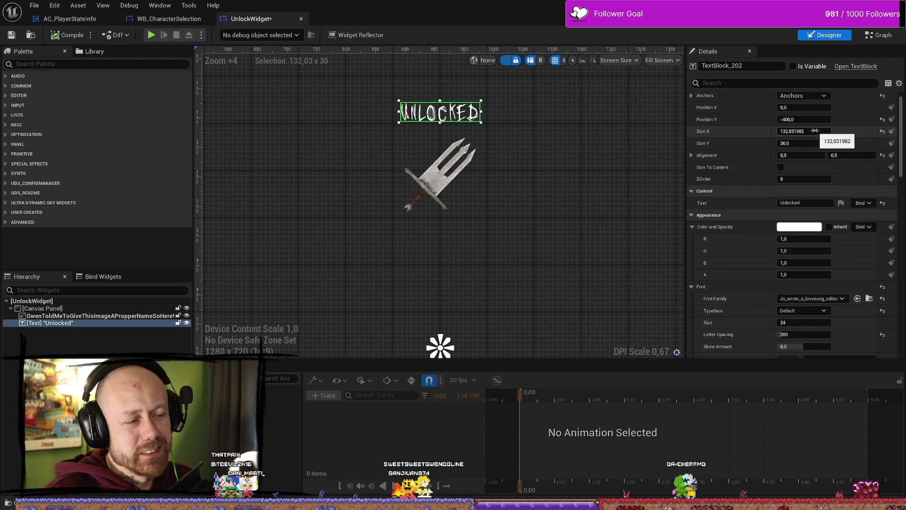
Adjust the Unlocked text box width, resetting it and then shrinking it slightly
mouse_move(817, 131)
mouse_down()
mouse_move(826, 131)
mouse_move(816, 131)
mouse_up()
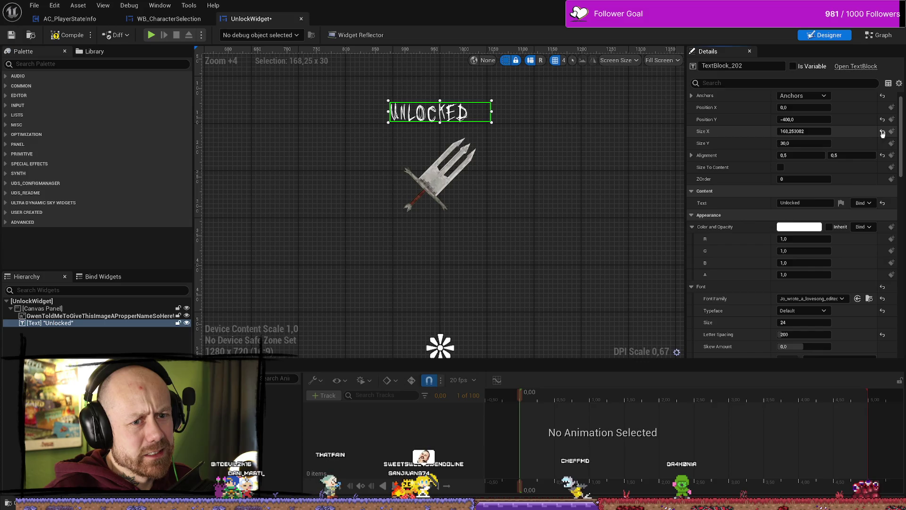
click(882, 134)
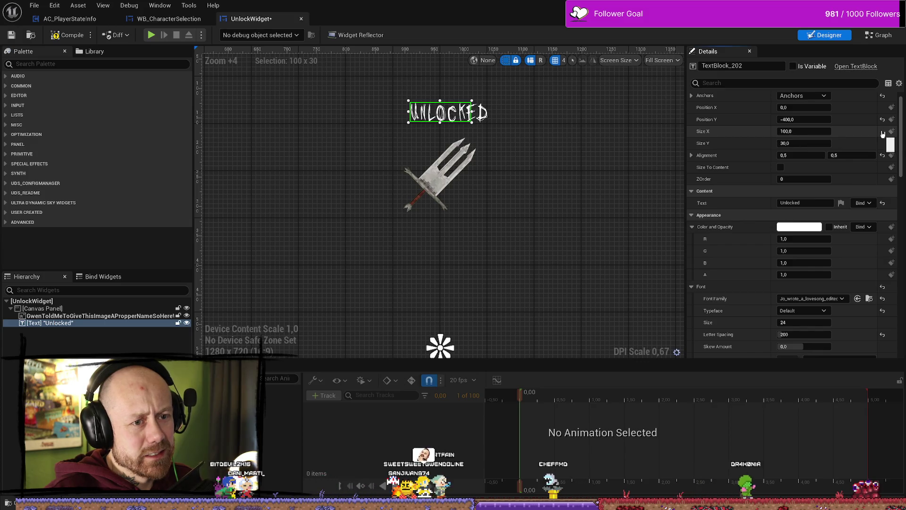
scroll(630, 147, down, 4)
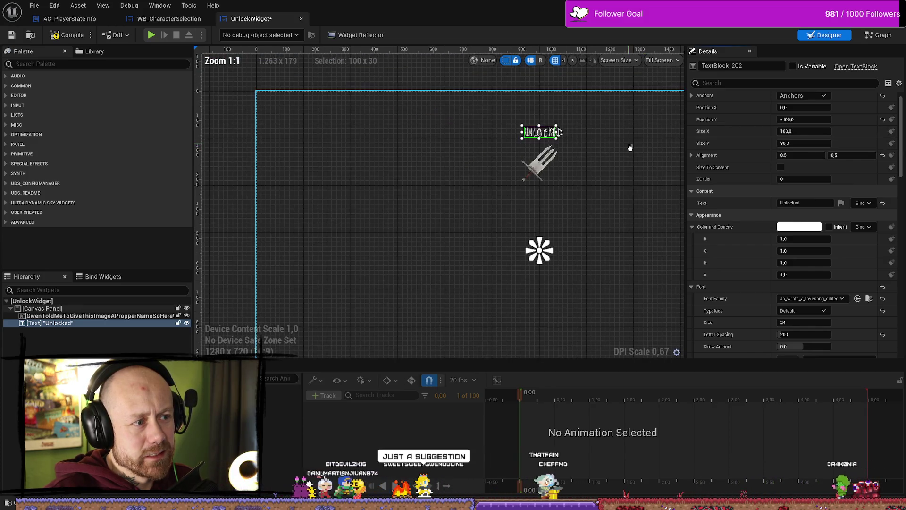
scroll(635, 145, up, 2)
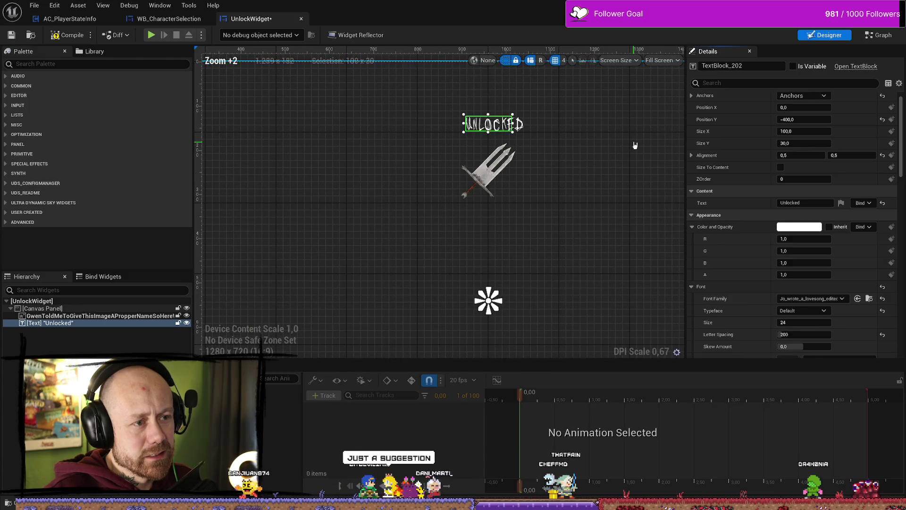
scroll(609, 146, down, 3)
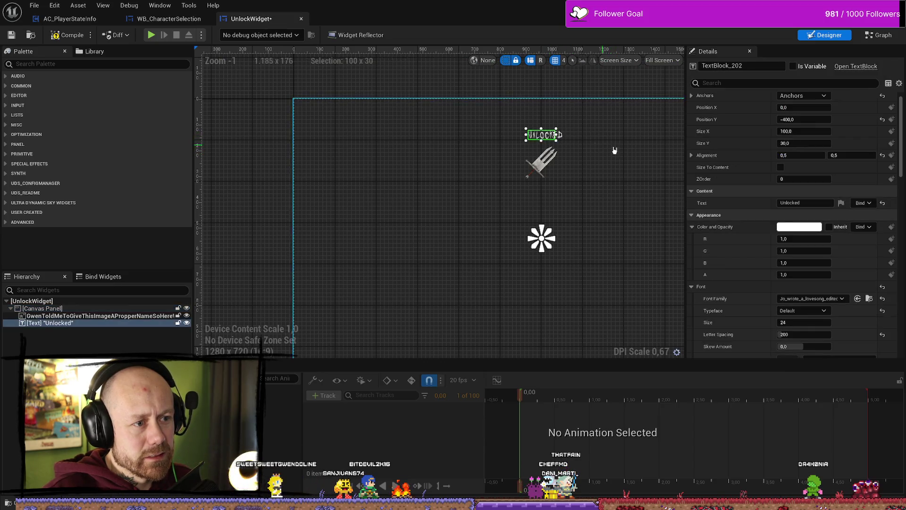
scroll(611, 149, up, 4)
mouse_move(802, 131)
mouse_down()
mouse_move(784, 131)
mouse_move(811, 131)
mouse_up()
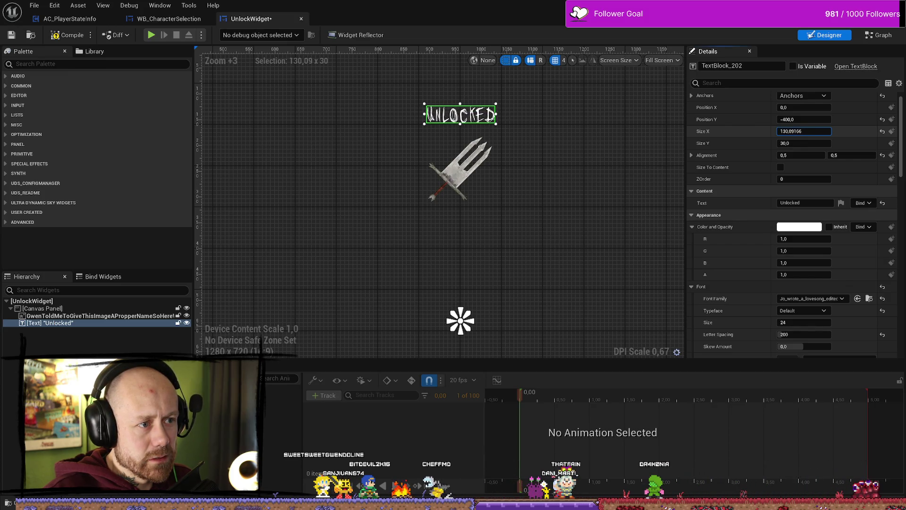
Centre-justify the Unlocked text and select the dagger image to show its Details
click(656, 170)
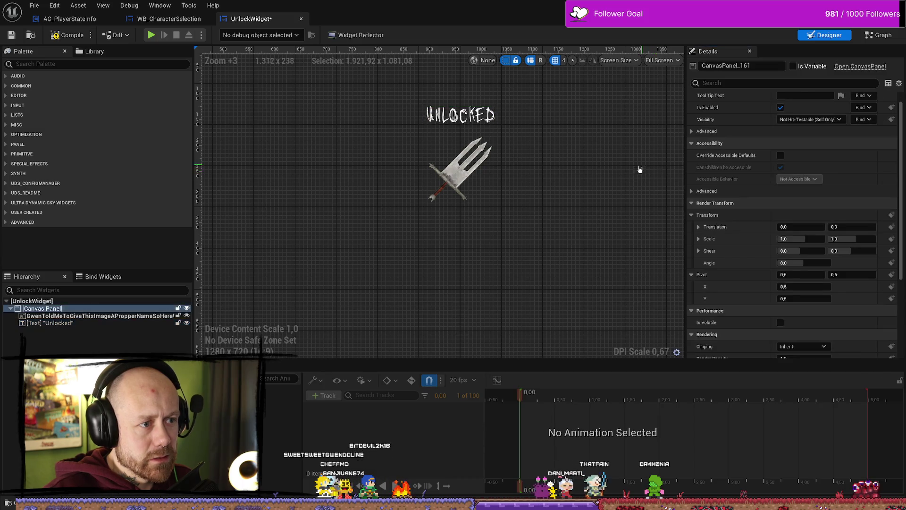
scroll(631, 167, down, 2)
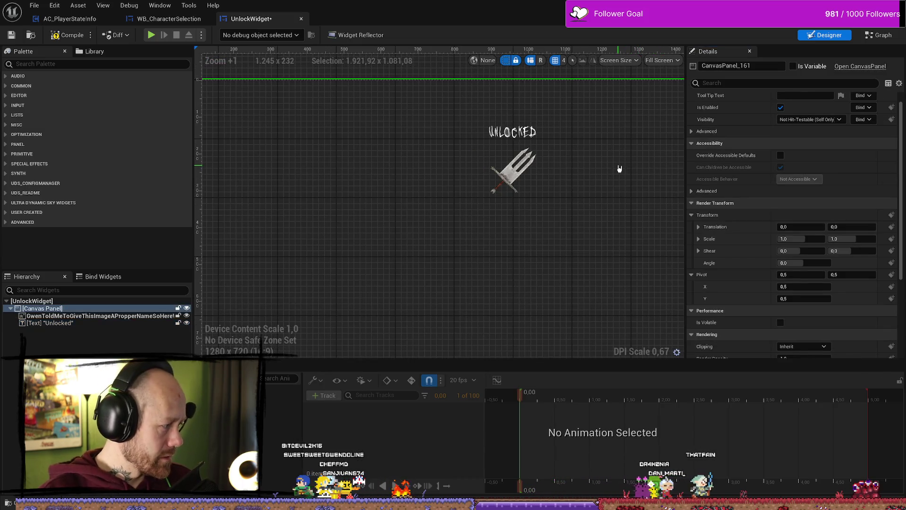
click(513, 131)
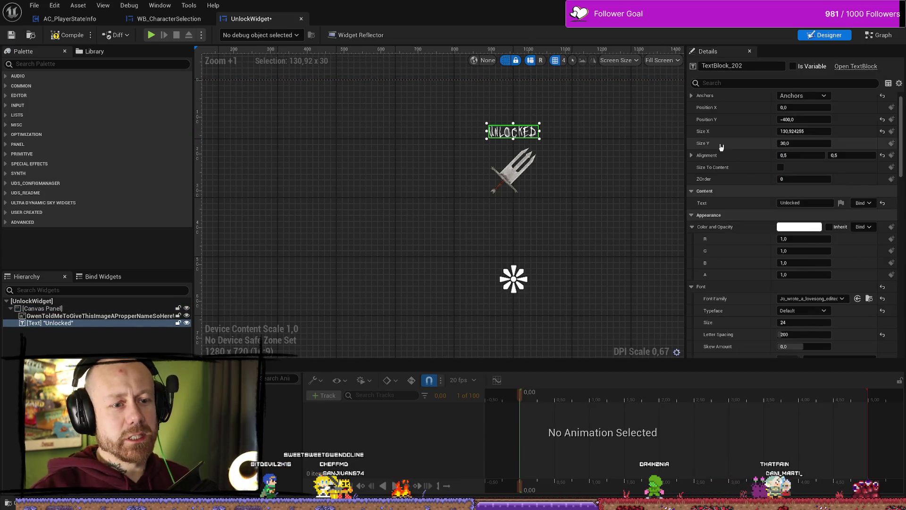
scroll(747, 152, down, 15)
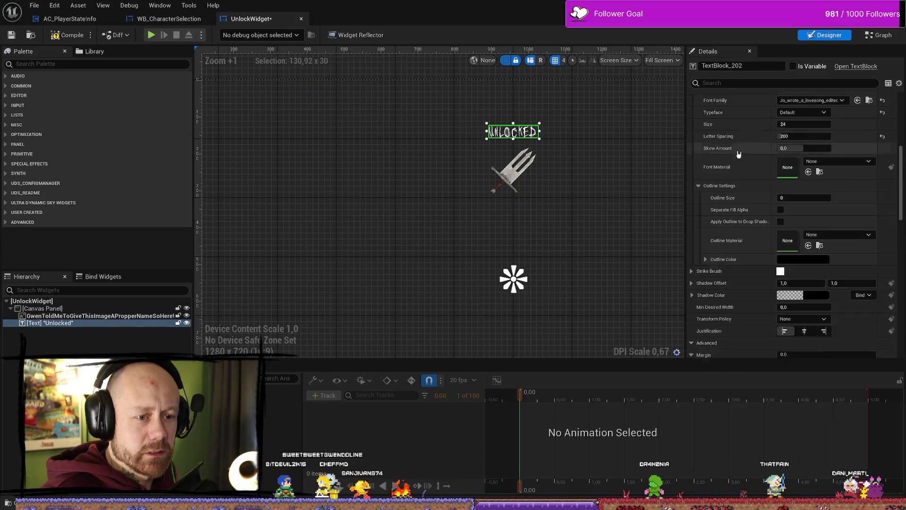
click(804, 260)
click(631, 169)
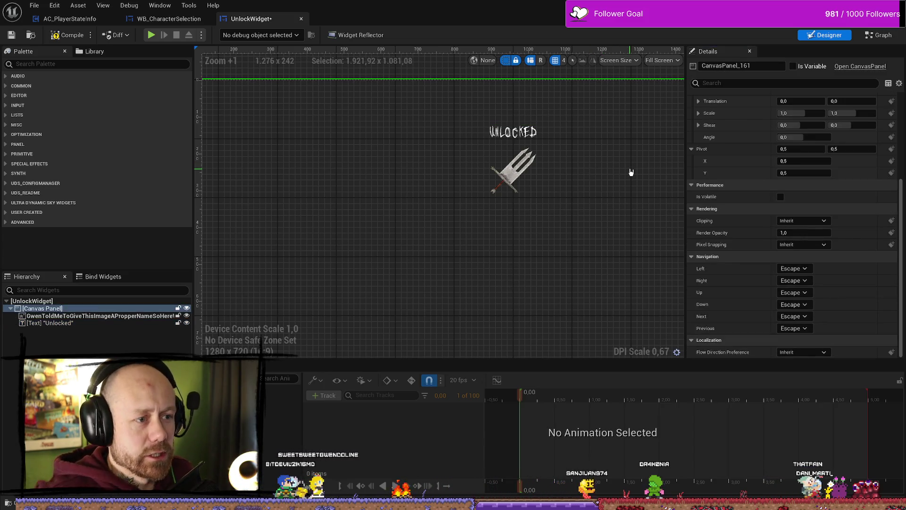
click(517, 170)
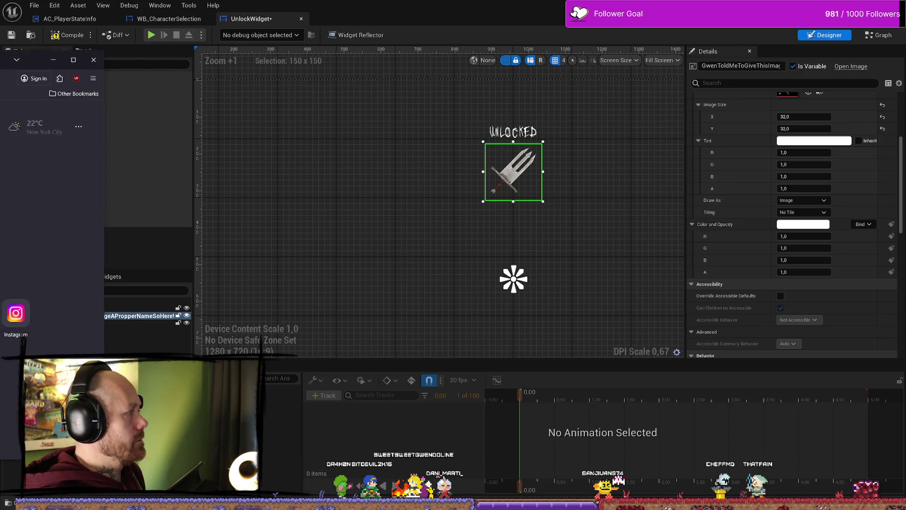
Close the stray Firefox tab and return to the Unreal editor
click(12, 85)
click(293, 61)
key(super+Down)
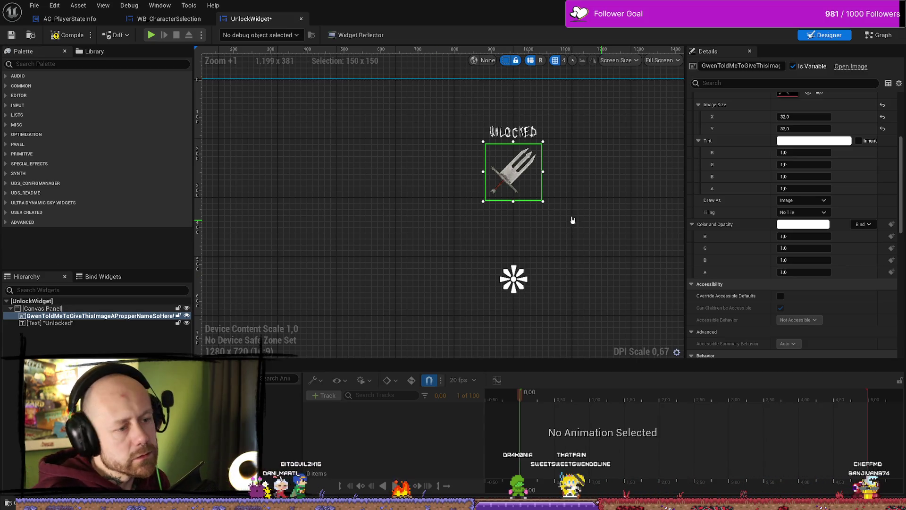
Save the UnlockWidget via File > Save and select the UNLOCKED label
scroll(552, 213, down, 4)
scroll(596, 257, up, 3)
scroll(627, 299, down, 4)
scroll(524, 197, up, 3)
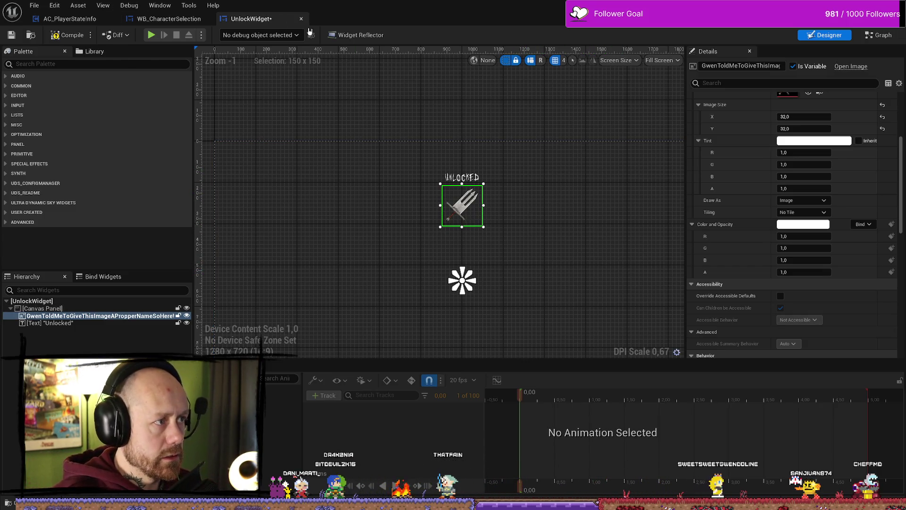
click(34, 5)
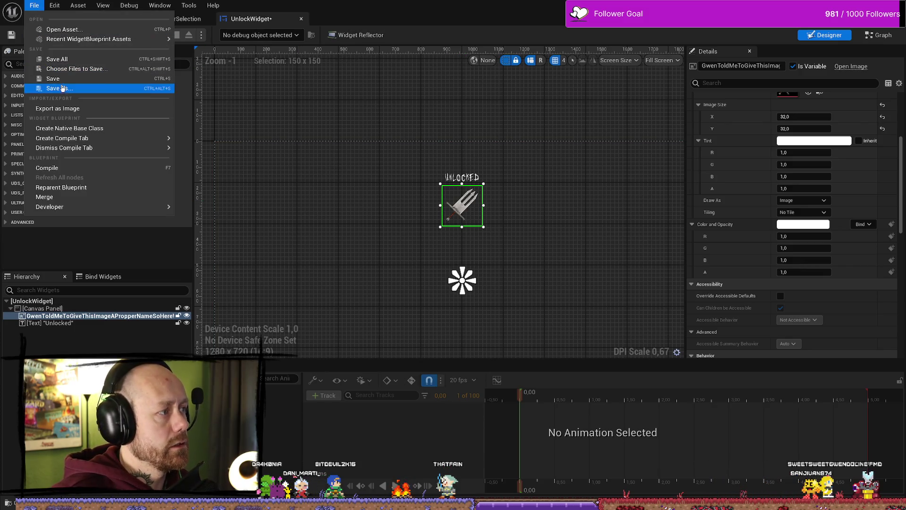
click(56, 57)
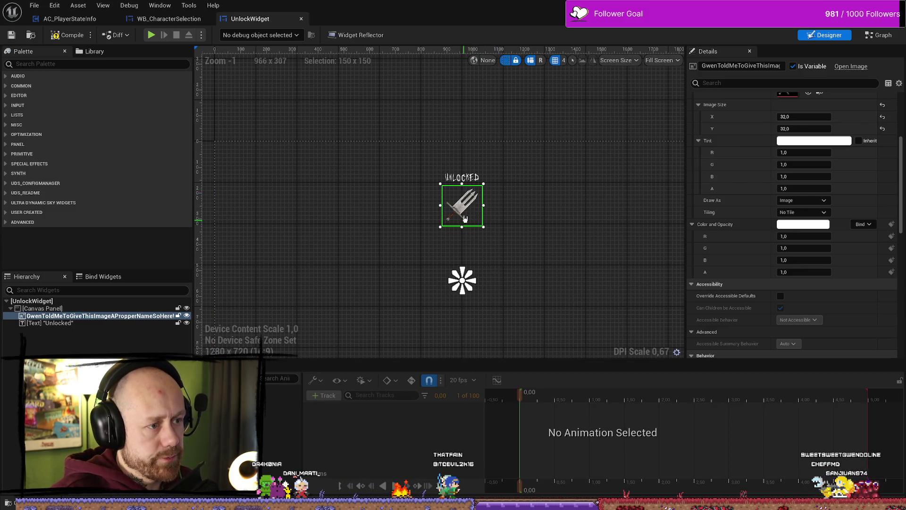
click(464, 178)
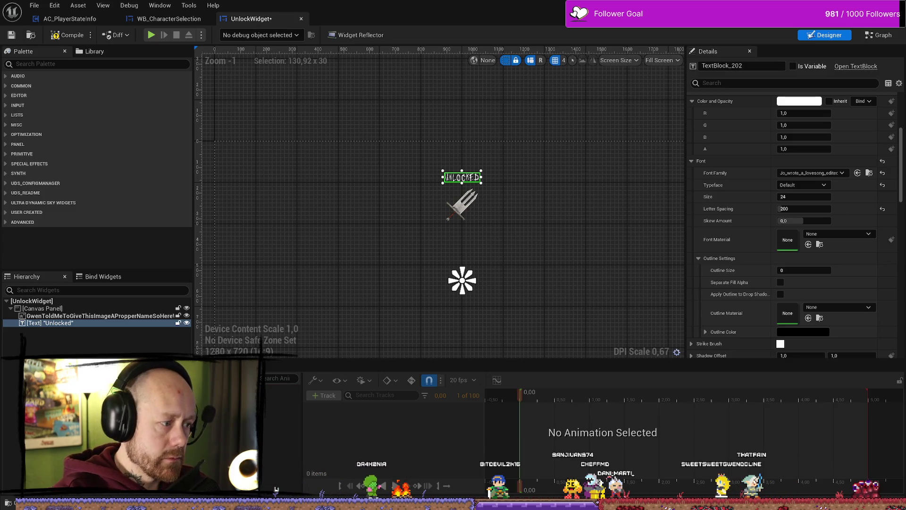
Open the Unlocked animation in the timeline and check the track list without adding anything
click(236, 378)
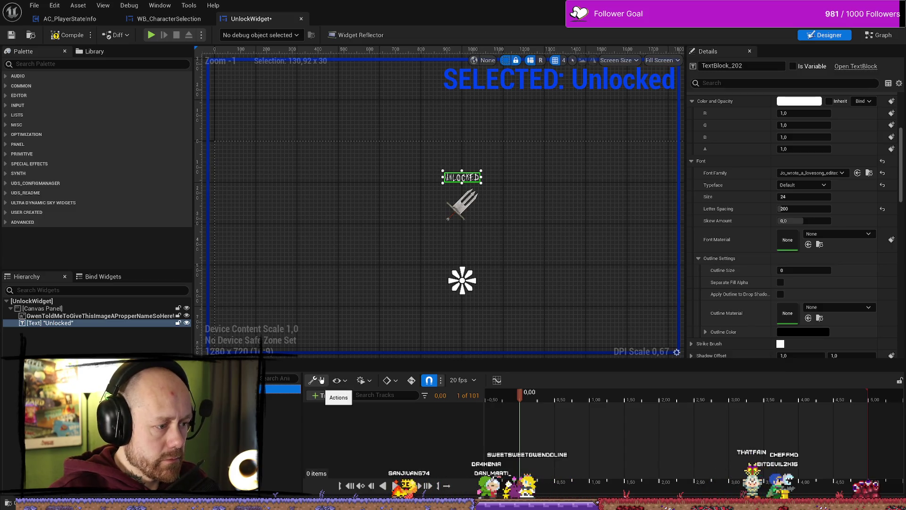
click(325, 395)
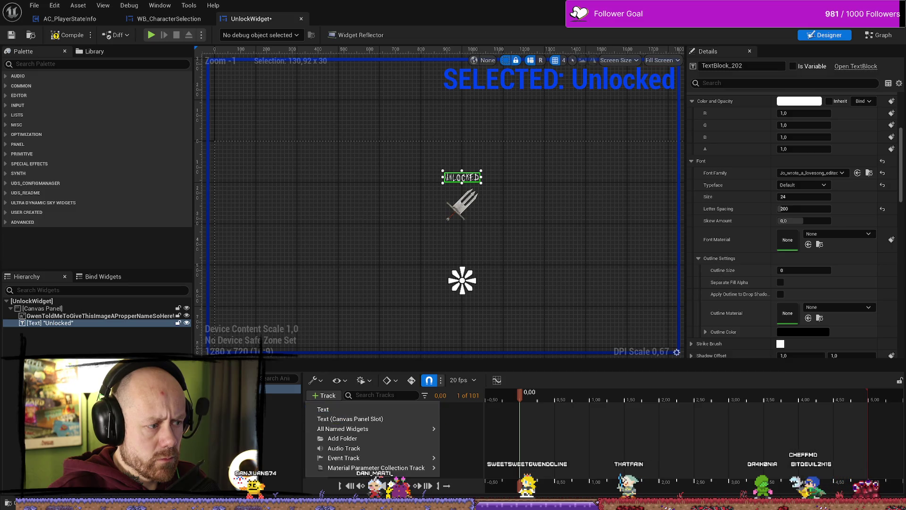
key(Escape)
Pick the dagger image and Unlocked text widgets in the Hierarchy, ending on the text
click(56, 315)
click(53, 324)
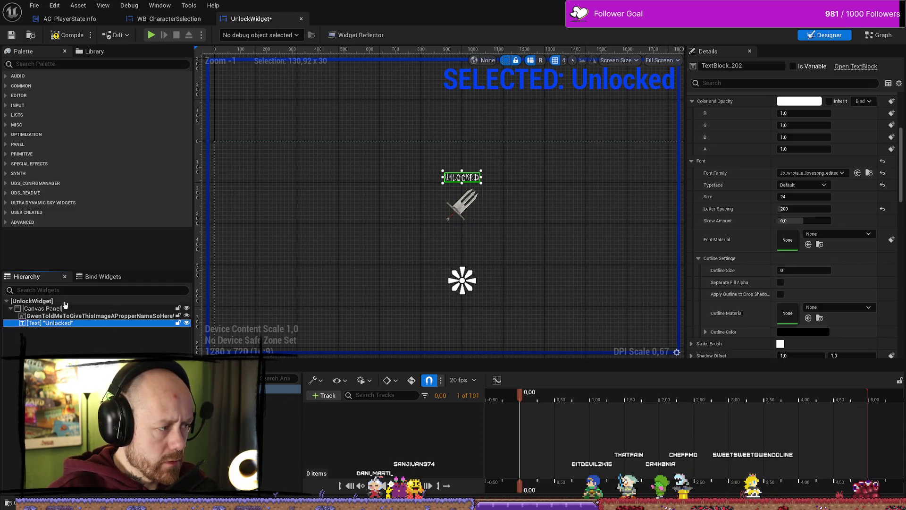
click(80, 315)
drag(521, 401, 617, 401)
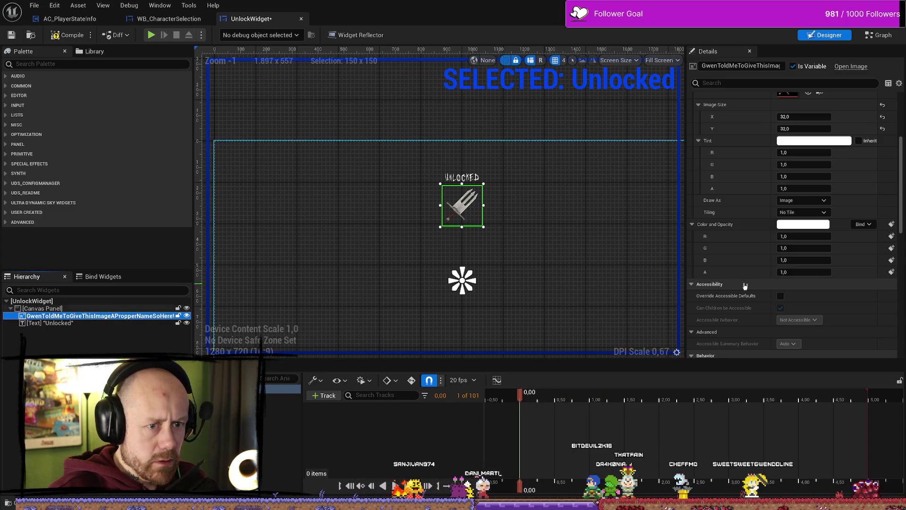
scroll(764, 182, up, 5)
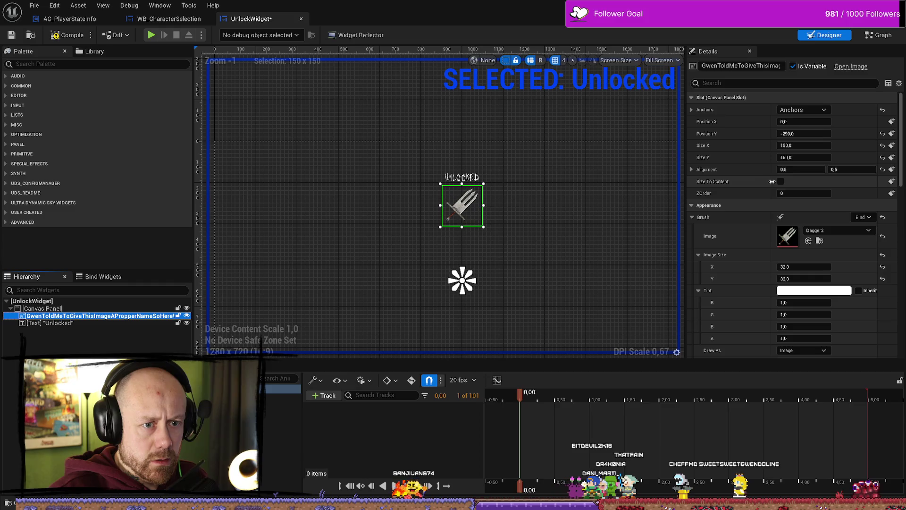
click(462, 177)
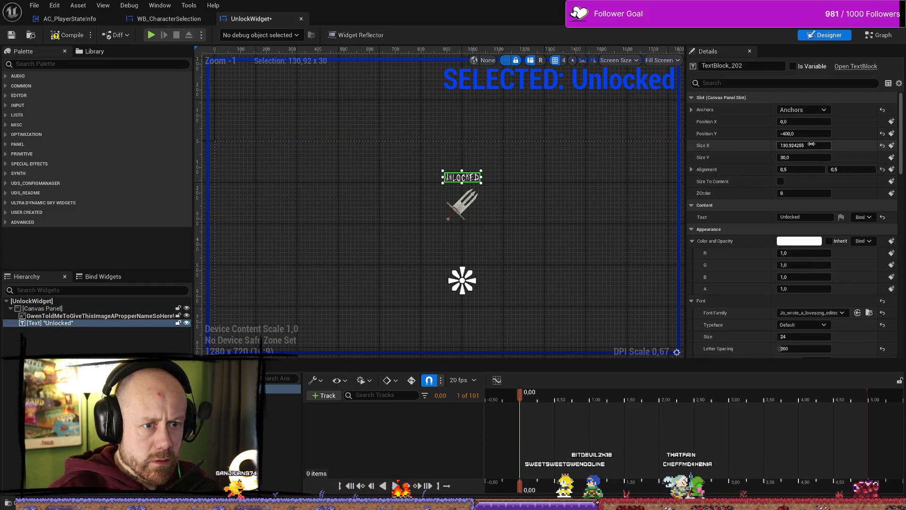
Experiment with the label's Letter Spacing, then restore it to 200
scroll(808, 161, down, 3)
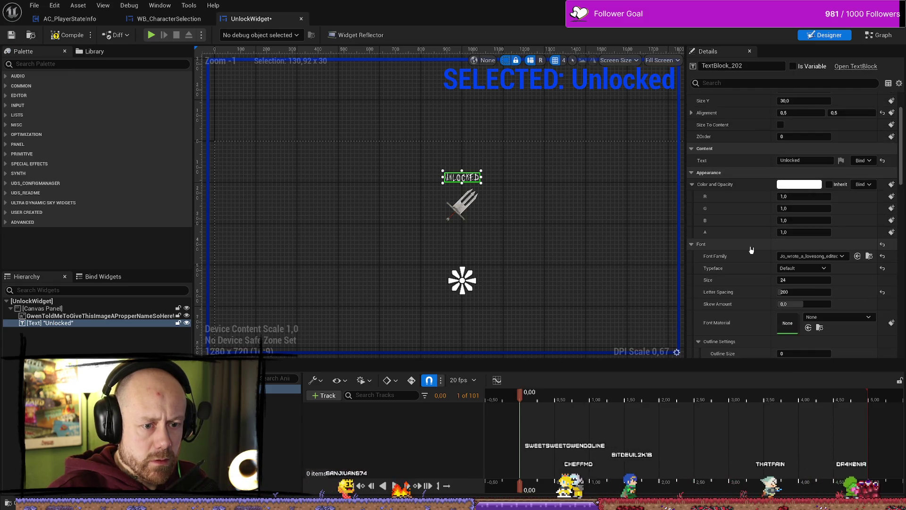
drag(815, 293, 591, 441)
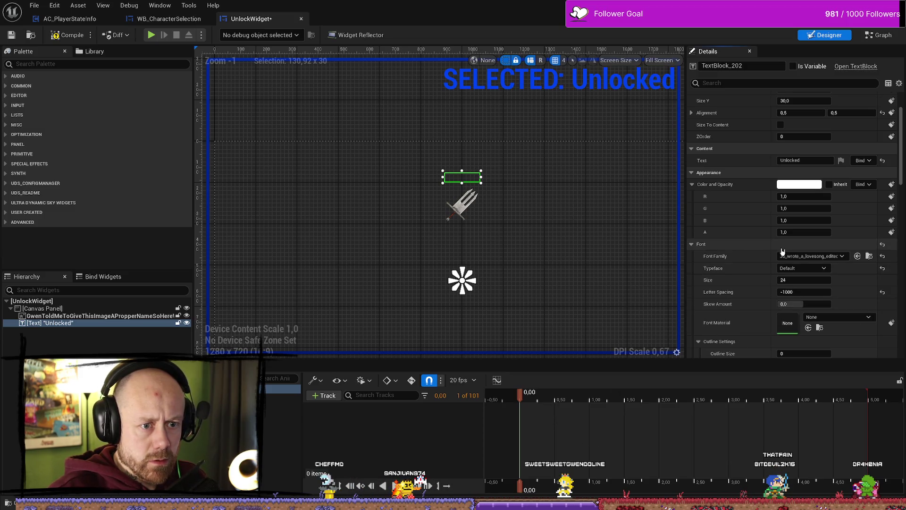
key(ctrl+z)
mouse_move(808, 291)
mouse_down()
mouse_move(775, 291)
mouse_move(826, 291)
mouse_move(805, 291)
mouse_move(814, 292)
mouse_up()
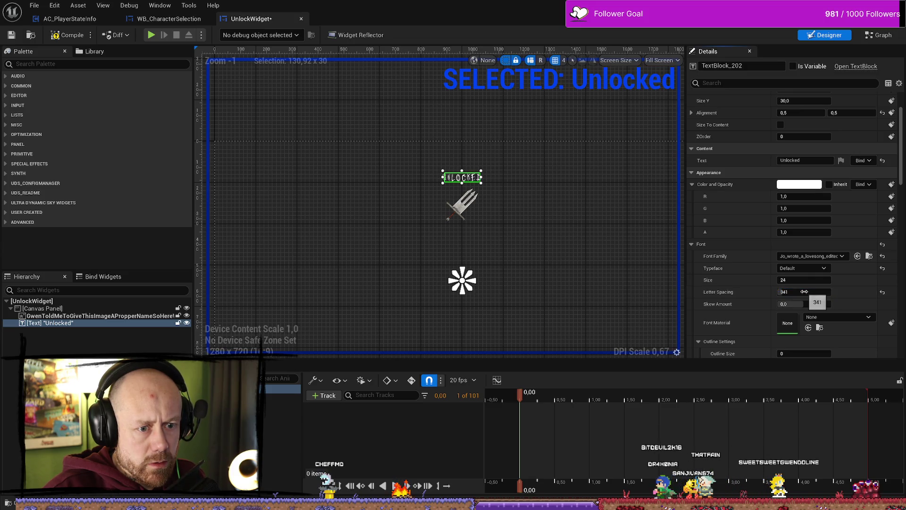
click(882, 293)
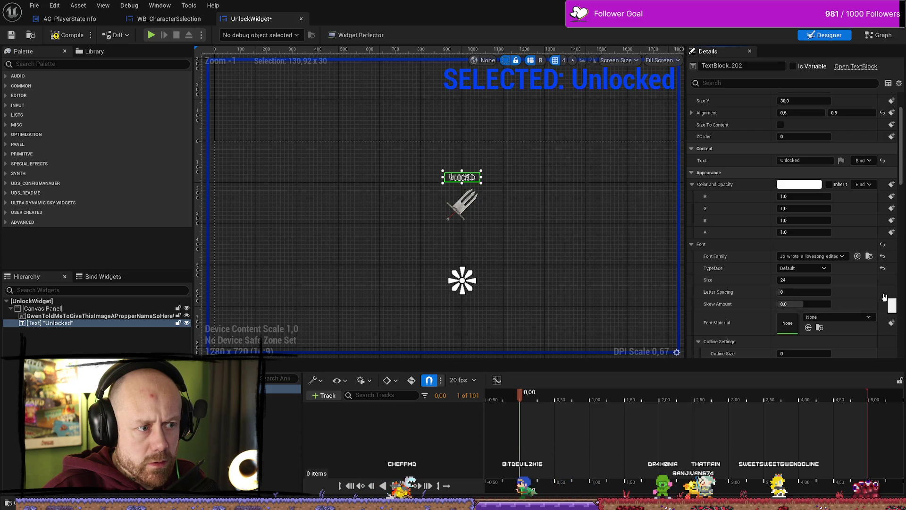
click(821, 292)
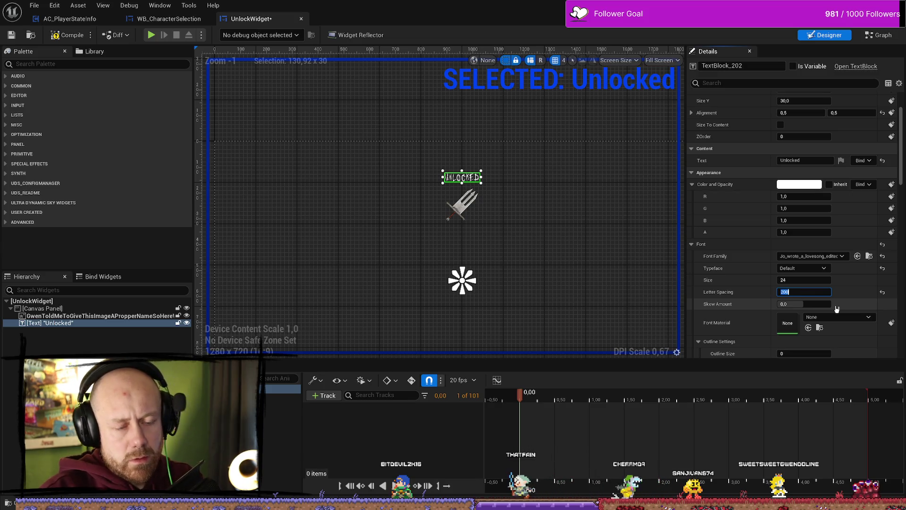
Try skewing the UNLOCKED text both ways, then reset Skew Amount to 0
mouse_move(808, 305)
mouse_down()
mouse_move(826, 305)
mouse_move(816, 303)
mouse_up()
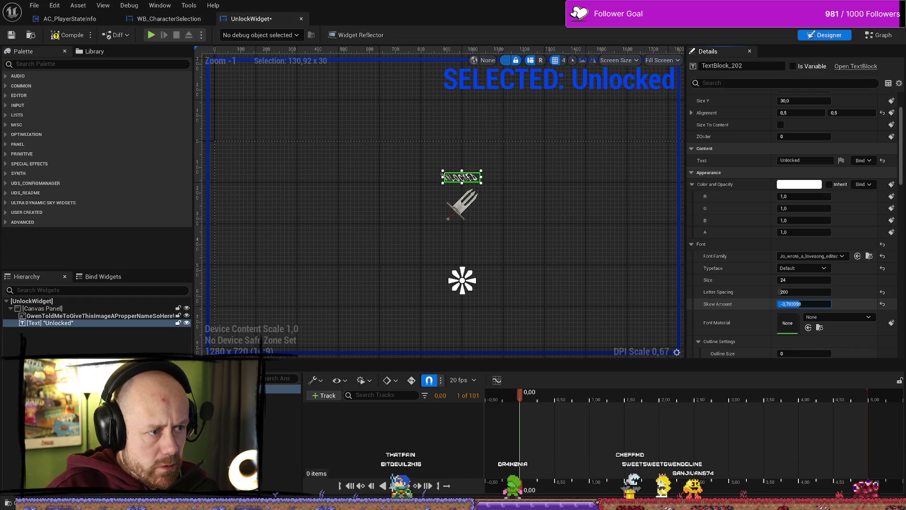
drag(800, 304, 807, 304)
click(882, 304)
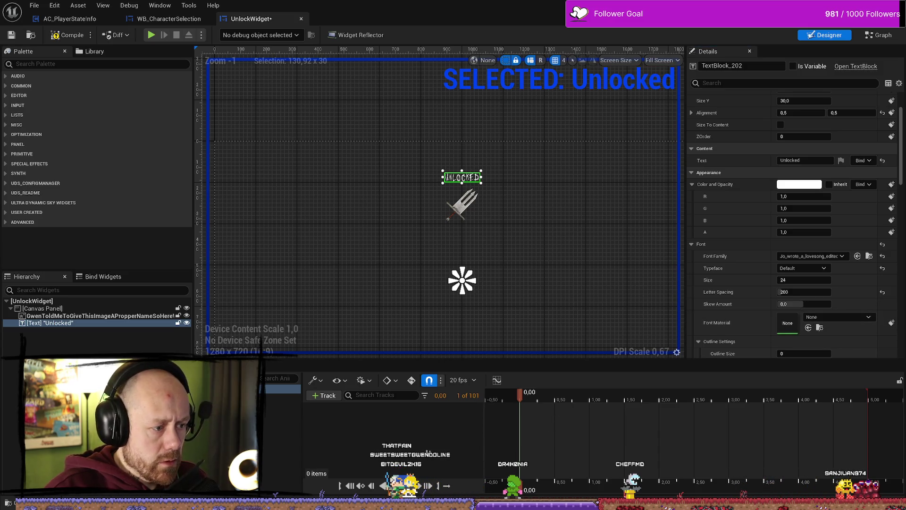
click(321, 395)
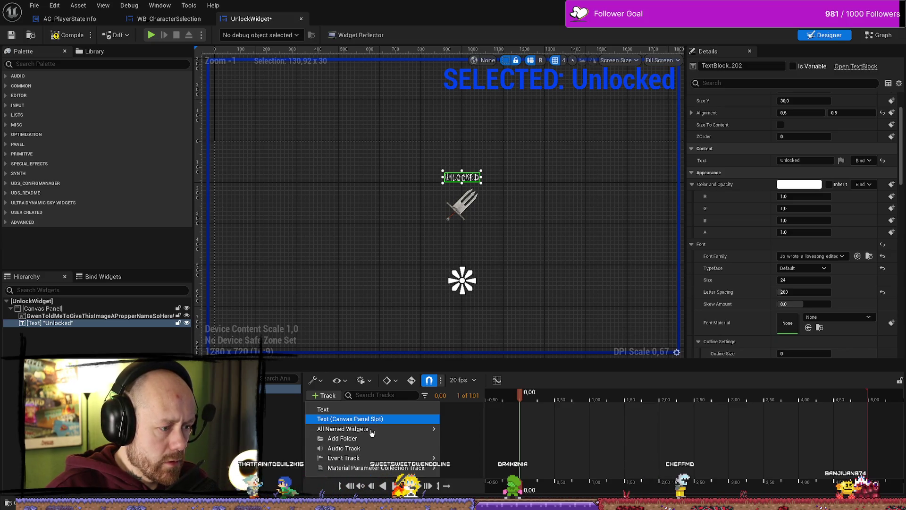
Add the dagger image (Canvas Panel Slot) track from All Named Widgets, then deselect the animation
mouse_move(369, 469)
mouse_move(352, 430)
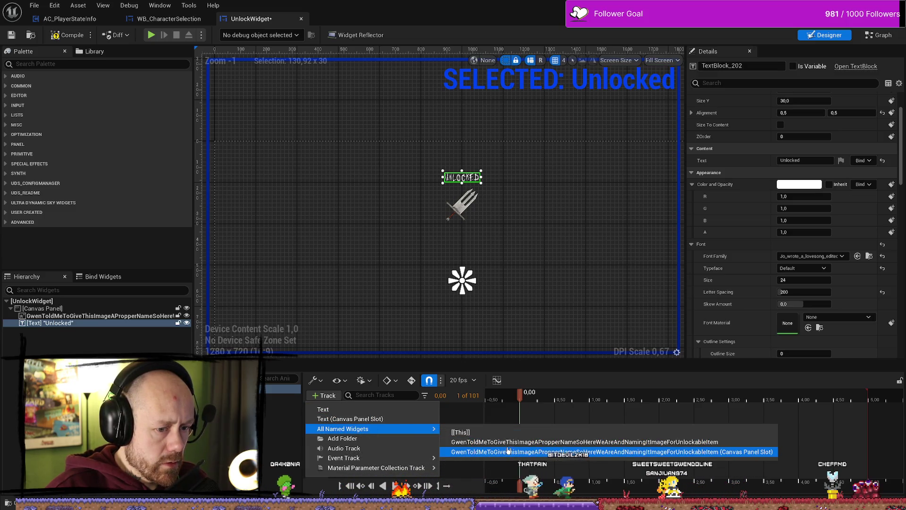
click(512, 443)
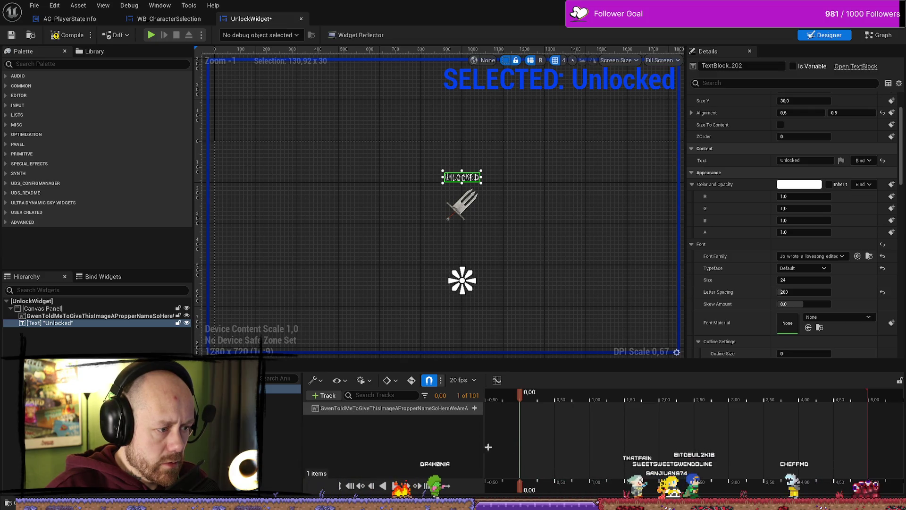
click(323, 397)
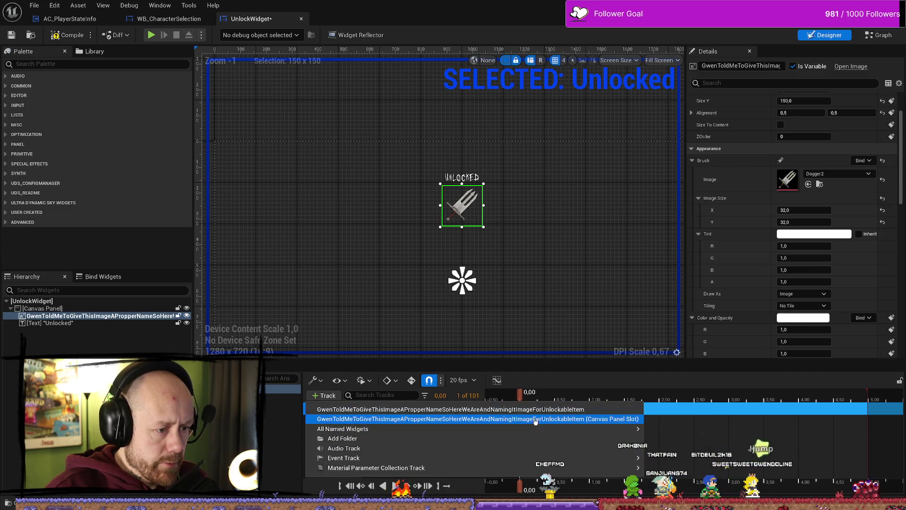
mouse_move(425, 429)
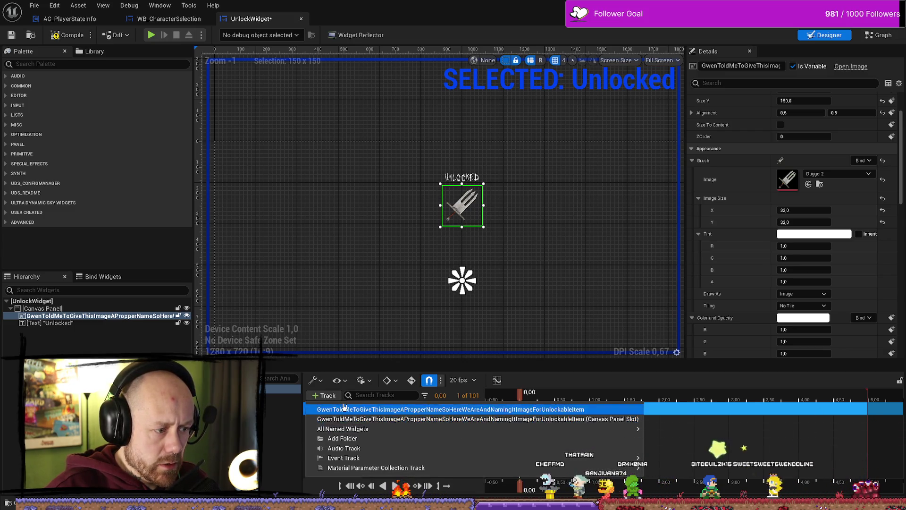
click(355, 421)
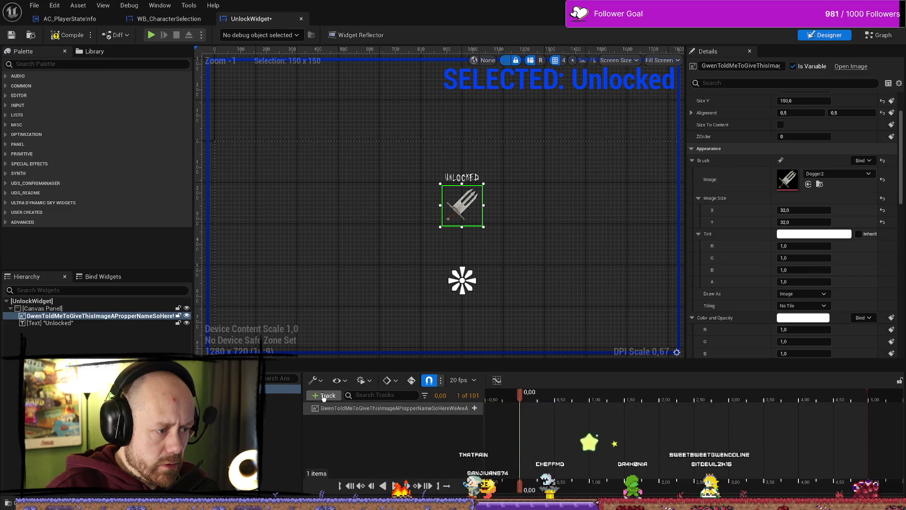
click(323, 397)
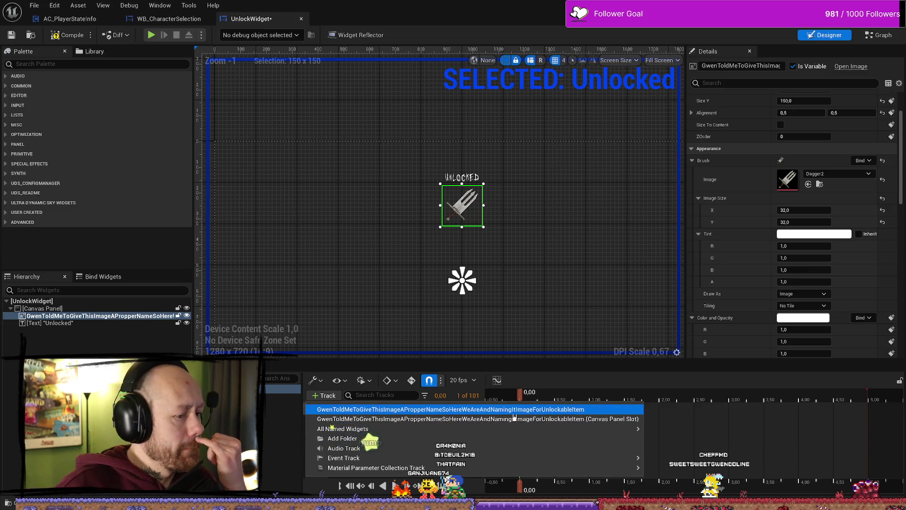
click(284, 430)
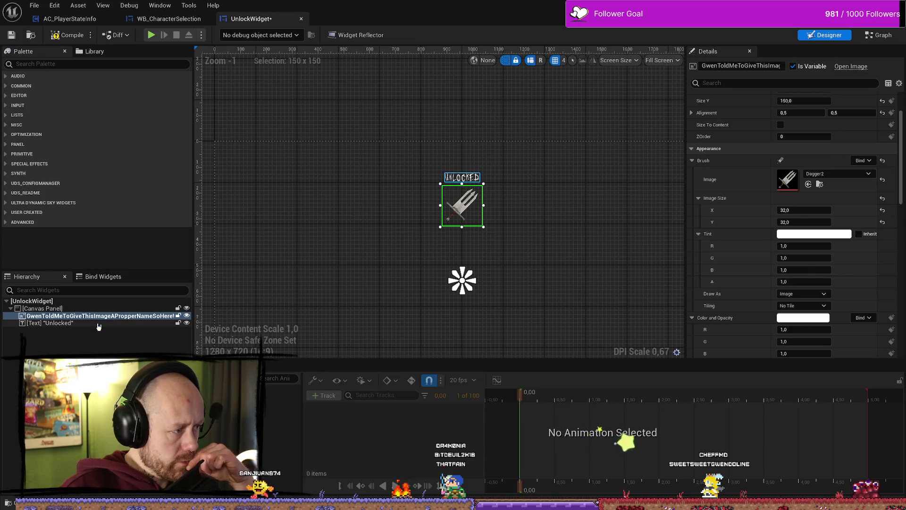
Select the dagger image and view the Unlocked animation's animatable properties without adding one
click(32, 300)
click(42, 308)
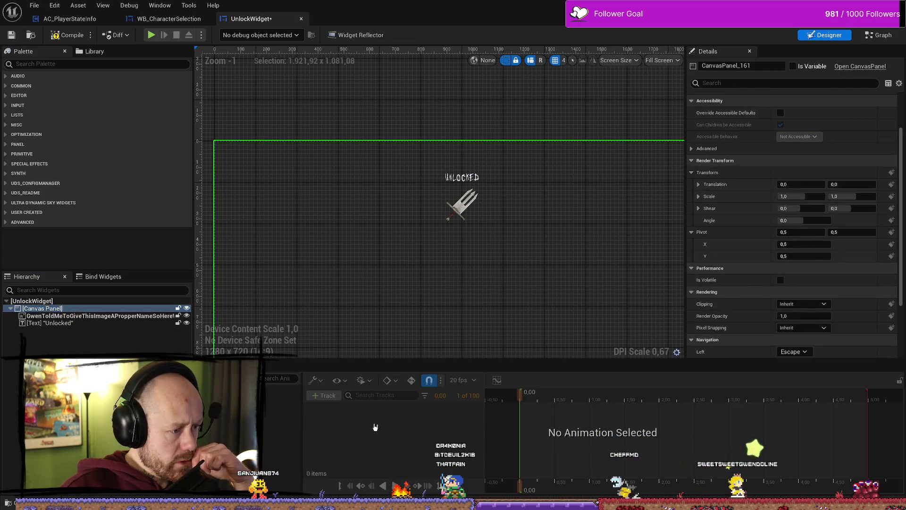
click(462, 205)
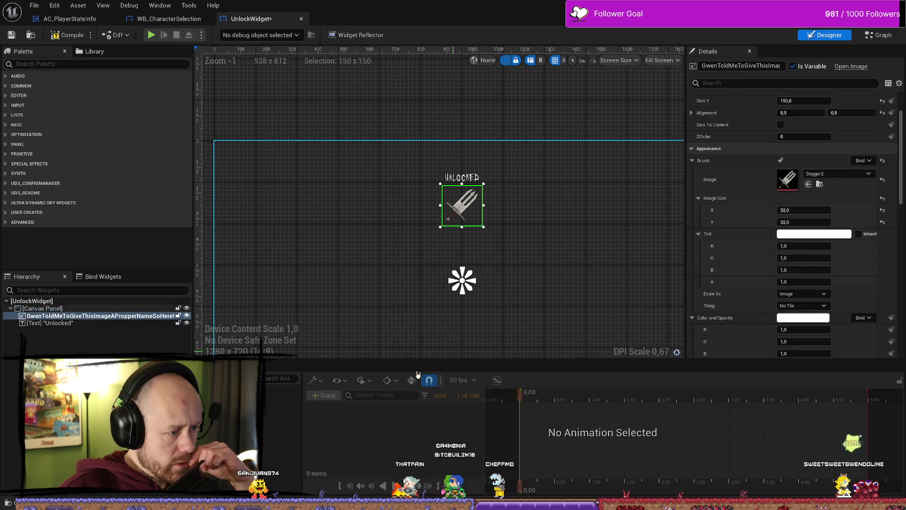
click(283, 388)
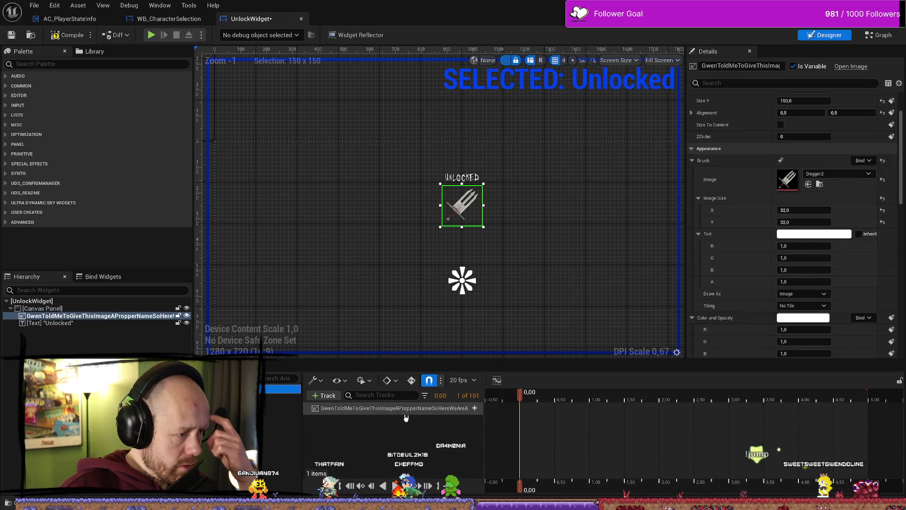
click(474, 408)
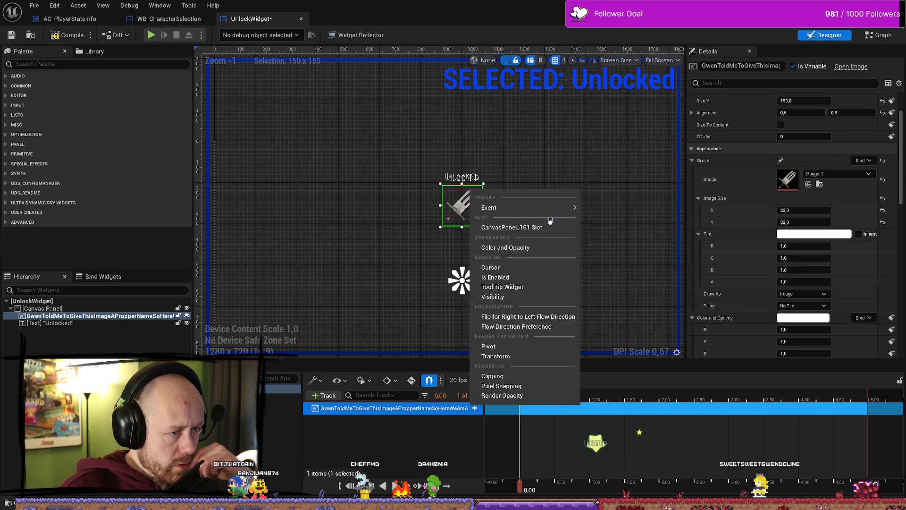
mouse_move(546, 207)
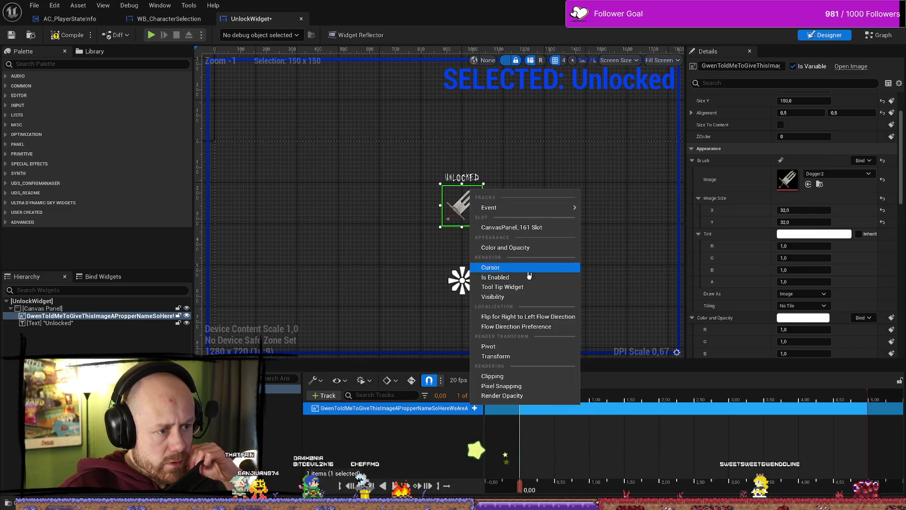
click(475, 408)
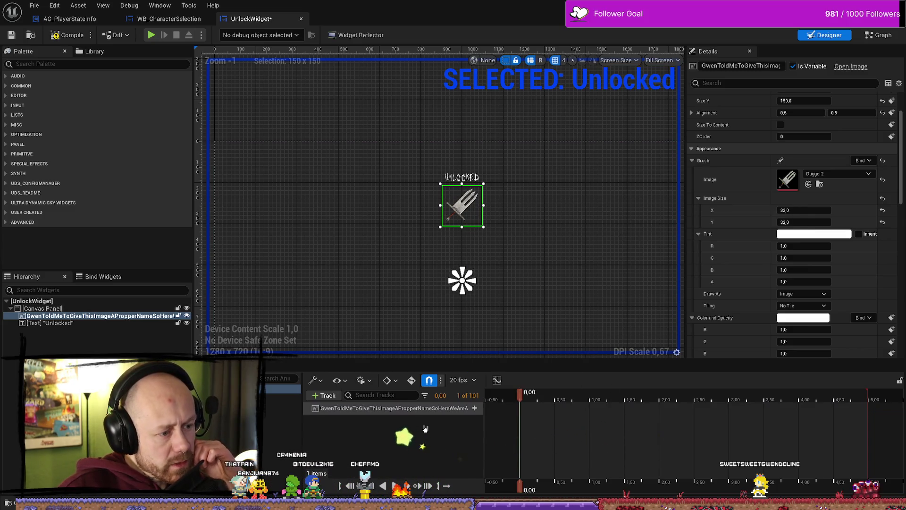
Move the animation time to 0.10 s while toggling Auto-Key on, then off
click(411, 380)
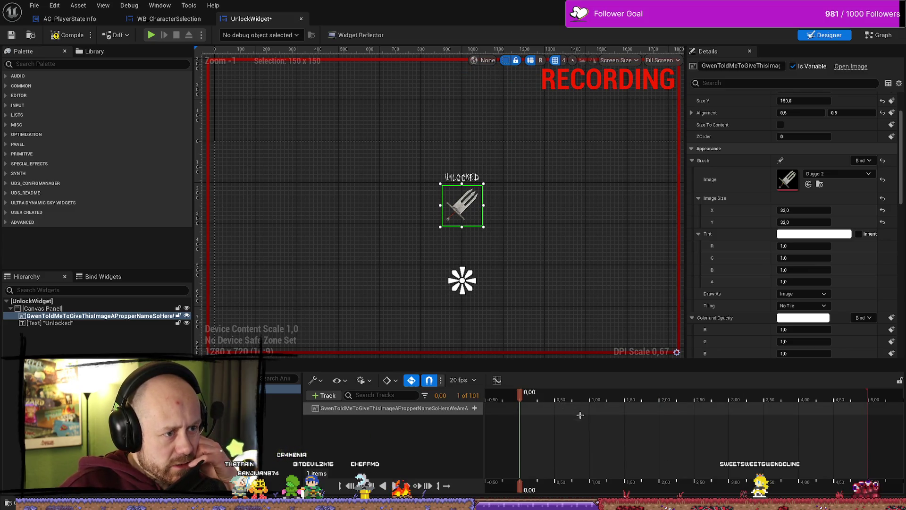
drag(556, 401, 527, 401)
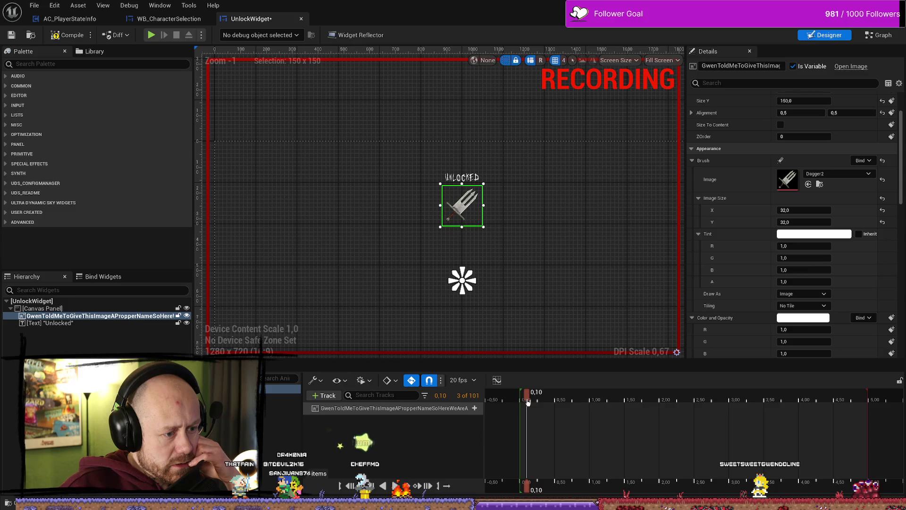
click(413, 383)
click(413, 384)
click(413, 383)
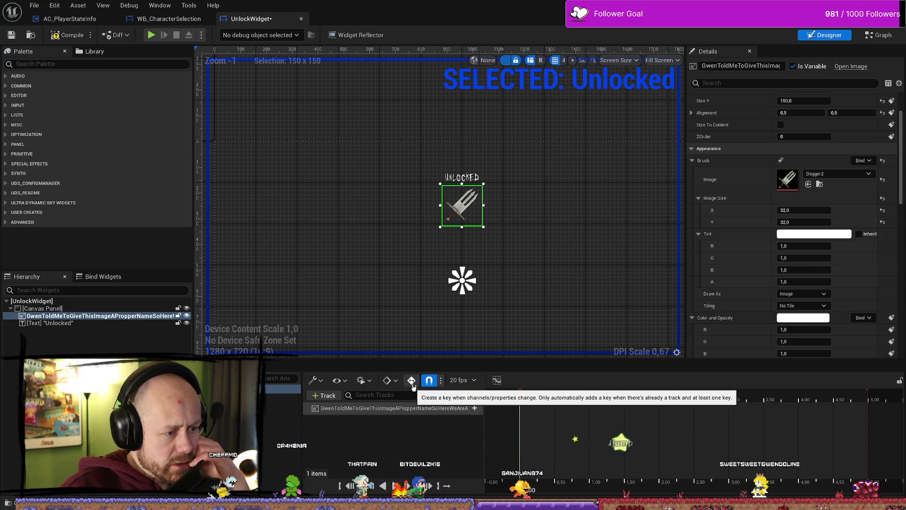
click(413, 383)
click(413, 383)
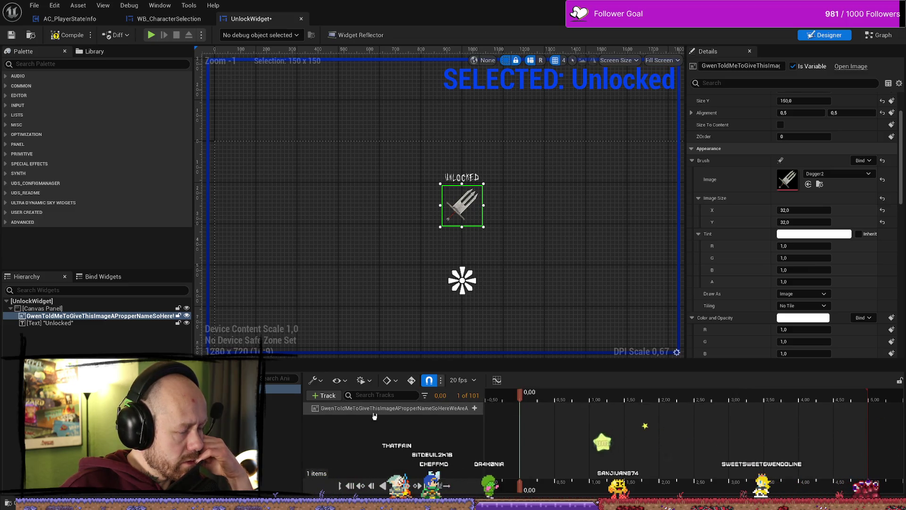
Delete the dagger image's track from the Unlocked animation and bring up the Content Drawer
click(409, 408)
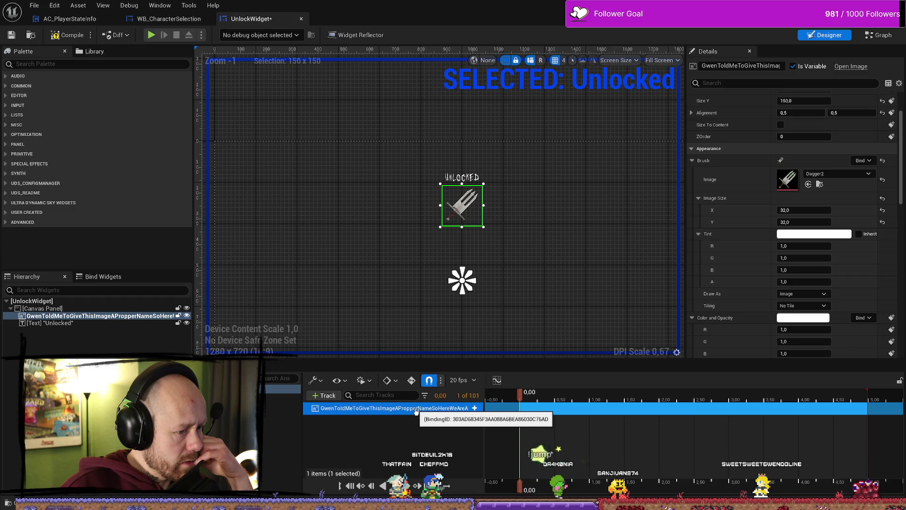
right_click(450, 410)
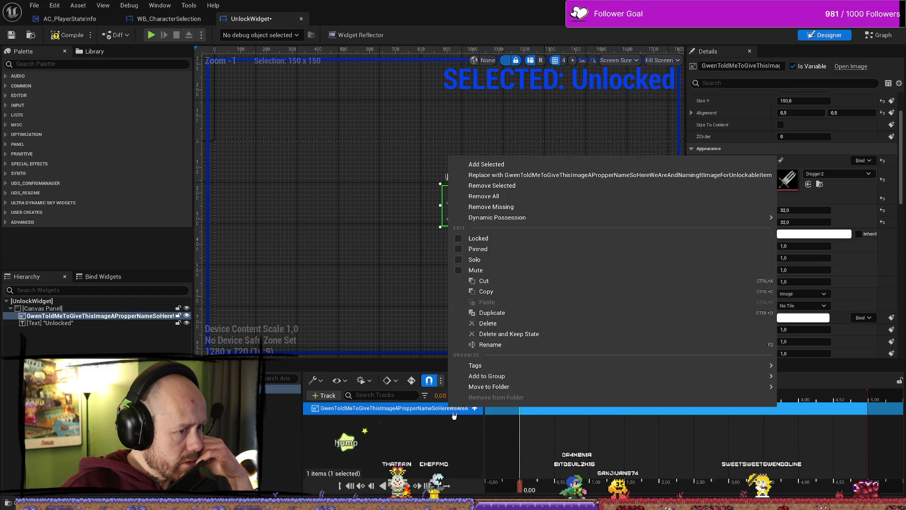
click(486, 323)
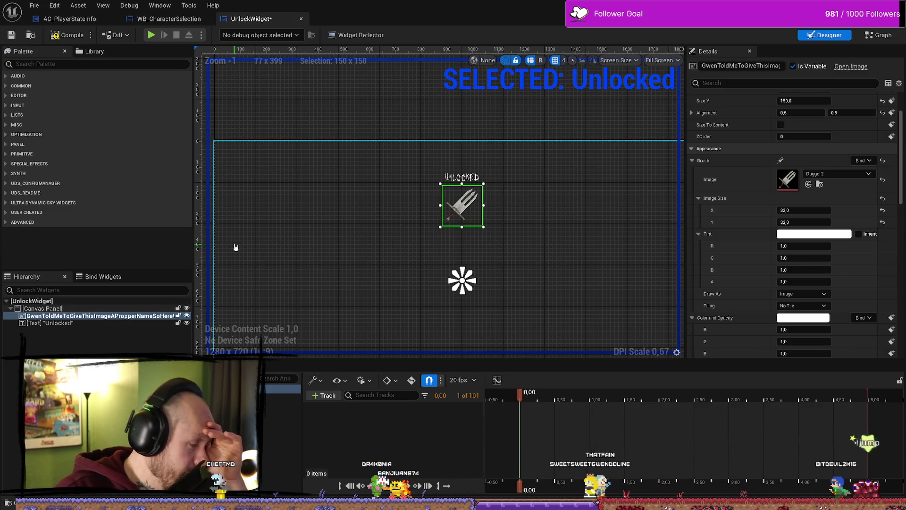
key(ctrl+space)
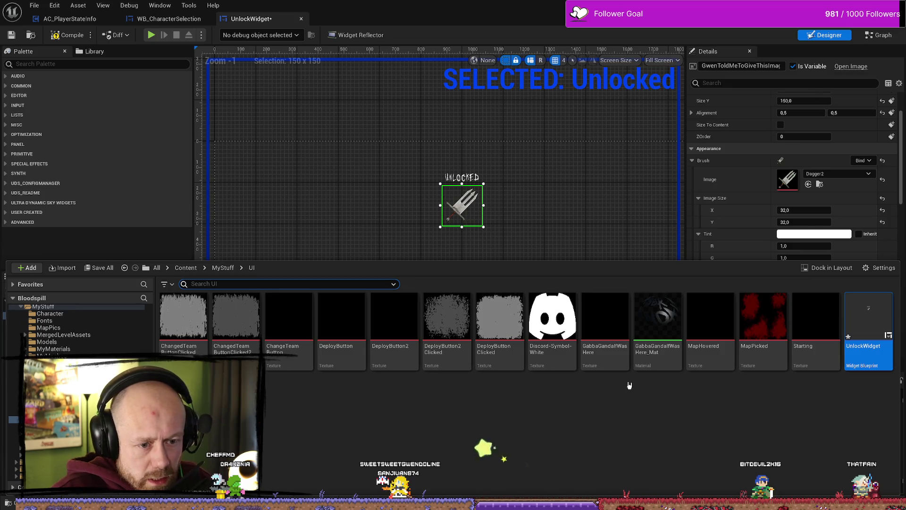
Go from the UI folder to Content/FPS and open the WB_Credits widget blueprint
click(277, 422)
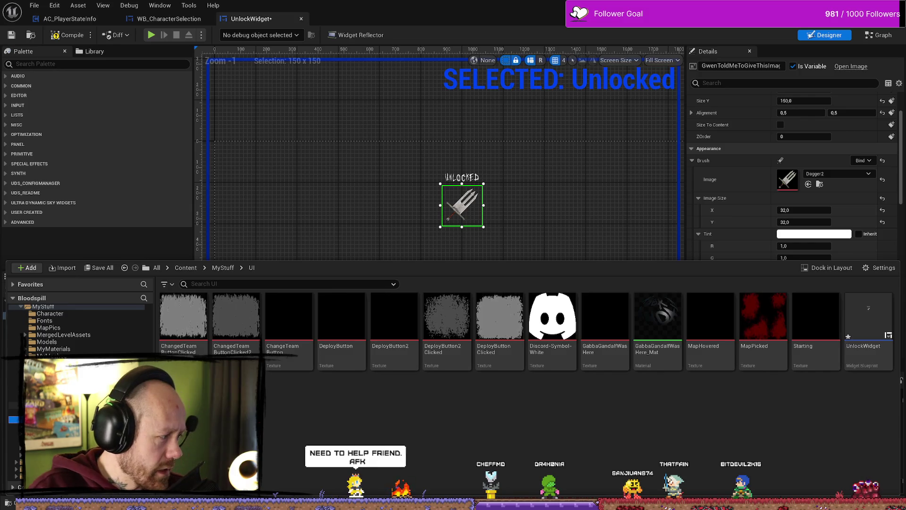
scroll(78, 328, down, 5)
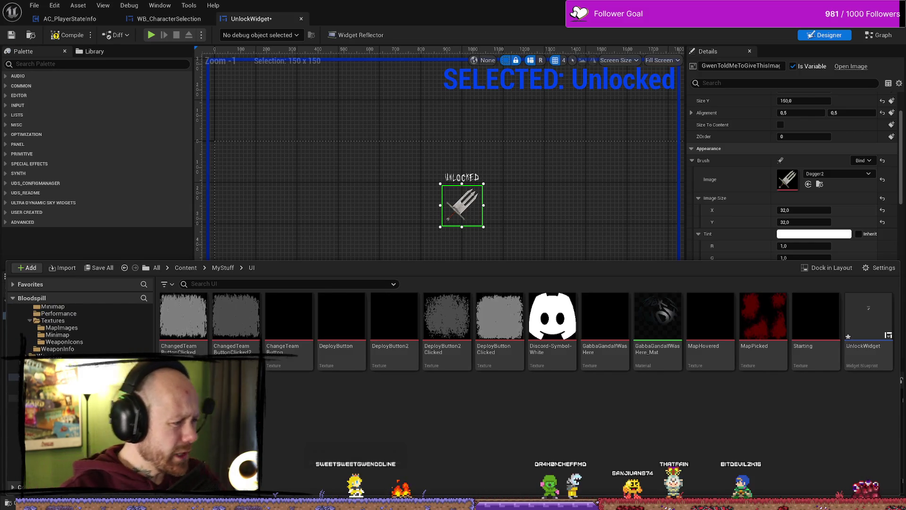
scroll(41, 348, up, 5)
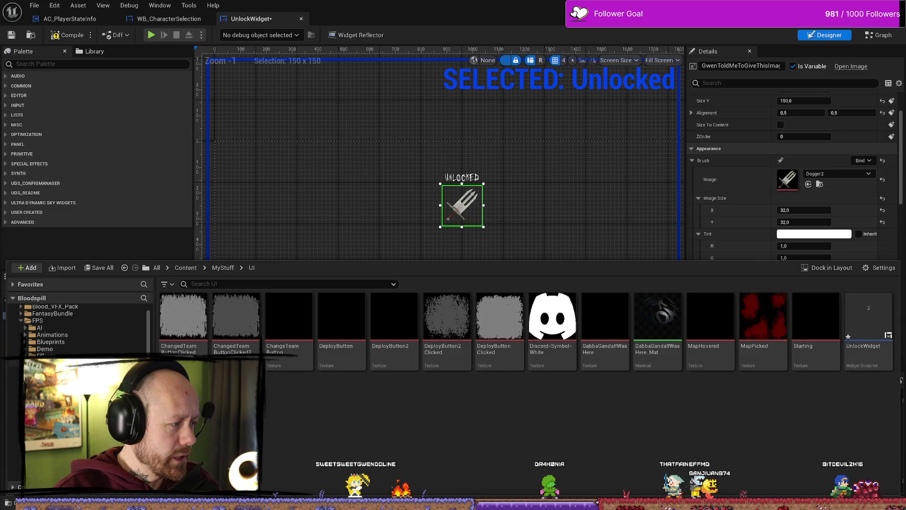
scroll(41, 347, up, 2)
click(37, 337)
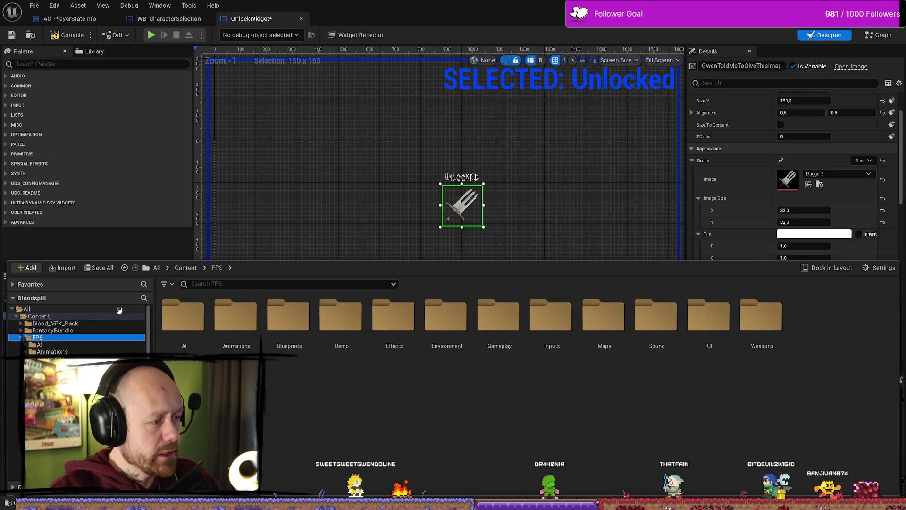
click(53, 317)
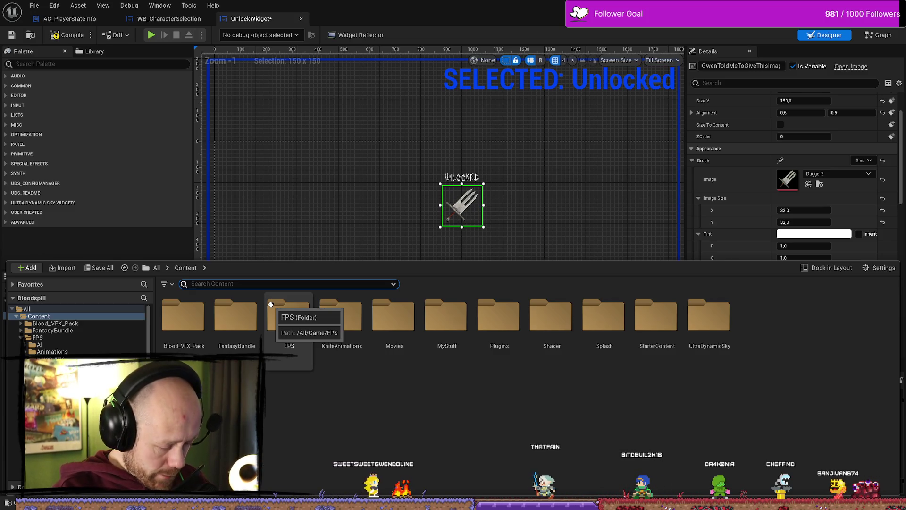
click(236, 282)
text(credi)
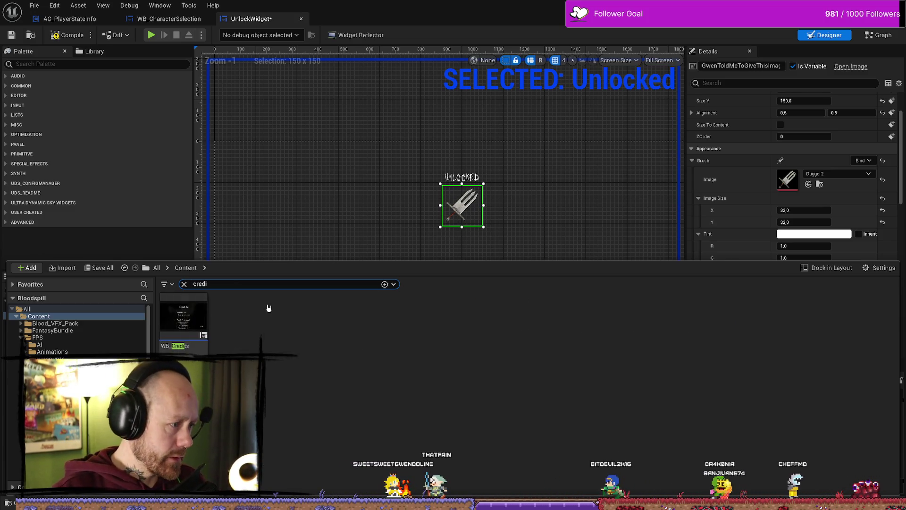
double_click(183, 319)
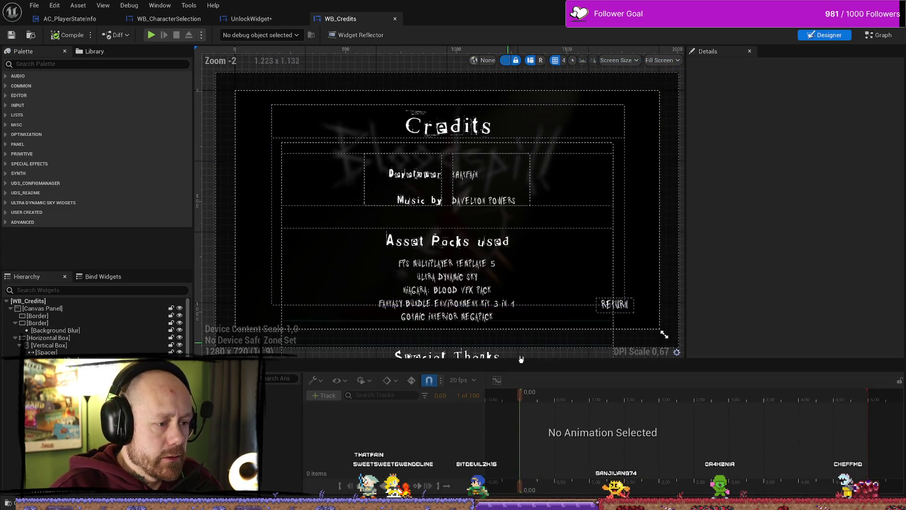
Check CreditsScroll's transform tracks in WB_Credits for reference, then switch back to UnlockWidget
click(280, 389)
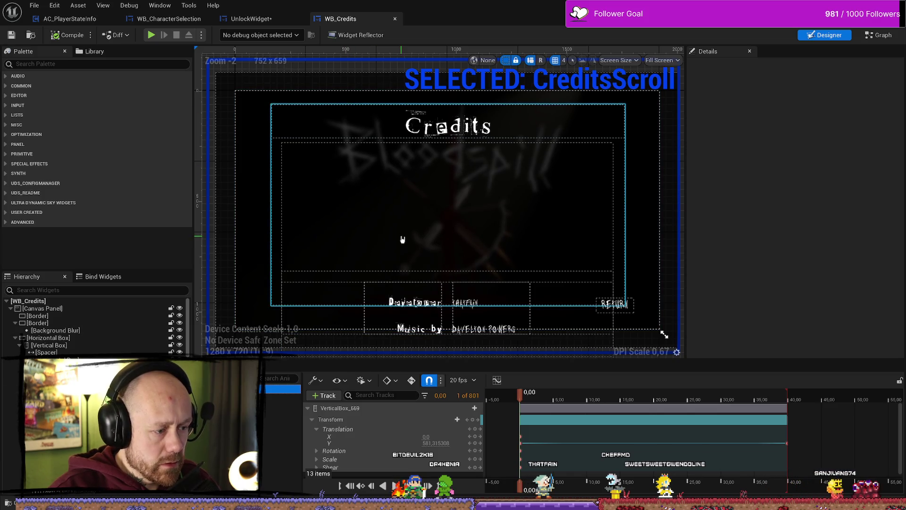
click(249, 19)
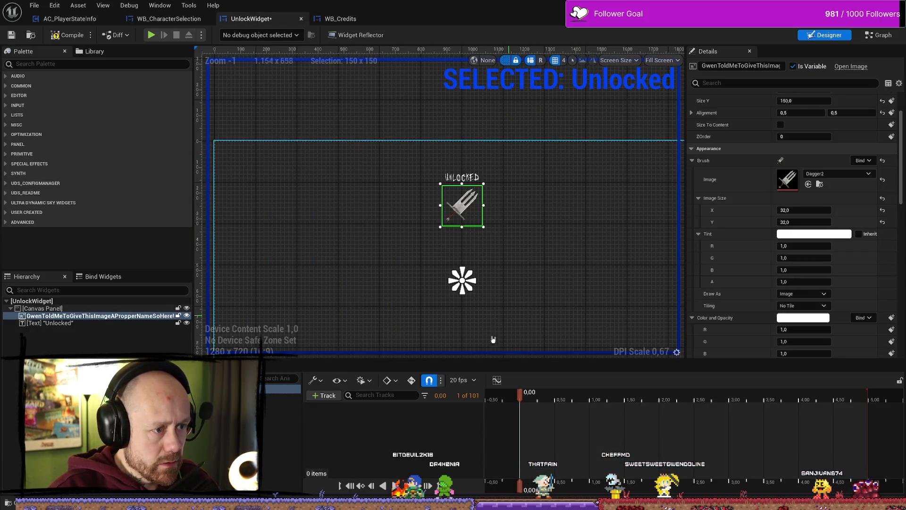
key(Return)
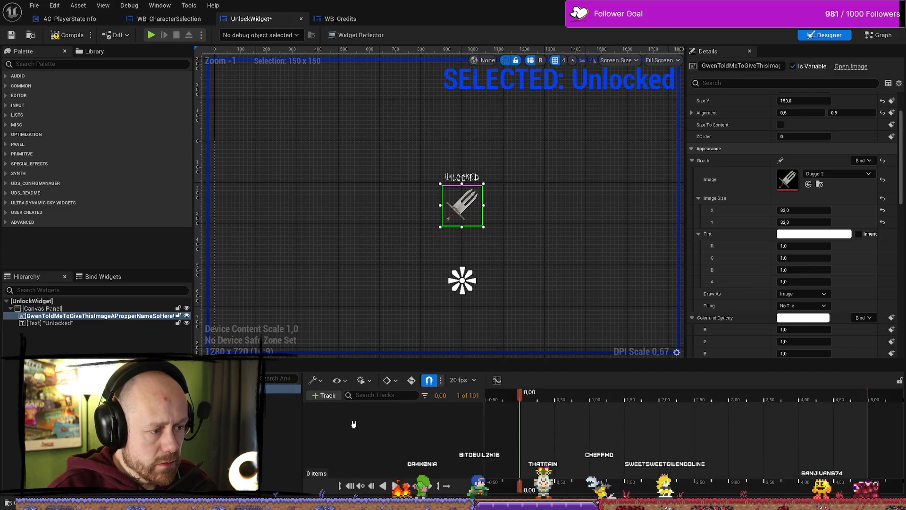
click(49, 323)
click(95, 315)
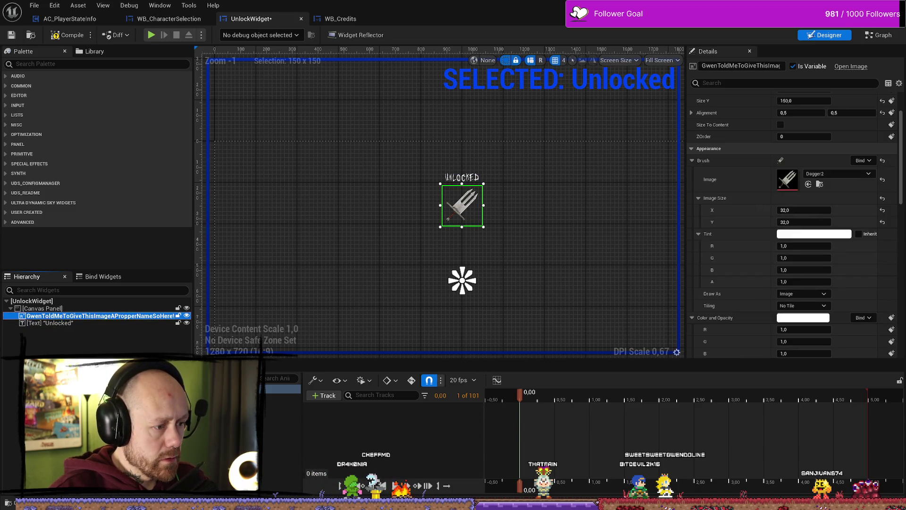
mouse_move(70, 319)
mouse_down()
mouse_move(532, 440)
mouse_move(461, 435)
mouse_move(347, 404)
mouse_move(348, 412)
mouse_up()
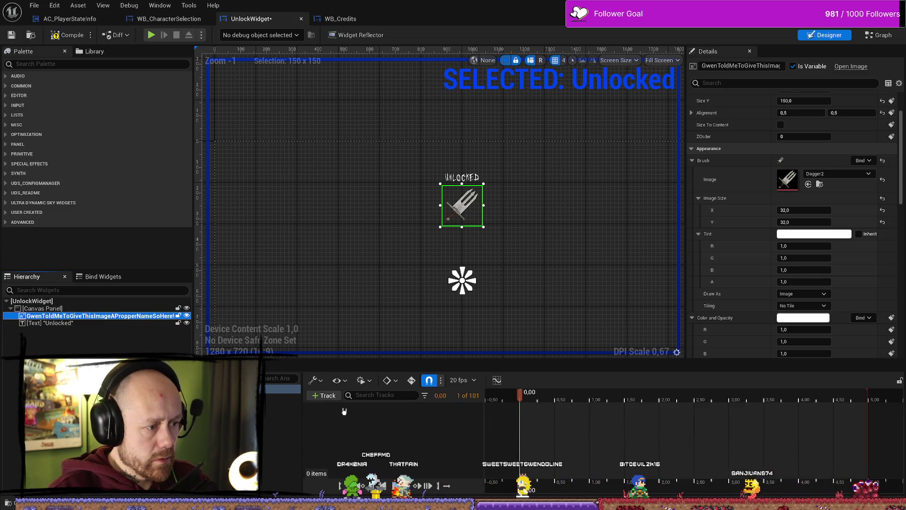
drag(70, 315, 325, 411)
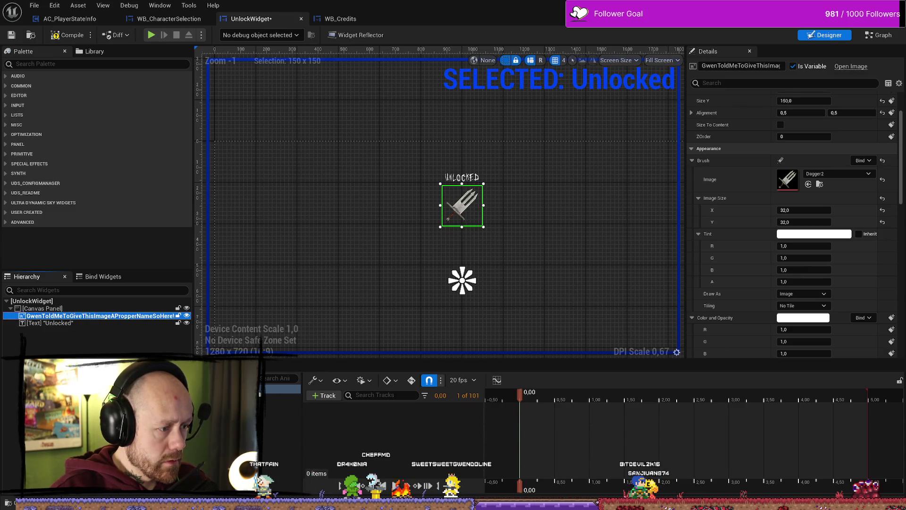
click(322, 384)
click(322, 384)
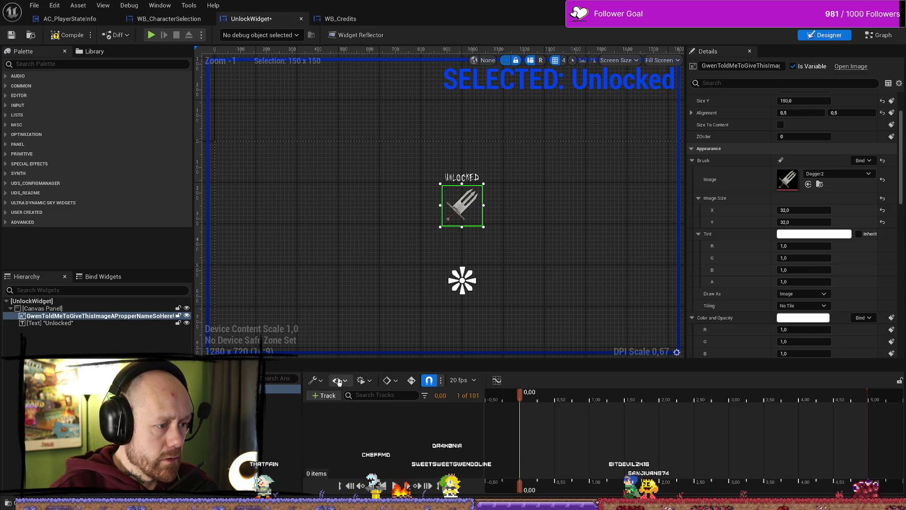
click(348, 383)
click(348, 382)
click(326, 396)
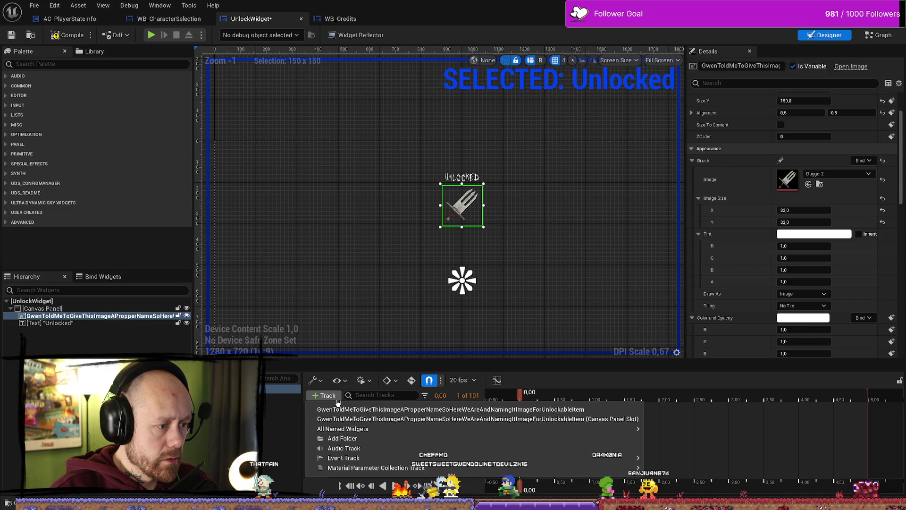
click(427, 418)
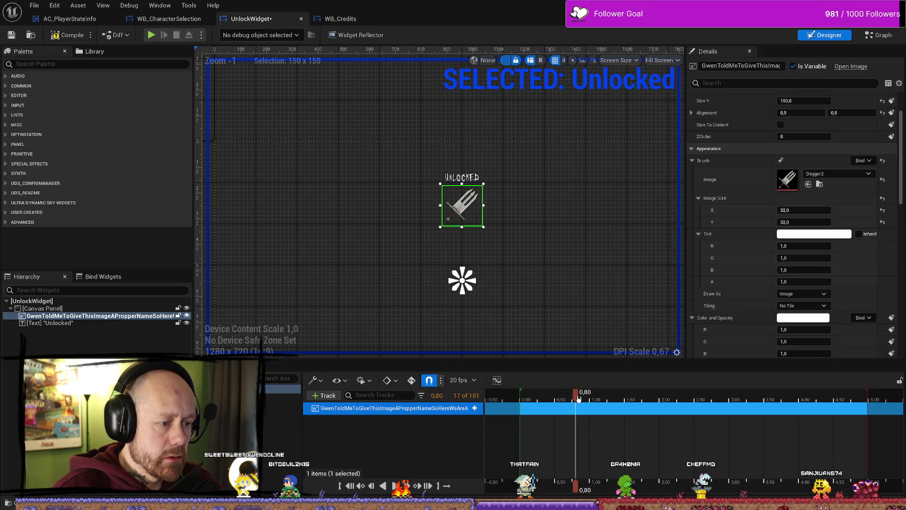
click(399, 383)
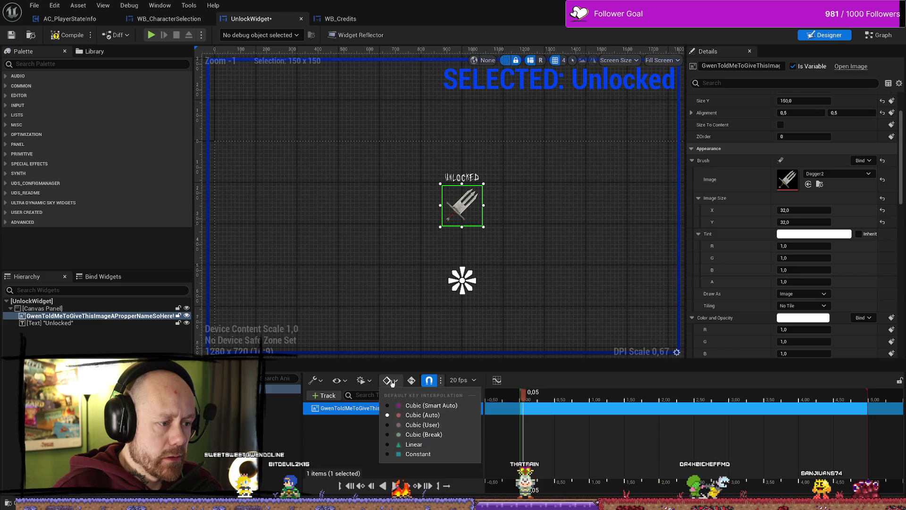
click(399, 382)
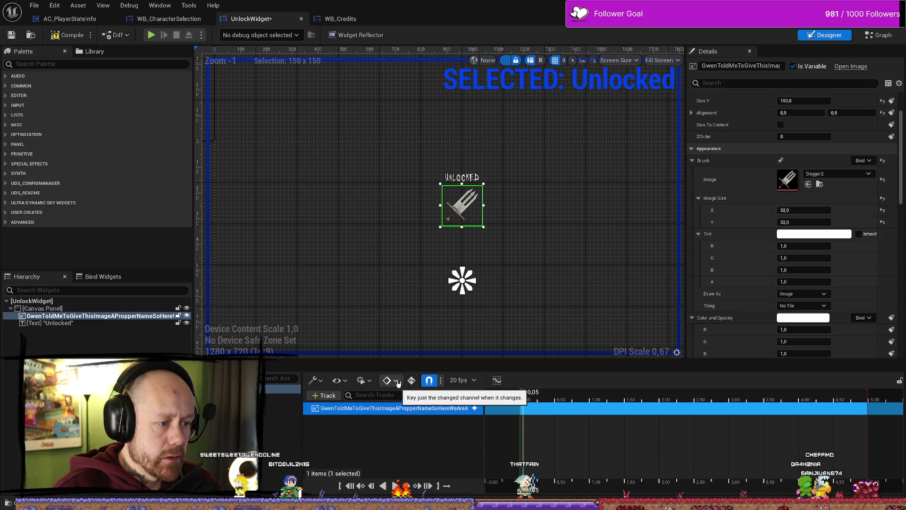
click(398, 382)
click(398, 382)
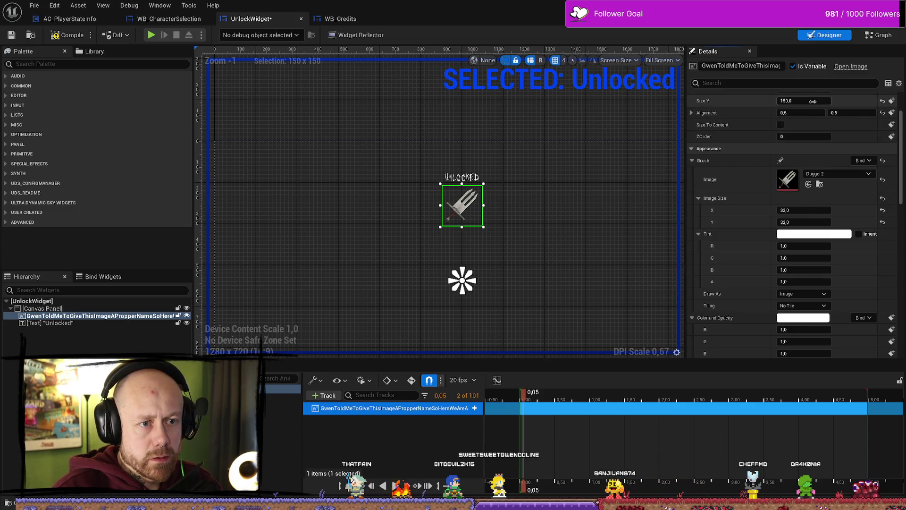
drag(812, 101, 745, 101)
scroll(796, 130, up, 3)
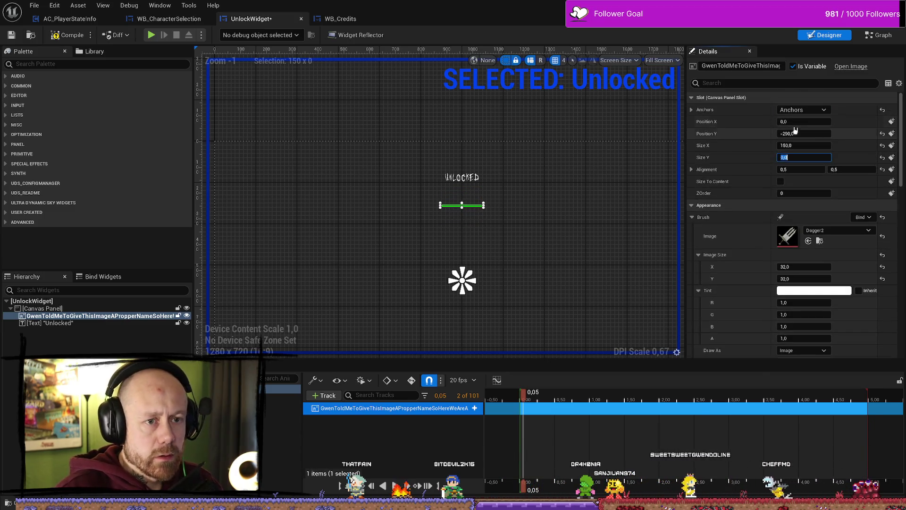
click(787, 145)
text(0)
key(Return)
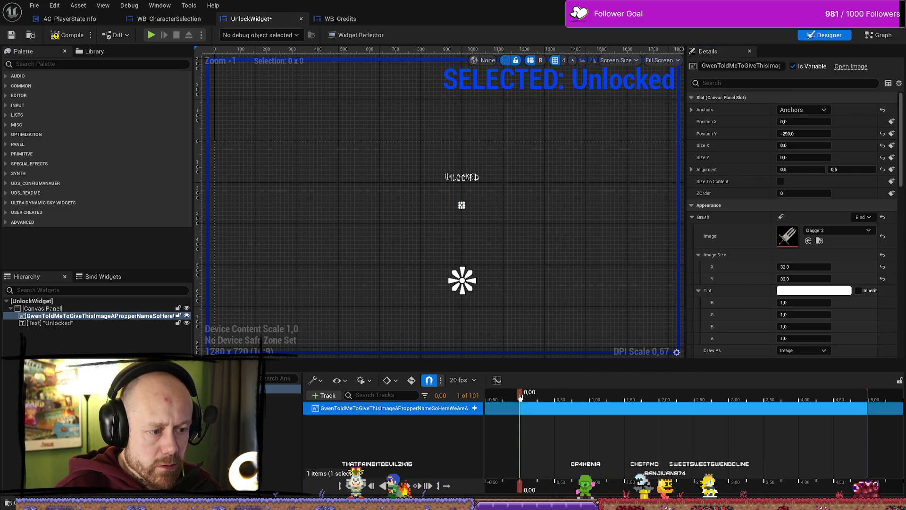
click(411, 380)
click(542, 398)
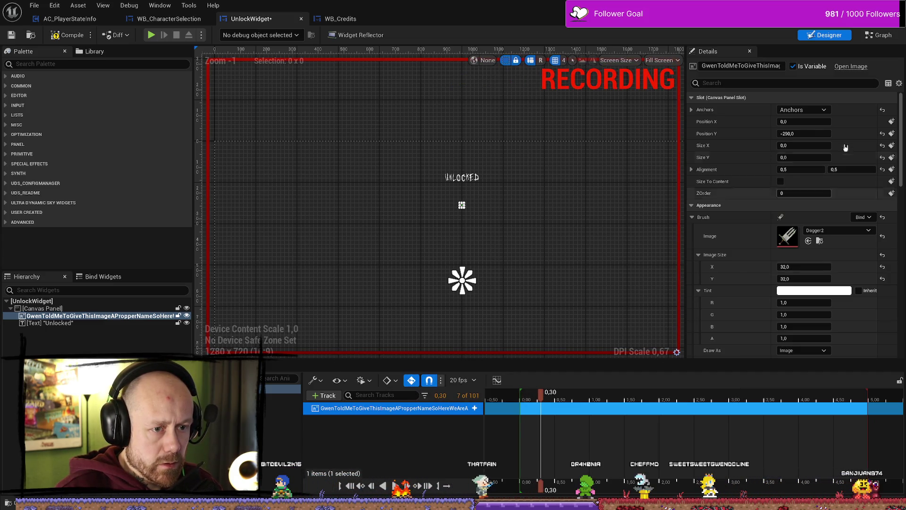
click(812, 145)
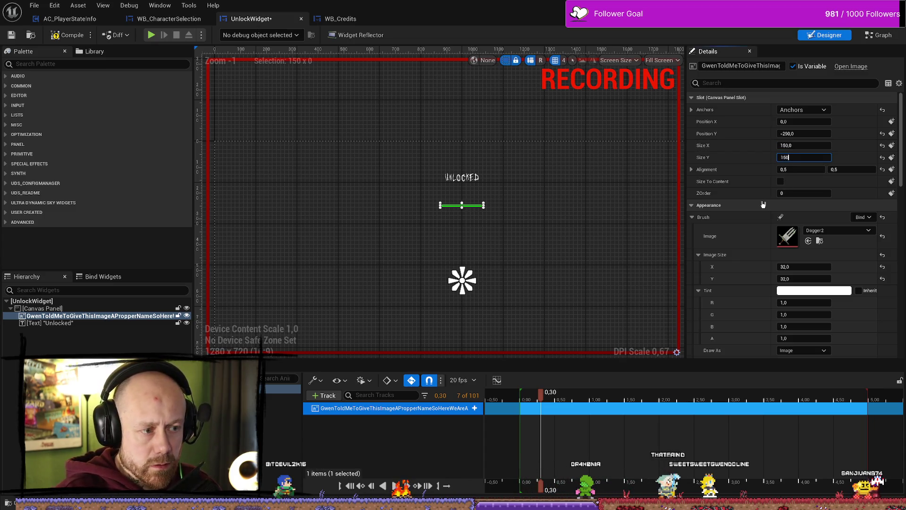
text(150)
key(Return)
click(571, 398)
drag(571, 398, 525, 399)
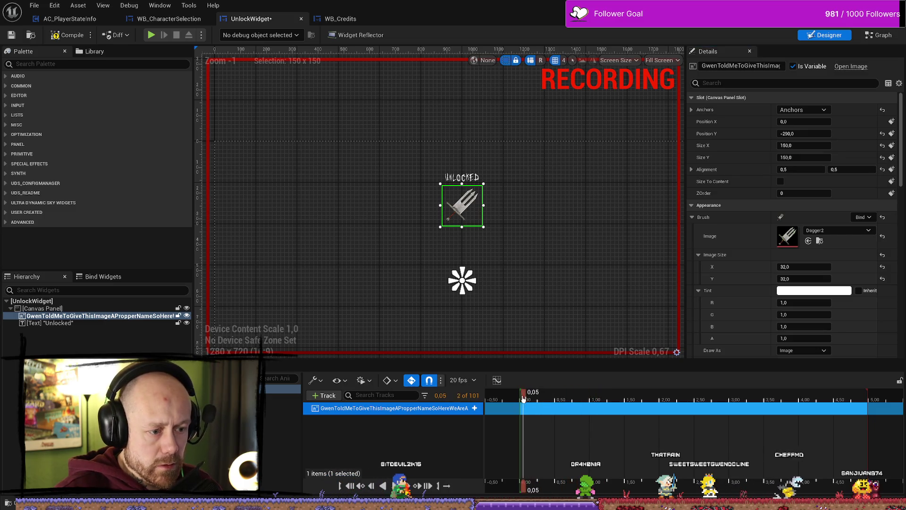
click(517, 400)
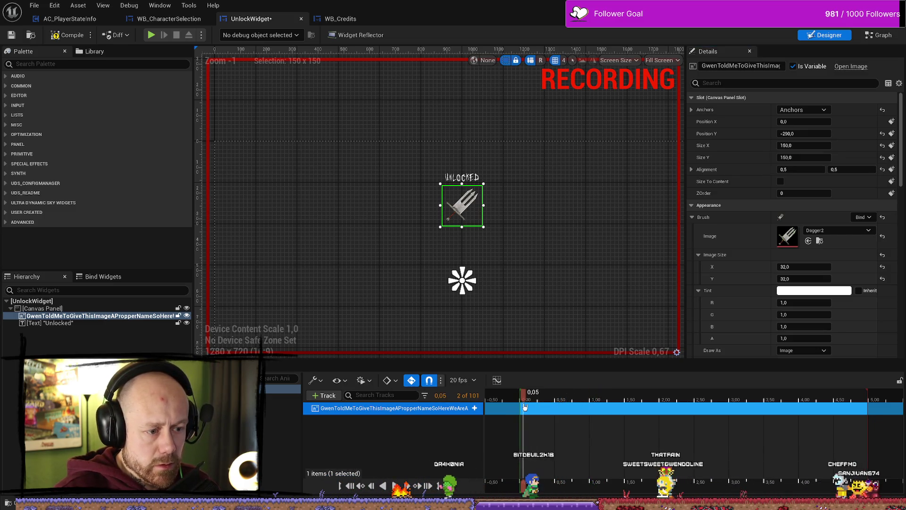
drag(518, 407, 519, 402)
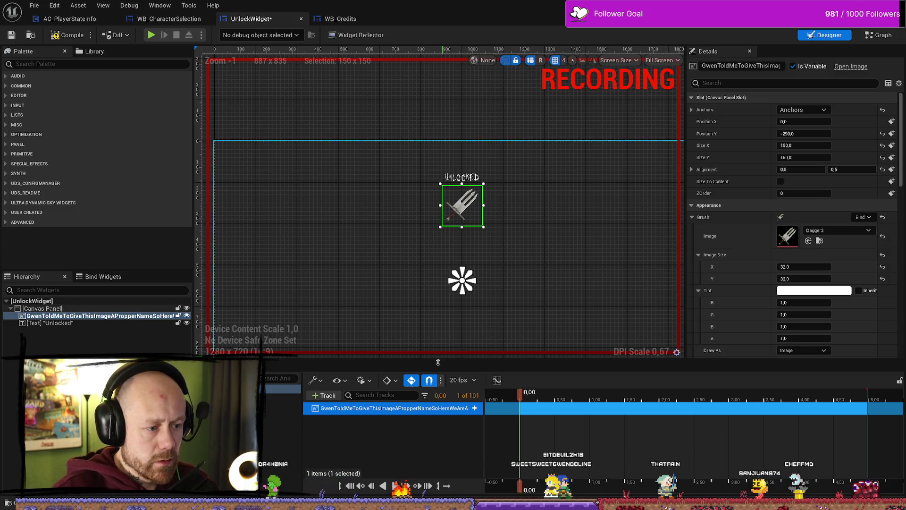
click(414, 382)
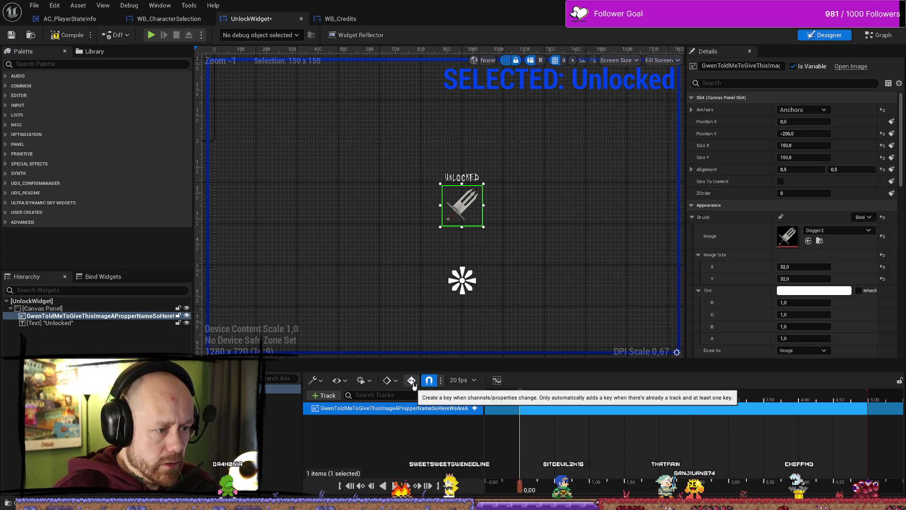
Add a Transform track to the dagger image and expand its Scale X and Y channels
click(474, 409)
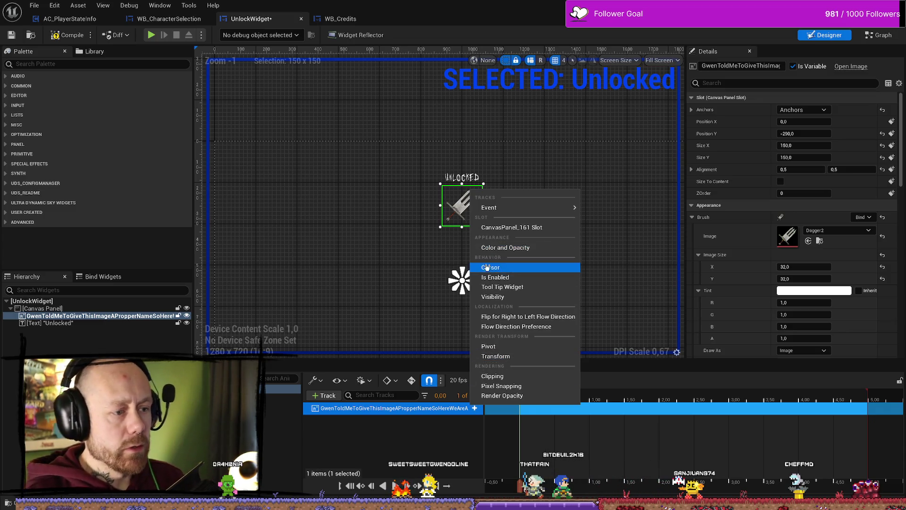
click(496, 356)
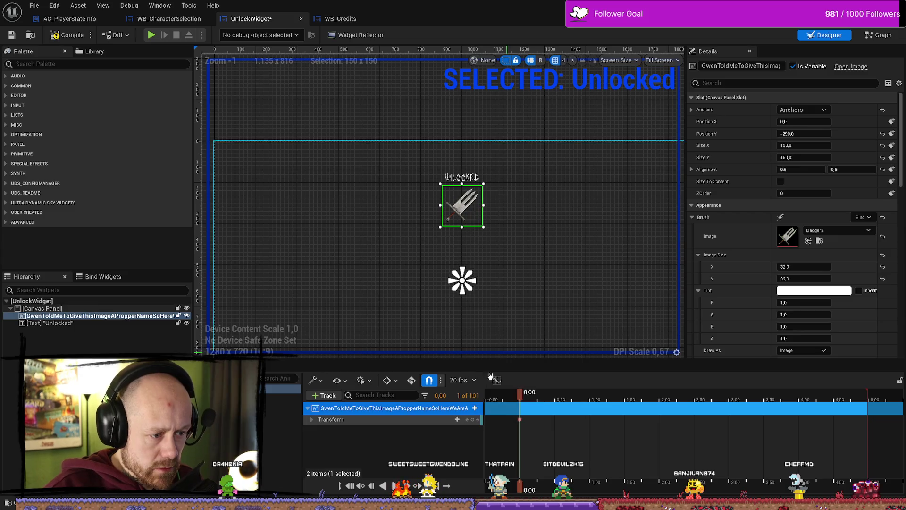
click(311, 420)
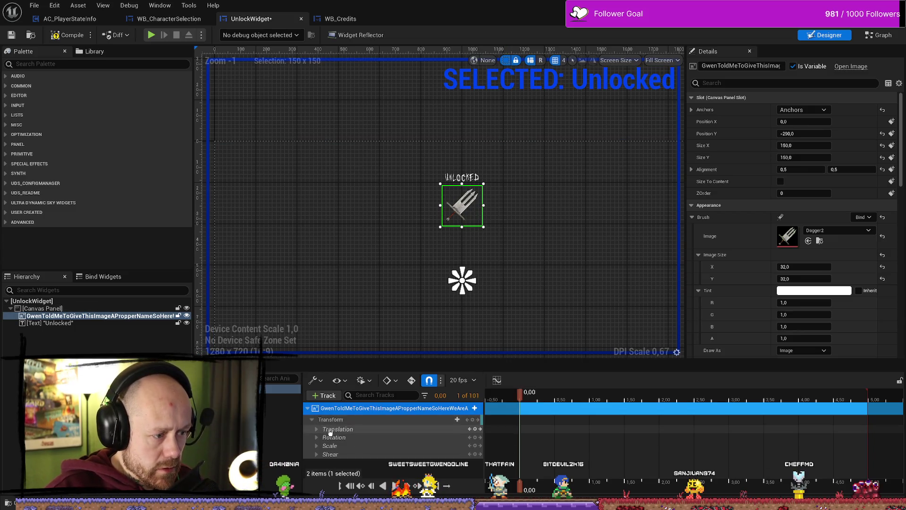
double_click(337, 447)
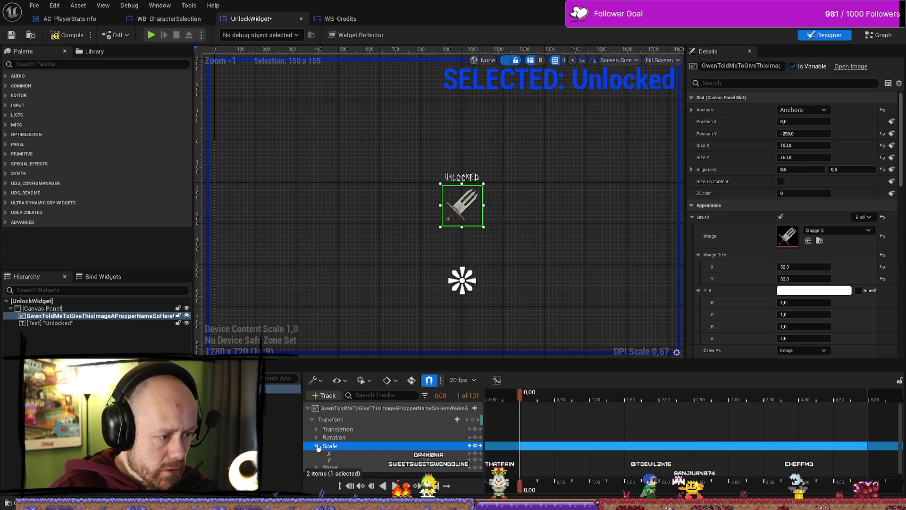
Set the dagger's scale to 0 at time 0.00 and enable Auto-Key
scroll(409, 448, down, 1)
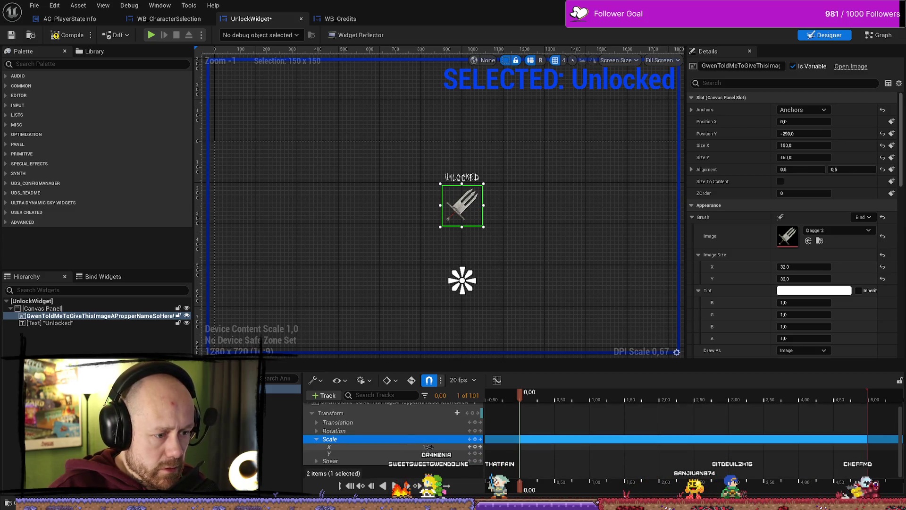
mouse_move(429, 447)
mouse_down()
mouse_move(410, 446)
mouse_move(430, 447)
mouse_up()
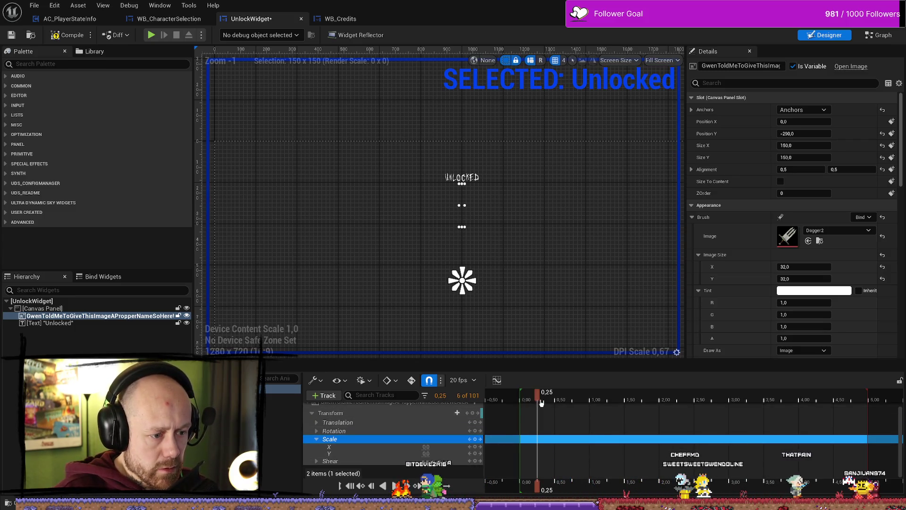
drag(524, 405, 520, 405)
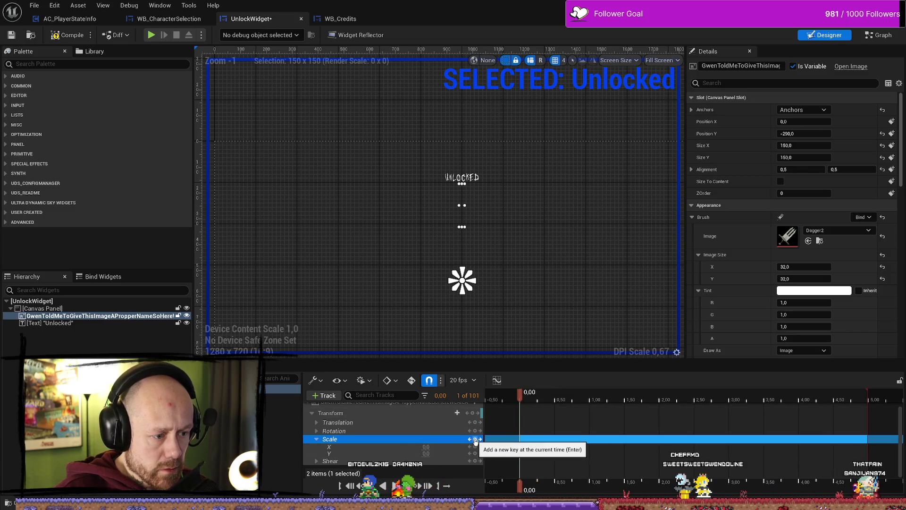
click(457, 413)
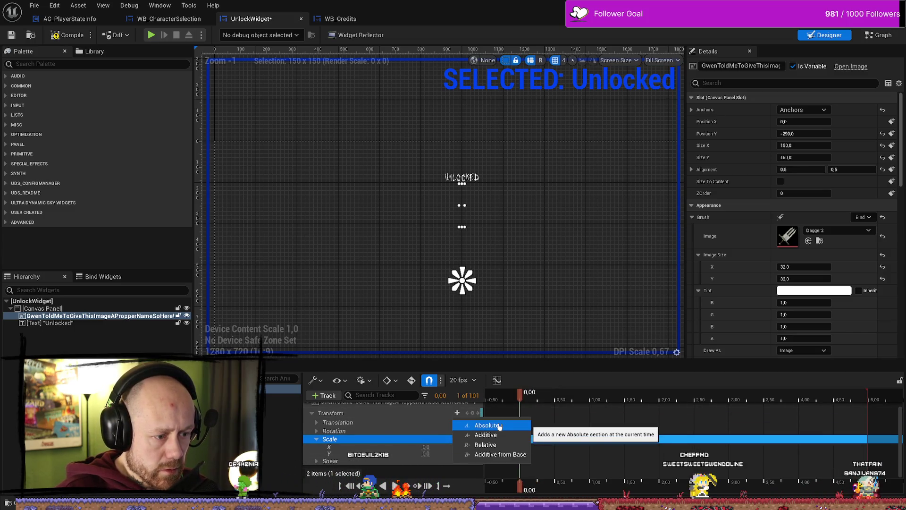
click(408, 416)
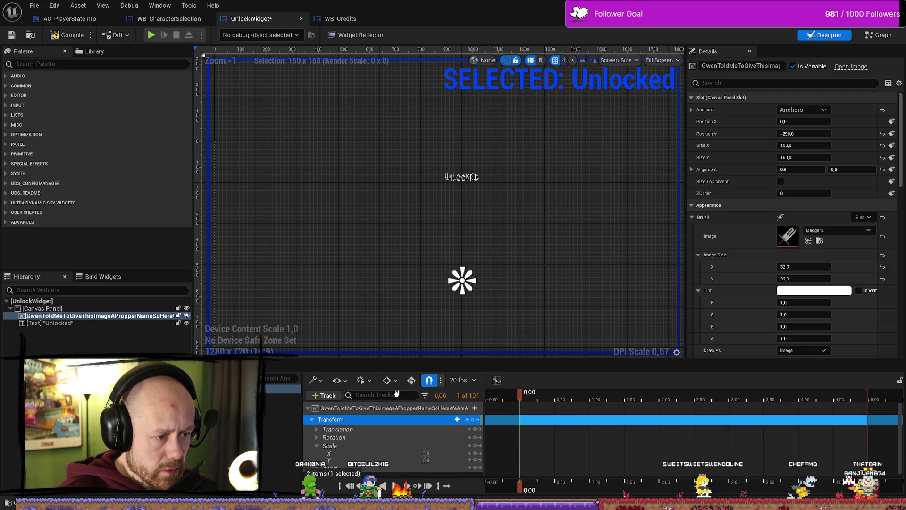
click(412, 381)
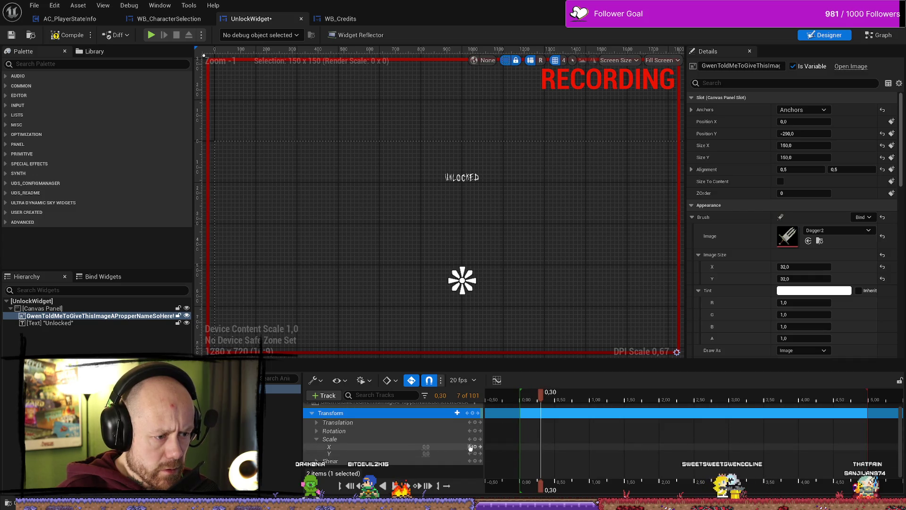
Key the dagger's scale to 1.2 at 0.30 s and 1.0 at 0.35 s, then preview the animation
drag(424, 447, 429, 447)
text(1)
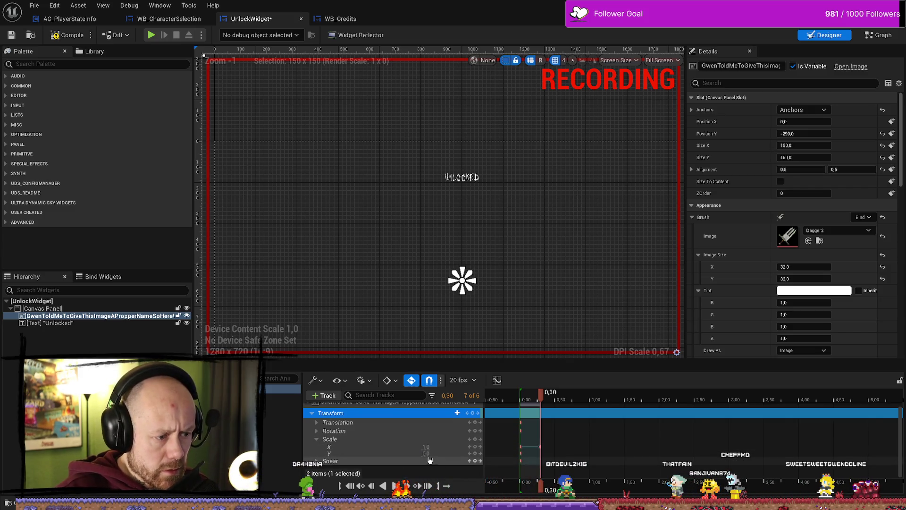
click(426, 453)
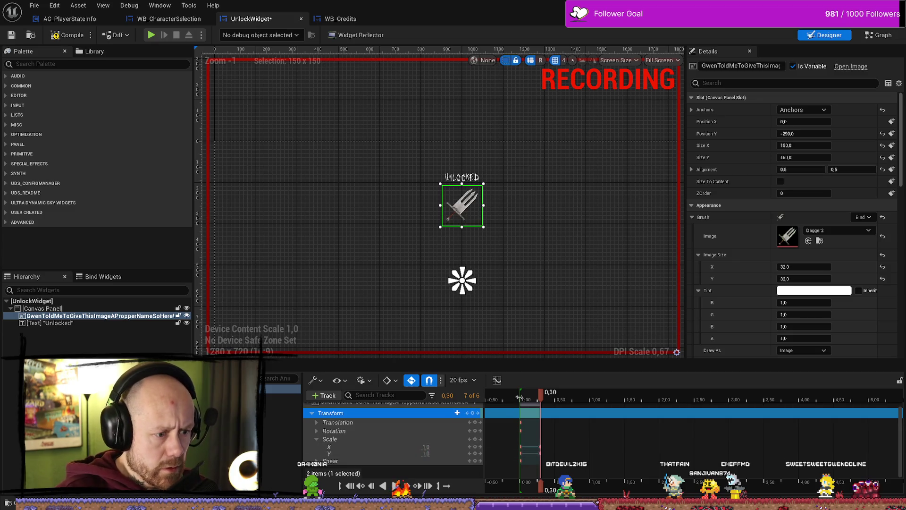
mouse_move(541, 394)
mouse_down()
mouse_move(524, 398)
mouse_move(549, 396)
mouse_move(520, 396)
mouse_up()
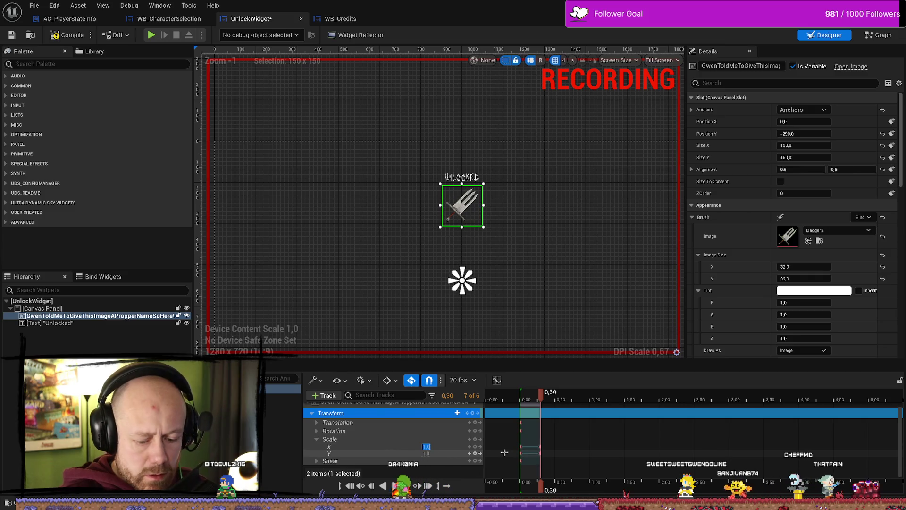
key(Return)
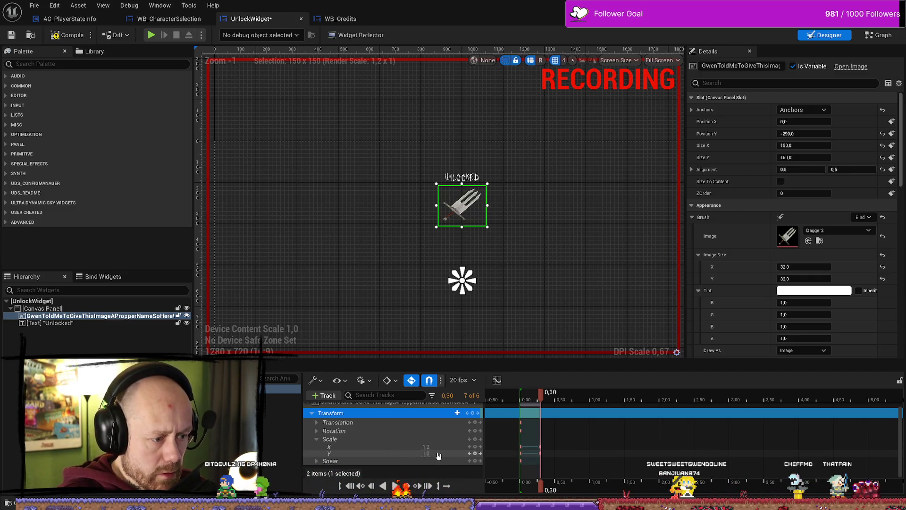
click(429, 453)
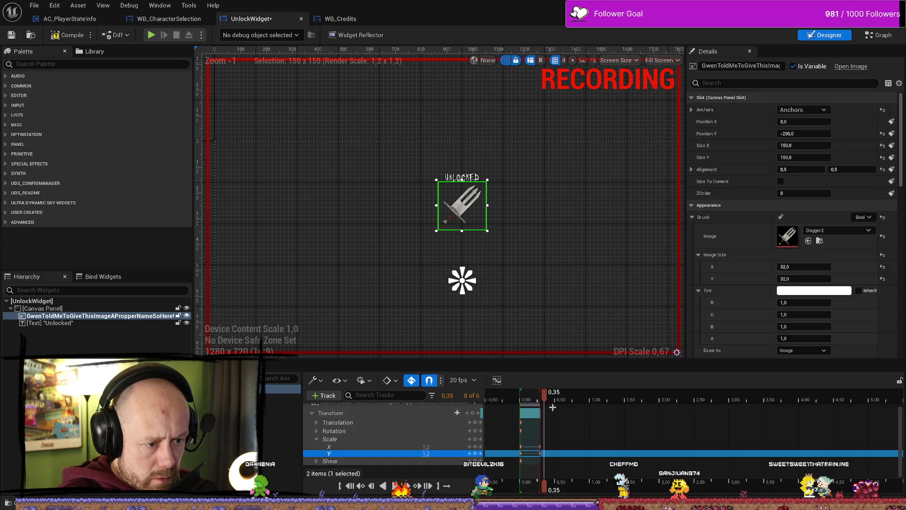
click(455, 447)
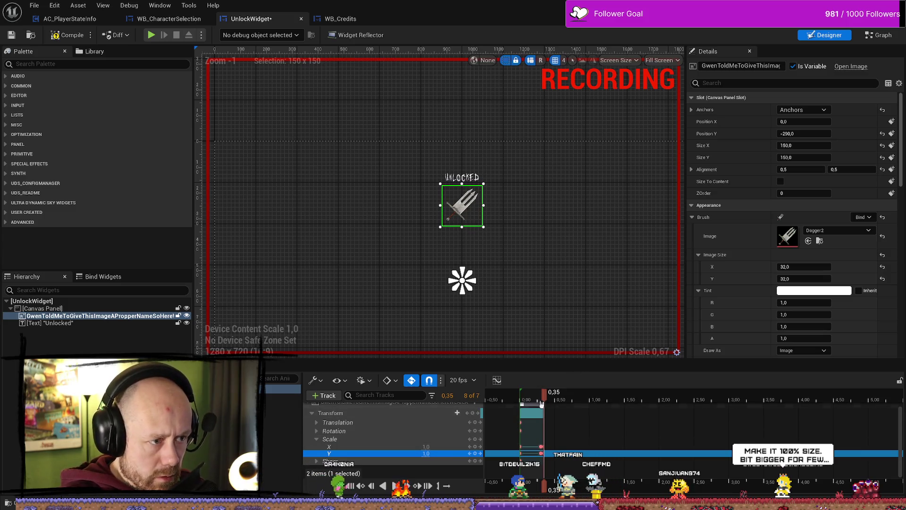
key(space)
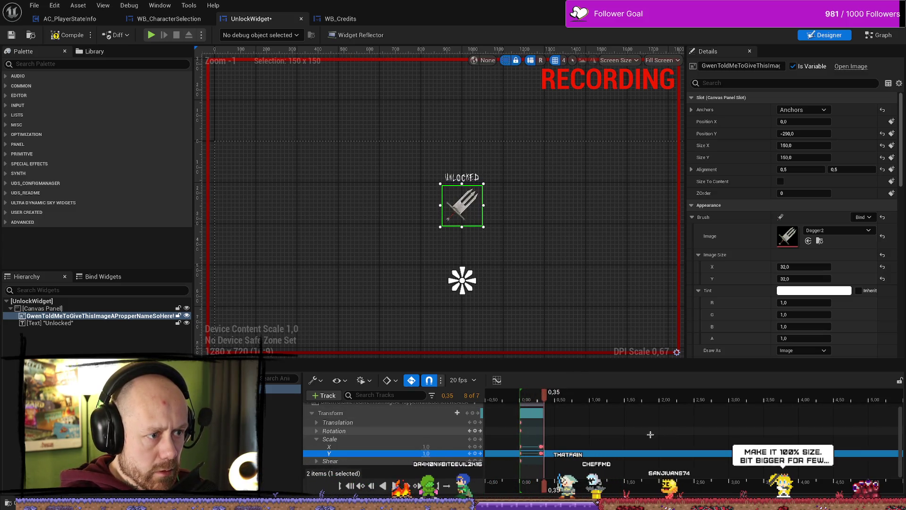
key(space)
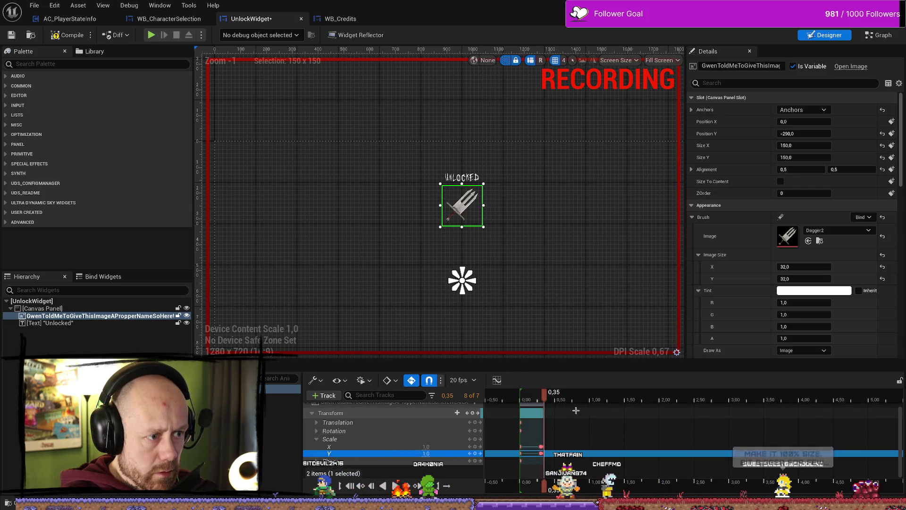
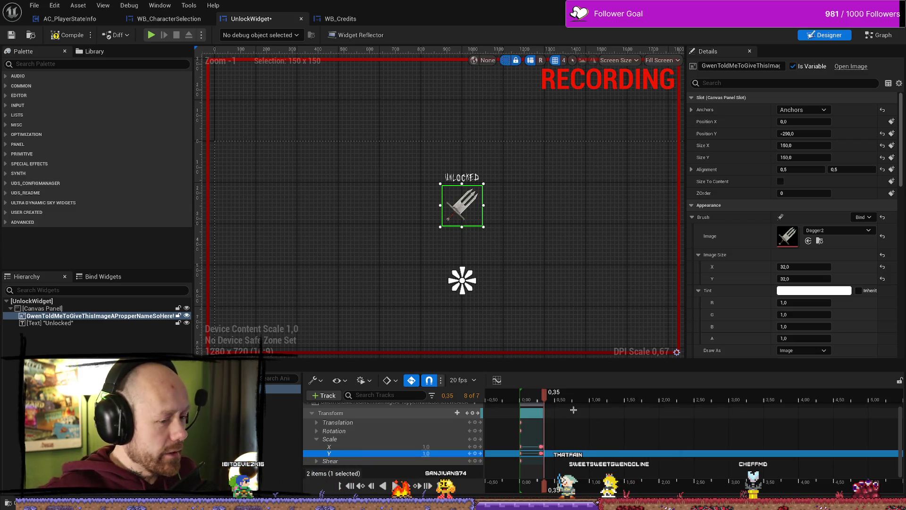
Preview the dagger's scale pop and zoom into the Sequencer timeline
key(space)
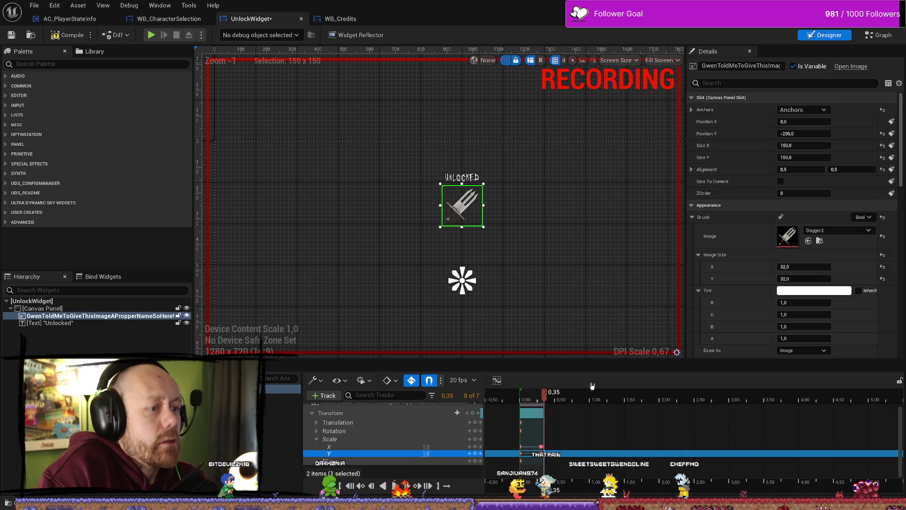
scroll(587, 435, up, 1)
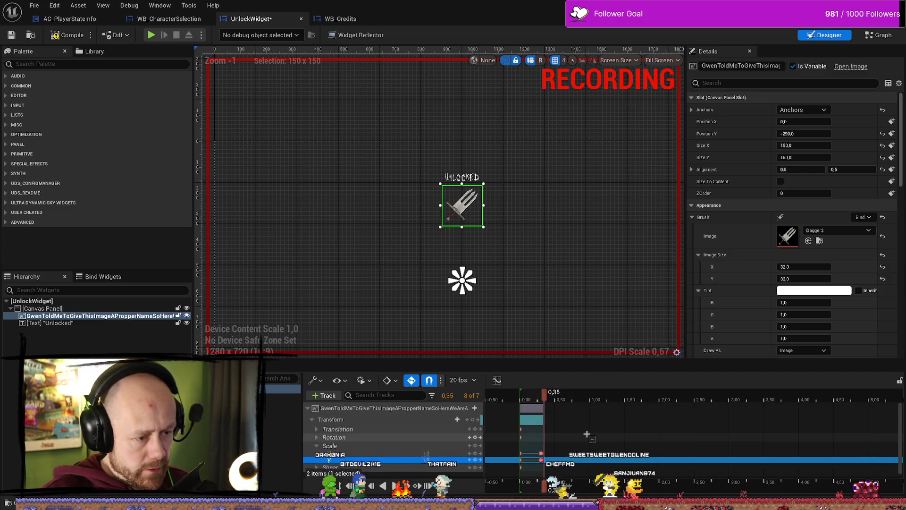
scroll(595, 429, up, 5)
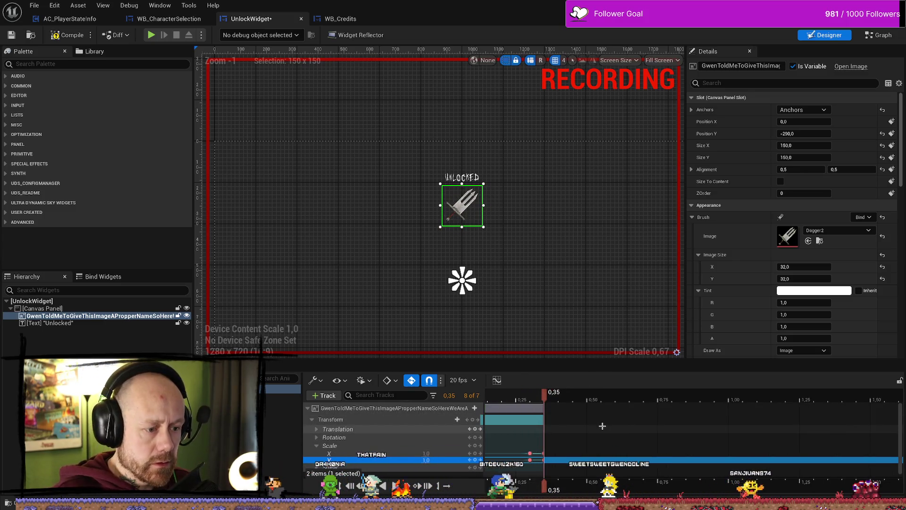
Move the dagger's Scale keyframe from 0.35 s to 0.40 s and collapse the Scale track
click(543, 453)
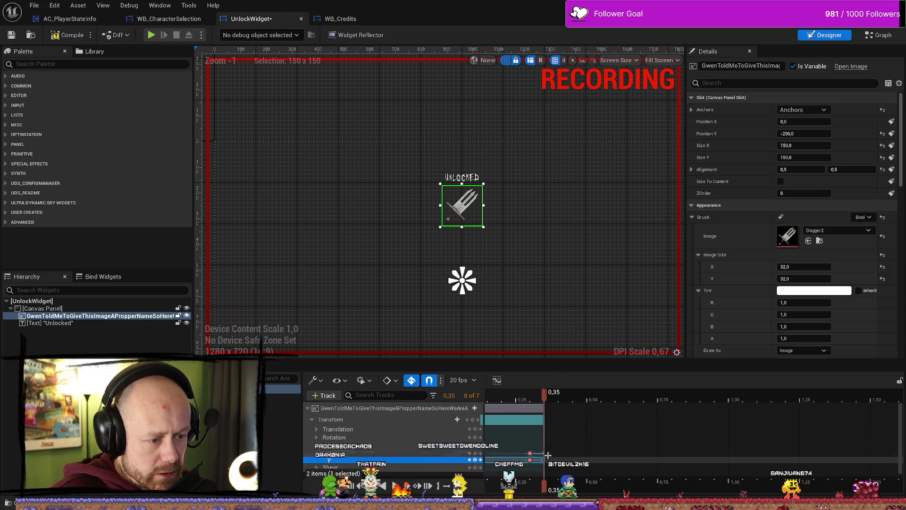
mouse_move(542, 454)
mouse_down()
mouse_move(555, 454)
mouse_move(551, 460)
mouse_up()
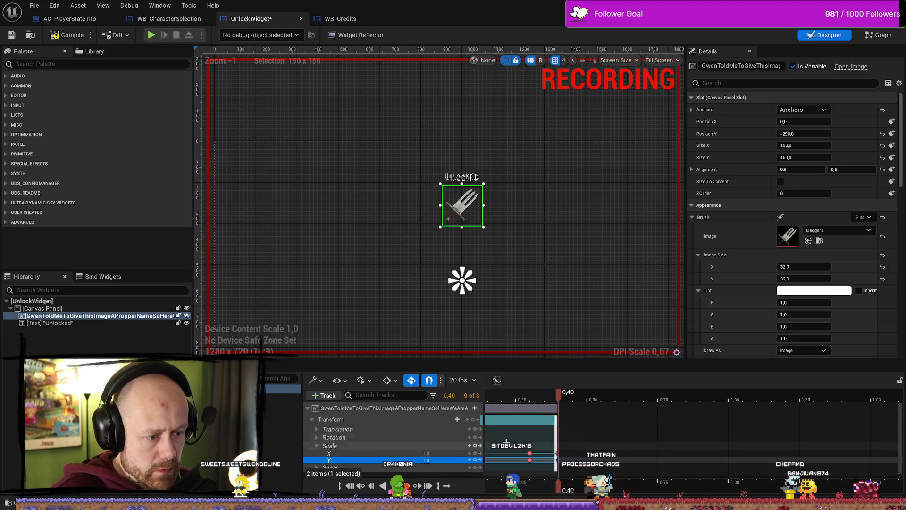
click(316, 446)
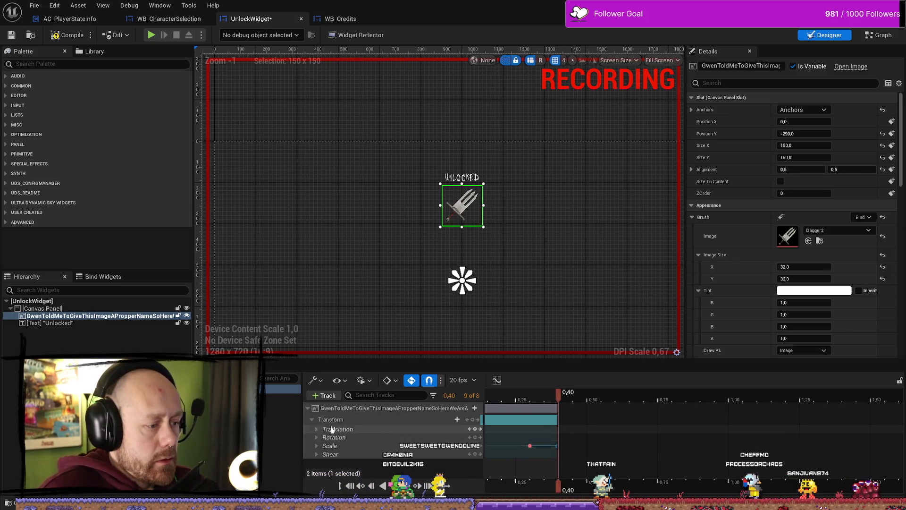
Collapse the dagger's Transform track and select the Unlocked text in the Hierarchy
click(312, 419)
click(325, 396)
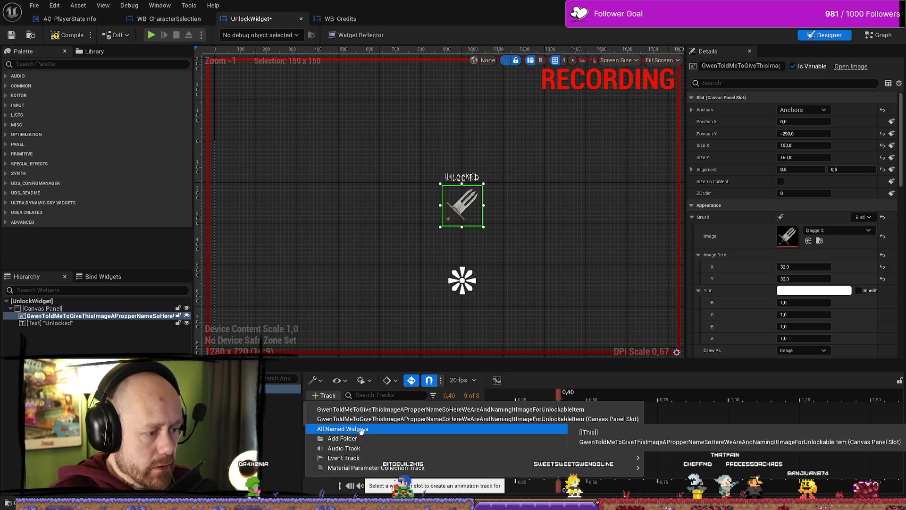
mouse_move(374, 434)
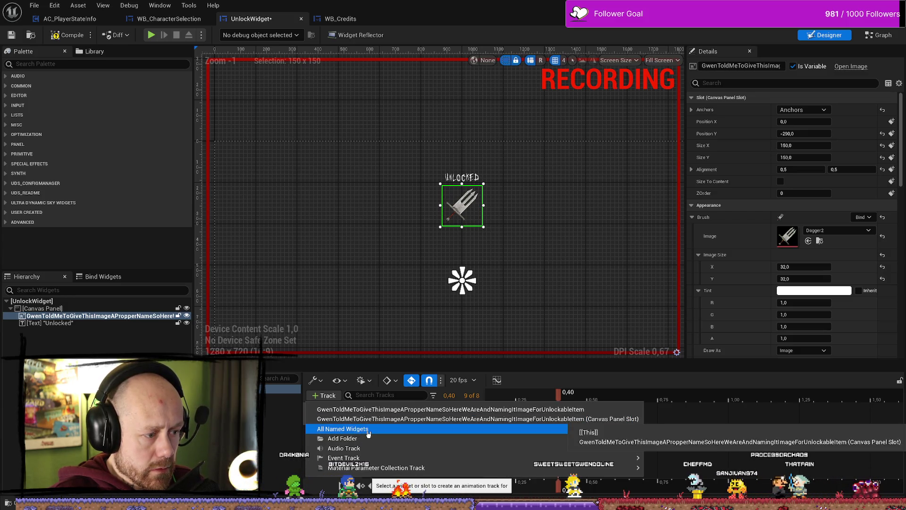
click(330, 409)
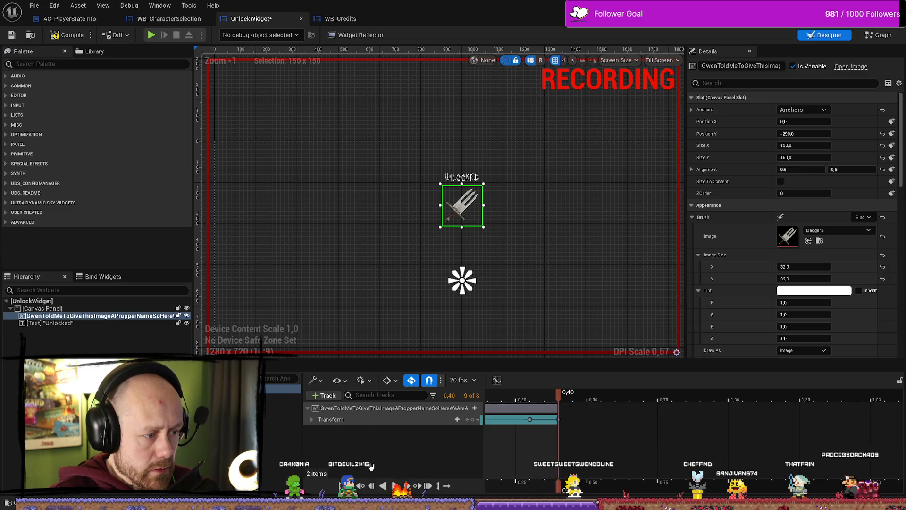
click(49, 324)
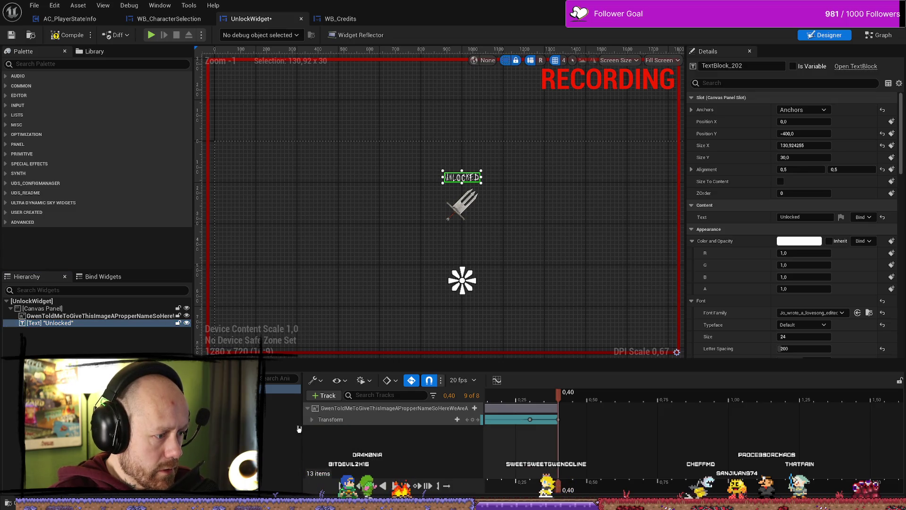
Add a TextBlock_202 track for the Unlocked text and collapse the dagger image's track
click(324, 395)
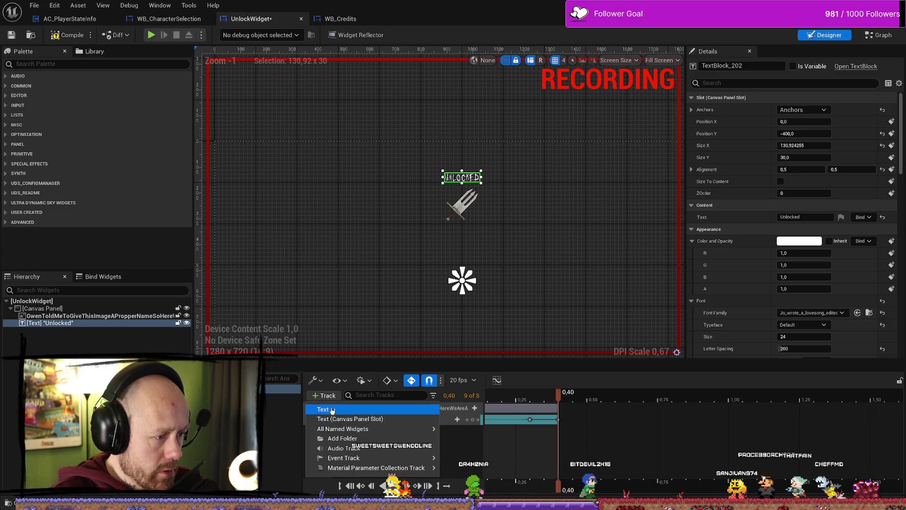
click(324, 409)
click(345, 451)
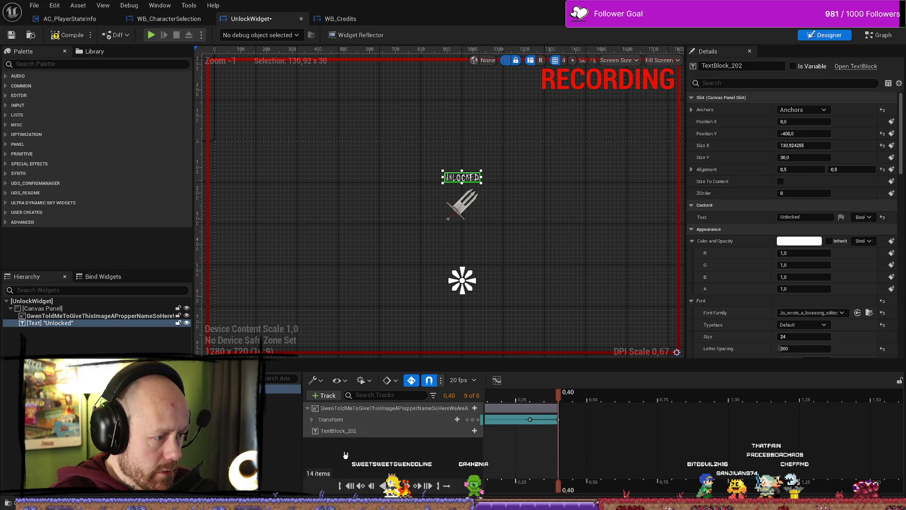
click(310, 413)
click(310, 413)
click(312, 414)
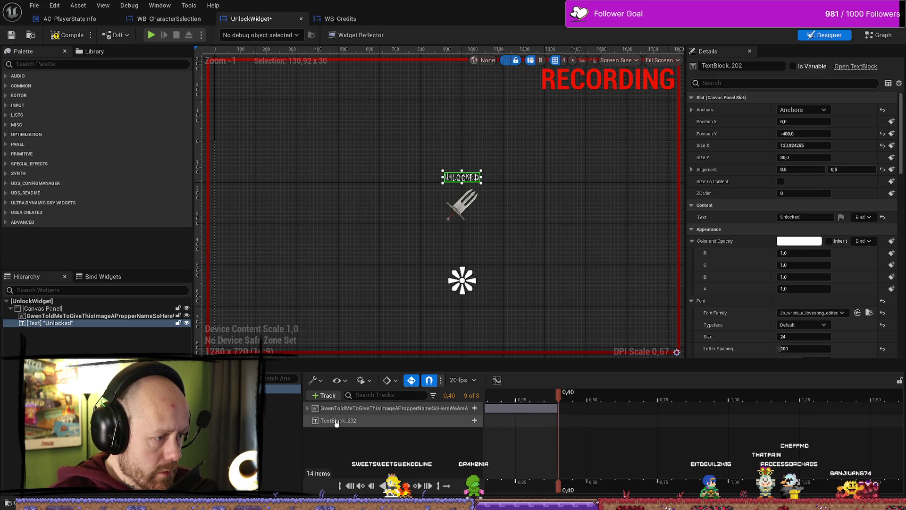
Give the Unlocked text a Transform track and expand its sub-tracks
click(457, 424)
click(474, 421)
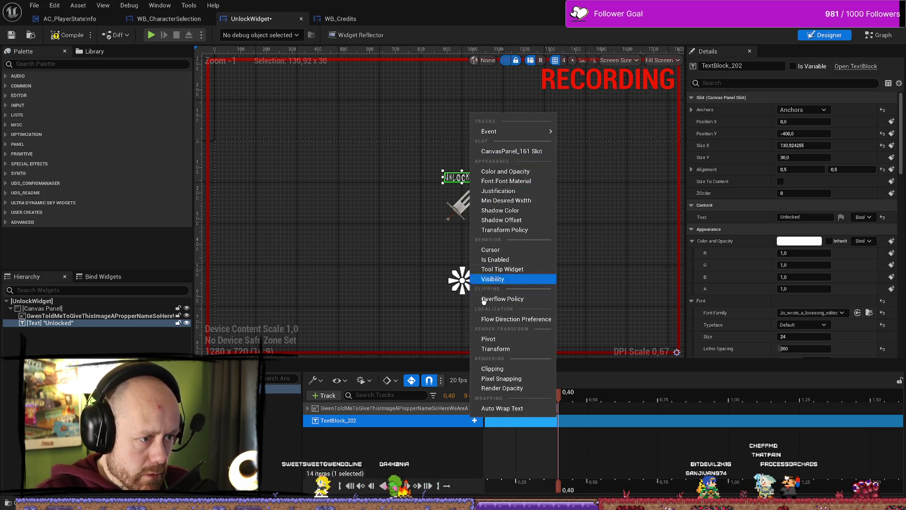
click(511, 349)
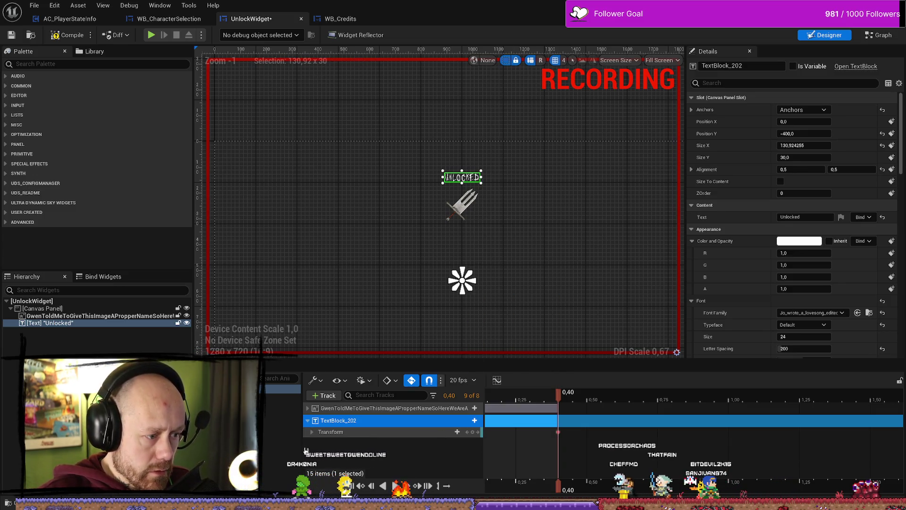
click(312, 432)
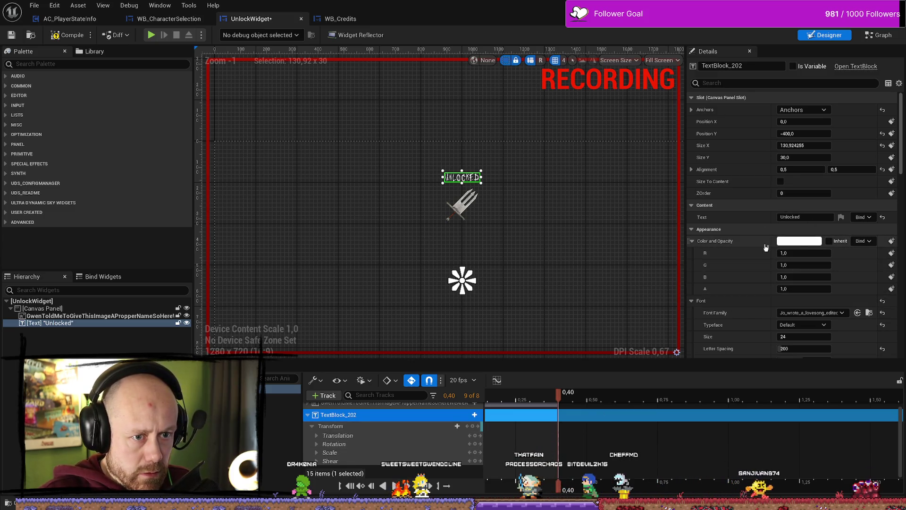
Add and then delete a stray Font Material track on TextBlock_202, reopening its property list
scroll(808, 325, down, 3)
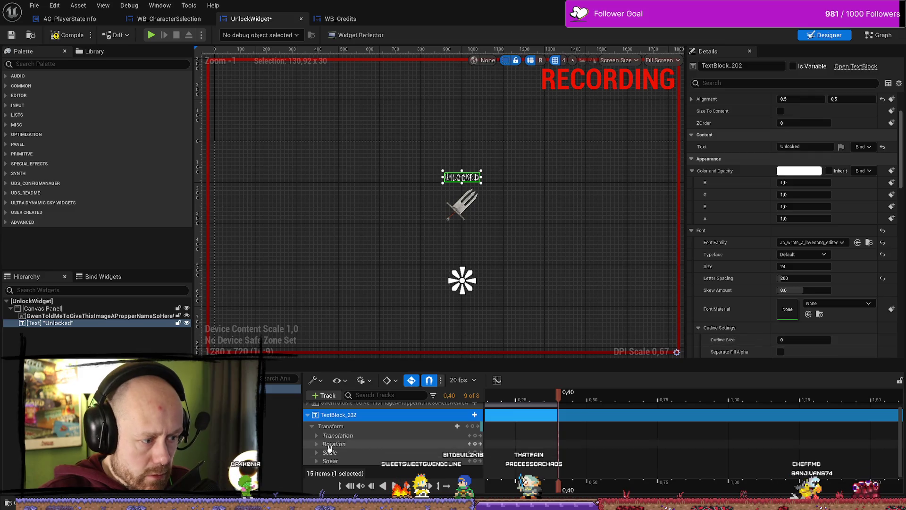
click(475, 414)
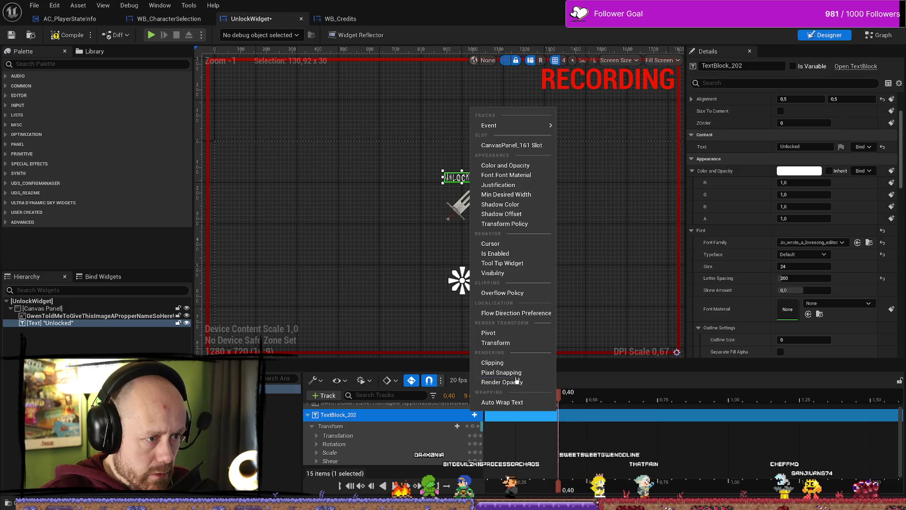
click(512, 178)
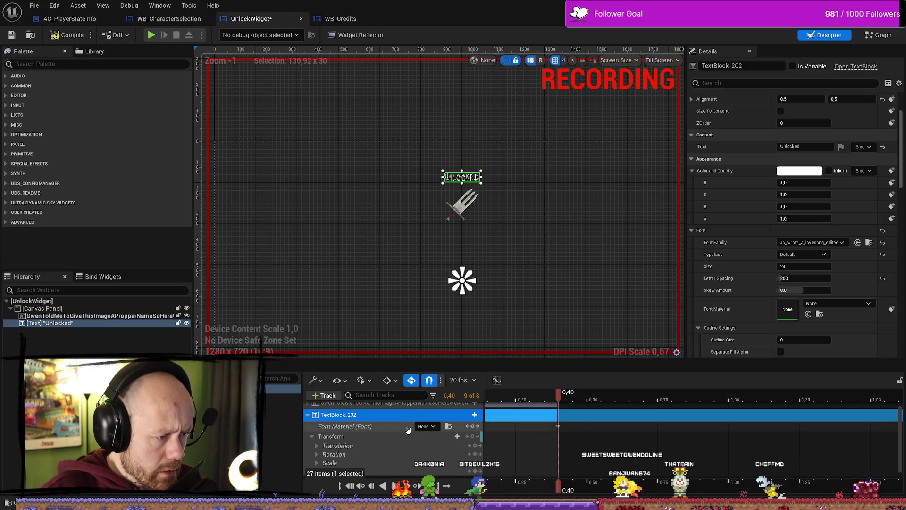
click(373, 416)
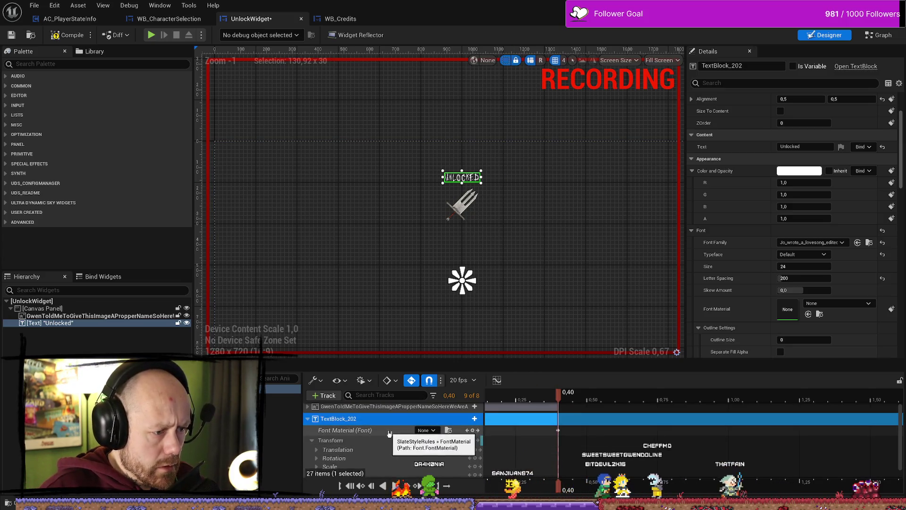
scroll(382, 432, up, 1)
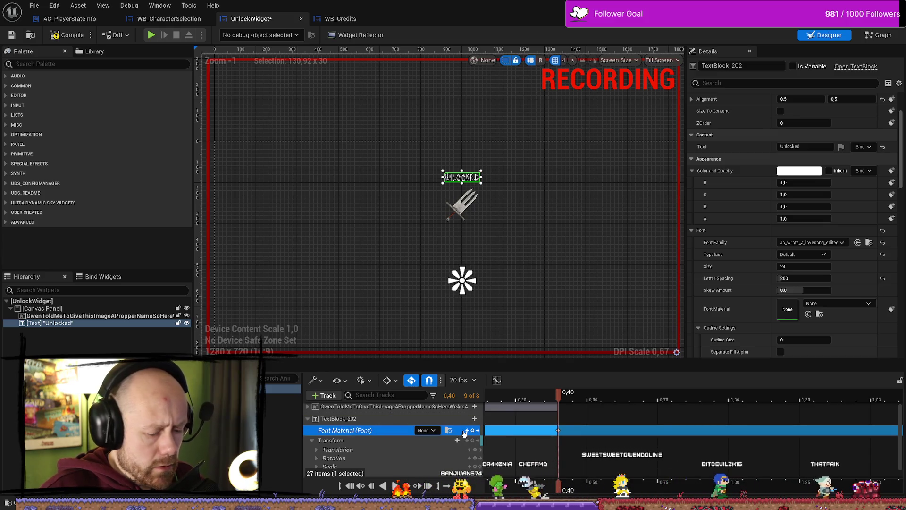
key(Delete)
click(475, 418)
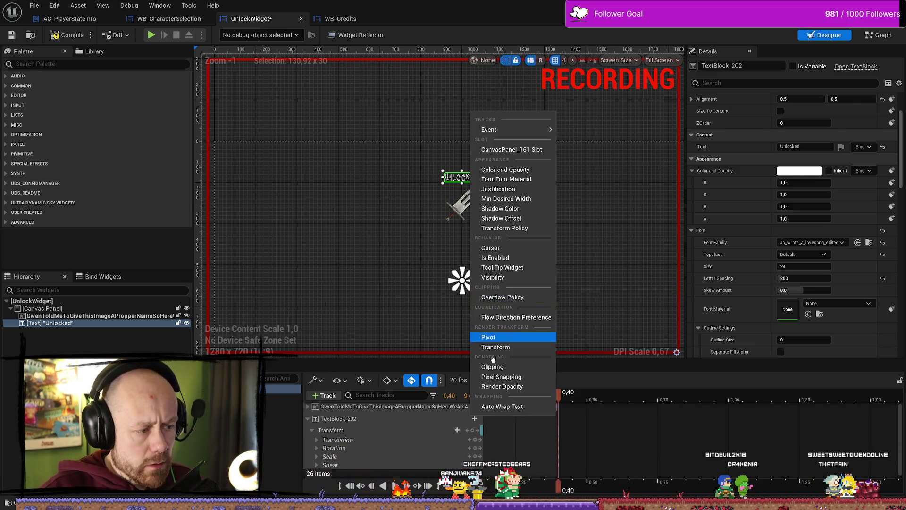
At 0.20 s, key the Unlocked text's Shear X at 0 so it ends unskewed
click(463, 457)
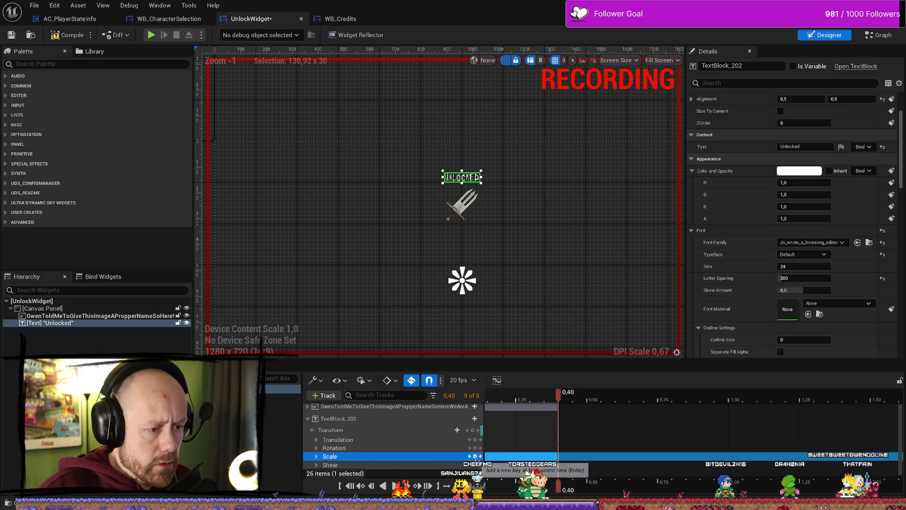
drag(553, 398, 488, 398)
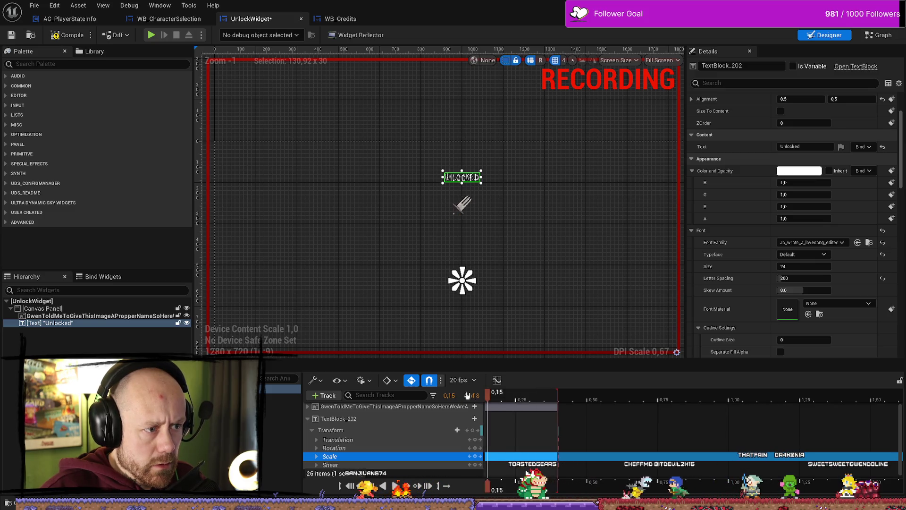
scroll(541, 435, down, 3)
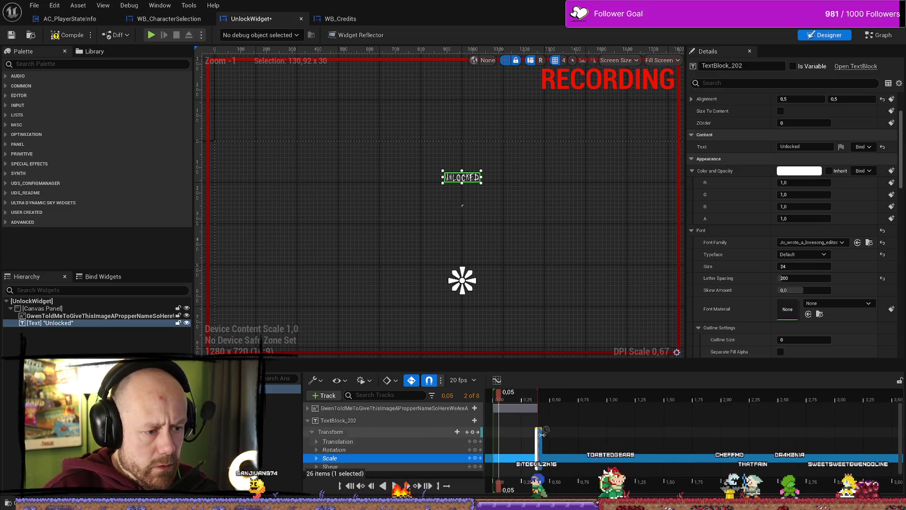
drag(499, 398, 517, 398)
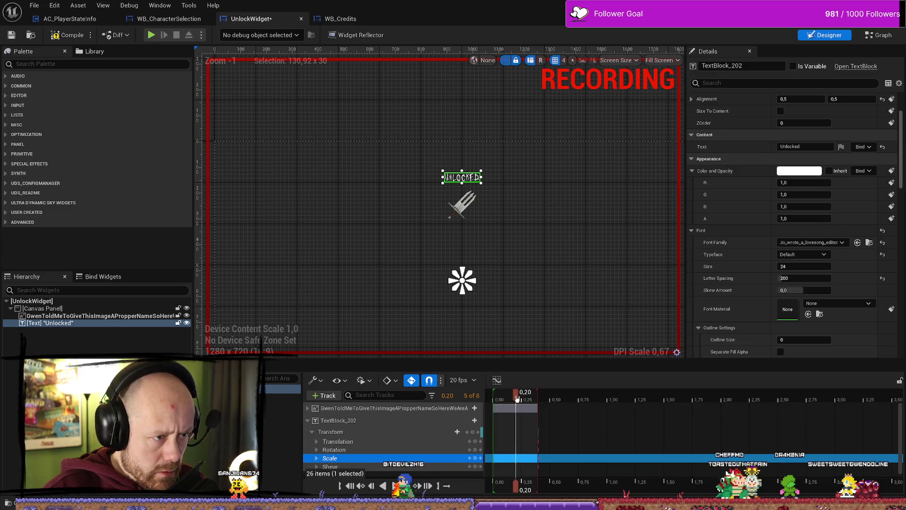
scroll(420, 461, down, 1)
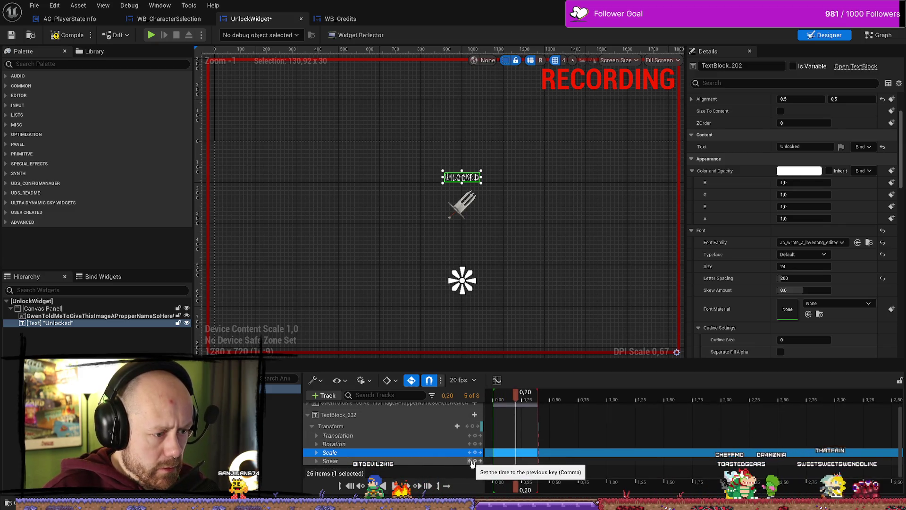
double_click(379, 460)
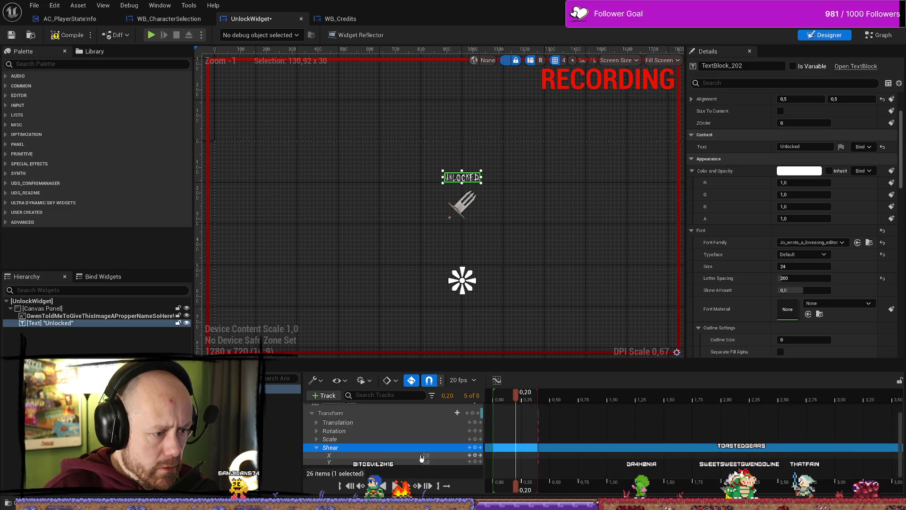
drag(425, 454, 437, 455)
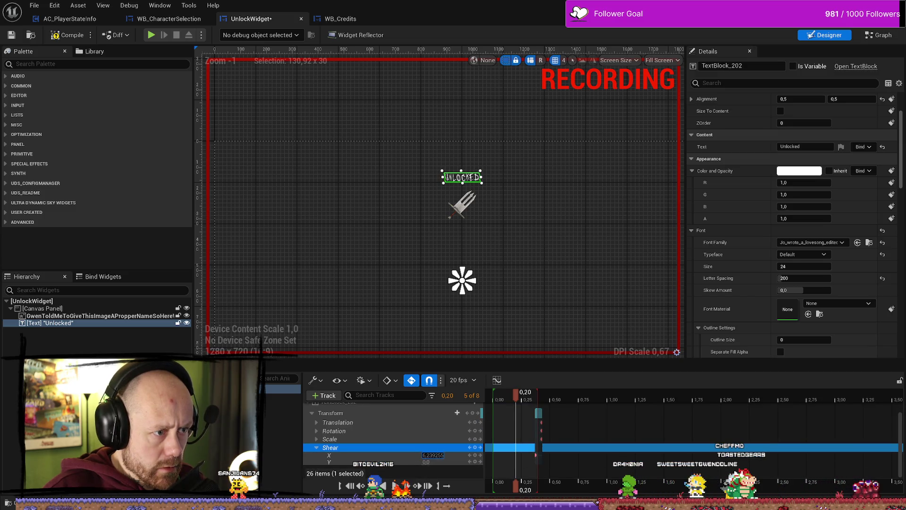
drag(433, 455, 436, 454)
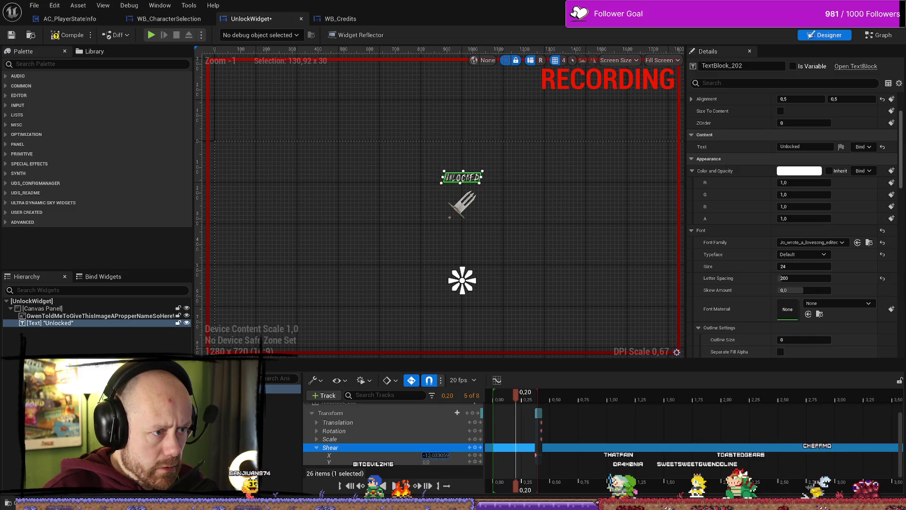
click(437, 454)
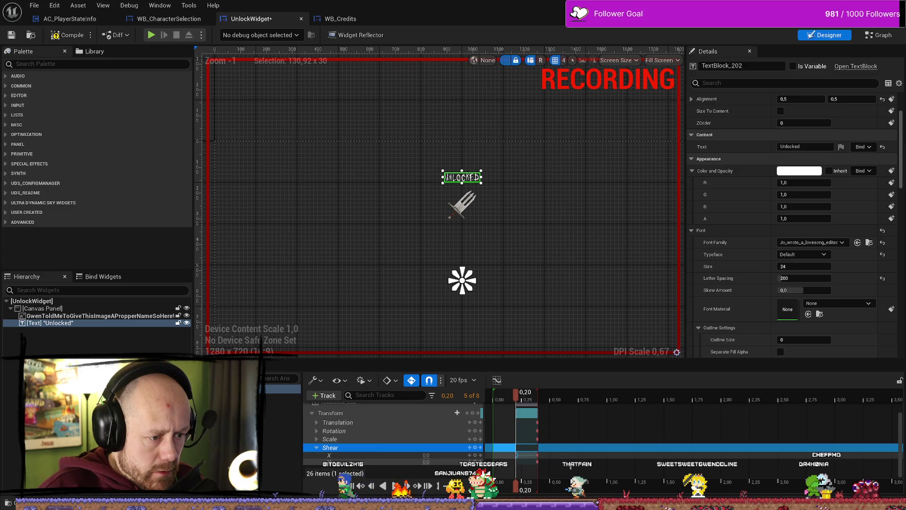
Scrub the playhead between earlier frames and 0.40 s to preview the text
drag(517, 465, 537, 464)
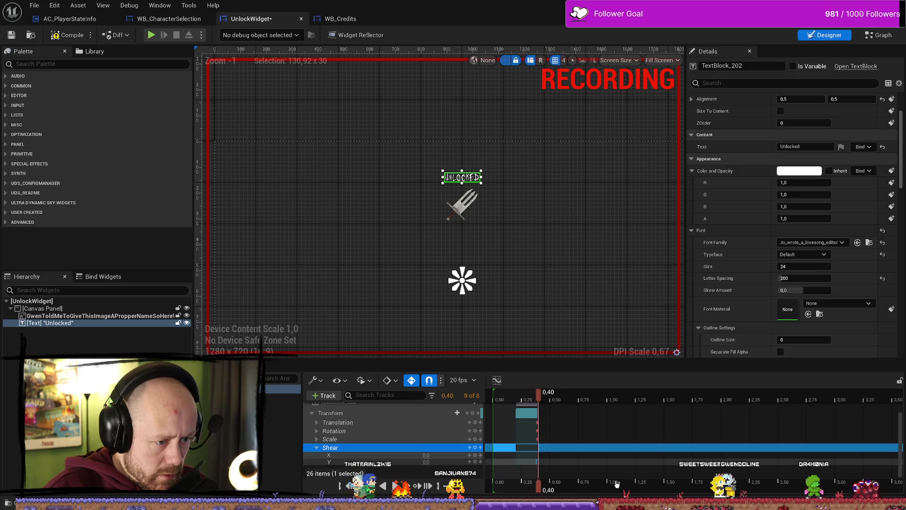
drag(539, 397, 491, 404)
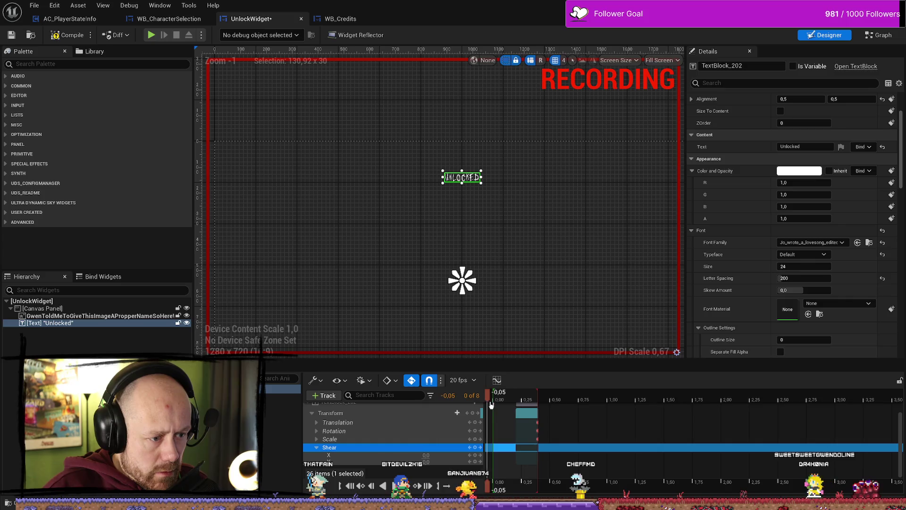
scroll(553, 446, up, 2)
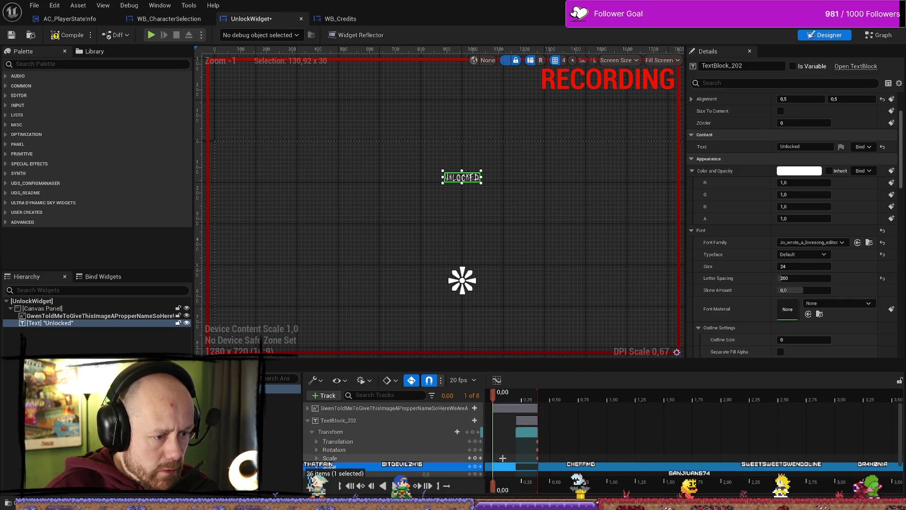
drag(493, 394, 539, 395)
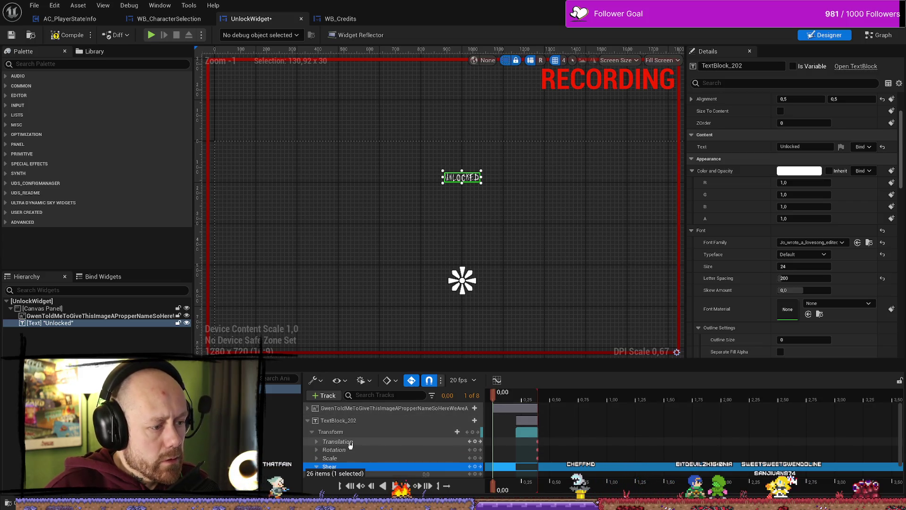
Nudge the text's horizontal translation and key its rotation angle at 0
click(381, 442)
click(322, 443)
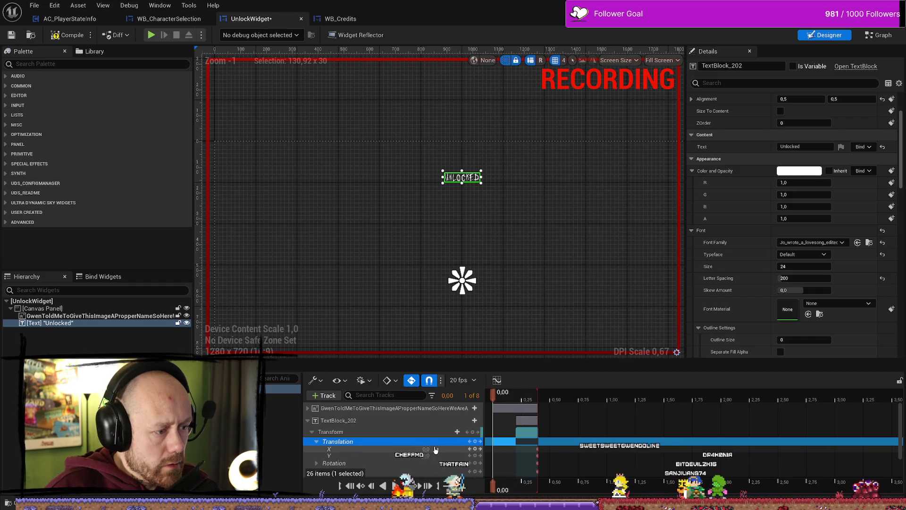
drag(427, 450, 422, 451)
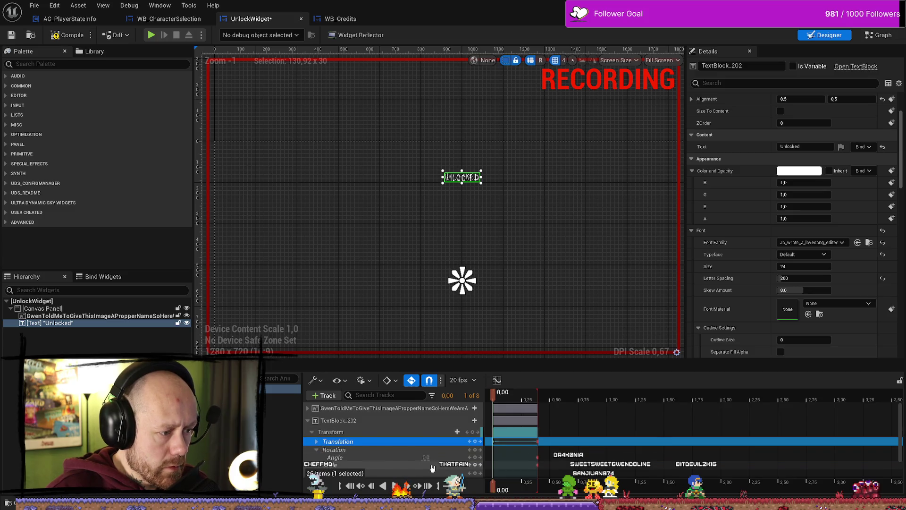
drag(429, 457, 432, 456)
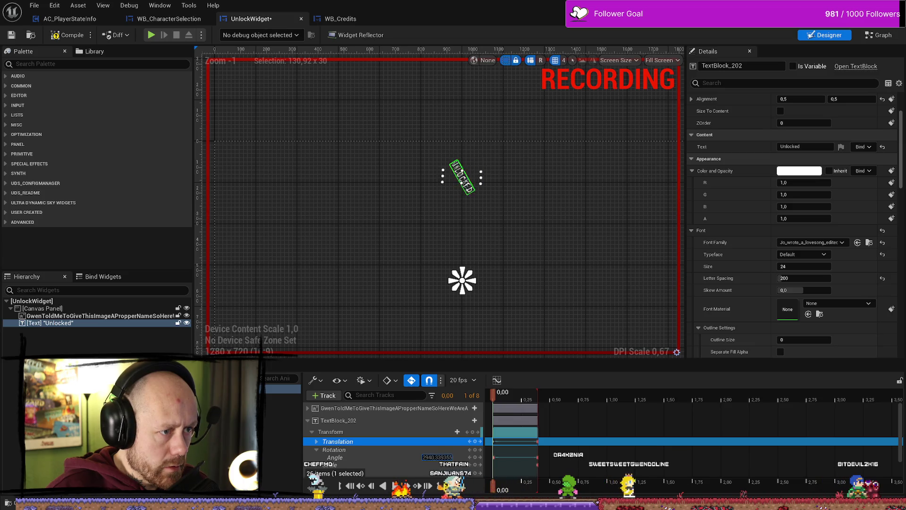
drag(437, 456, 437, 456)
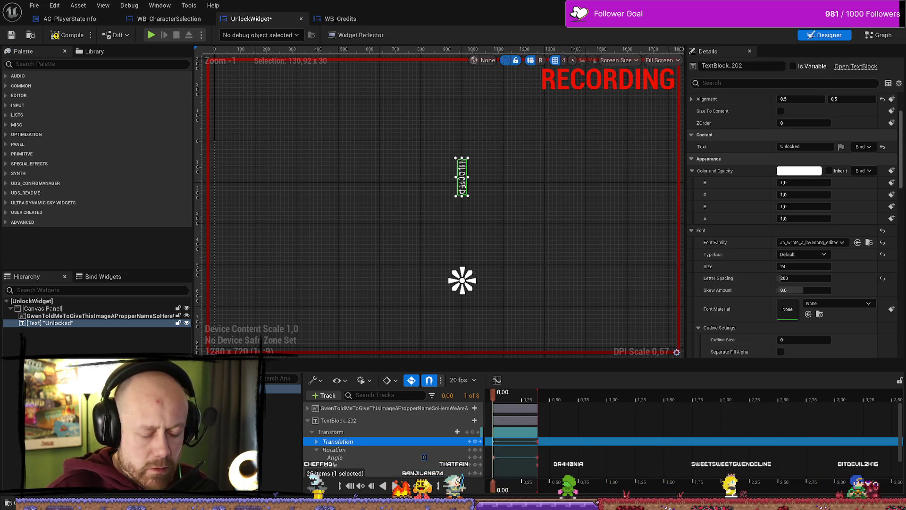
text(0)
key(Return)
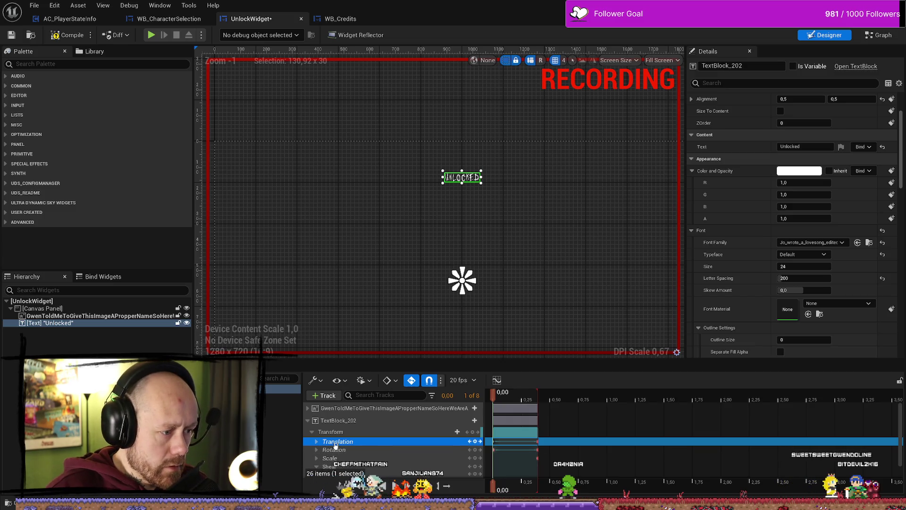
Try sliding the text right, undo it, and collapse the Translation and Shear rows
double_click(335, 443)
scroll(423, 432, down, 1)
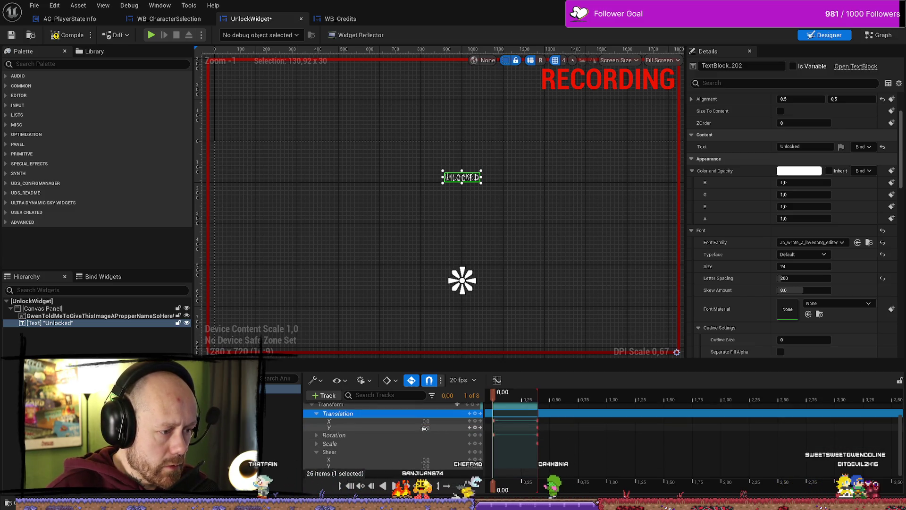
drag(433, 421, 490, 421)
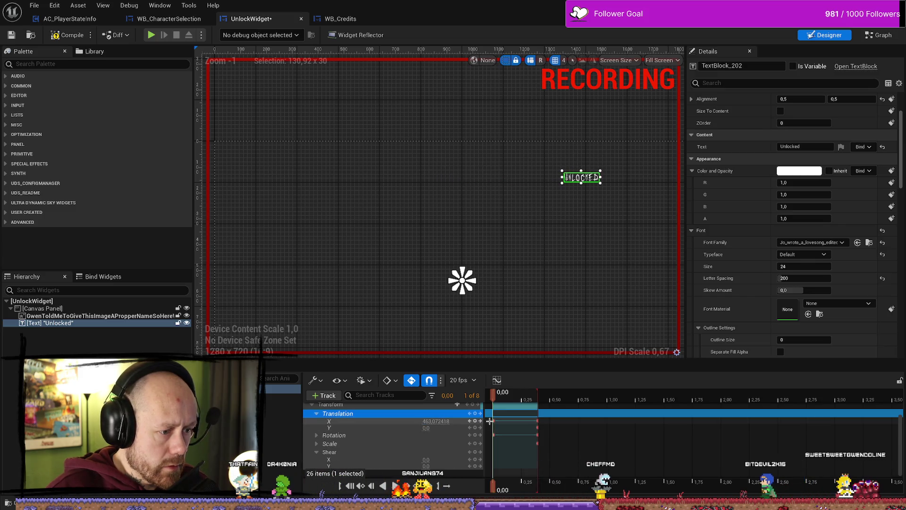
key(ctrl+z)
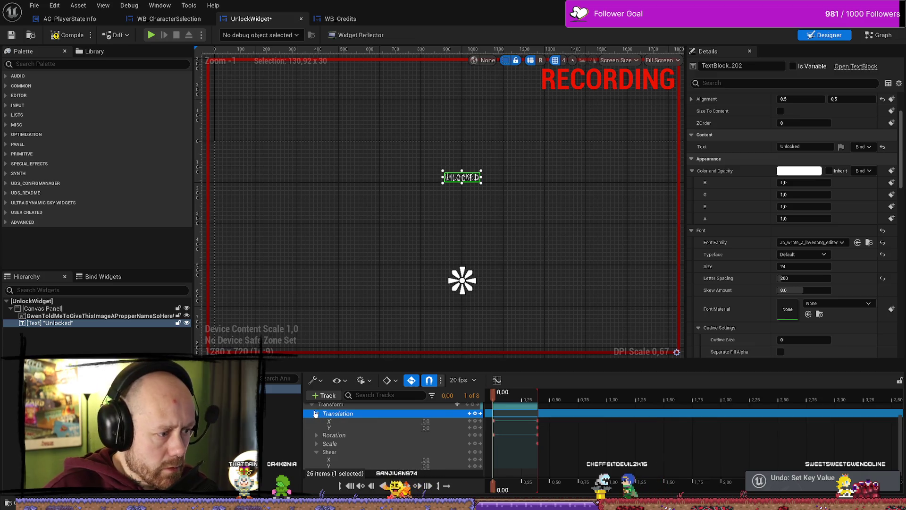
click(316, 414)
click(316, 449)
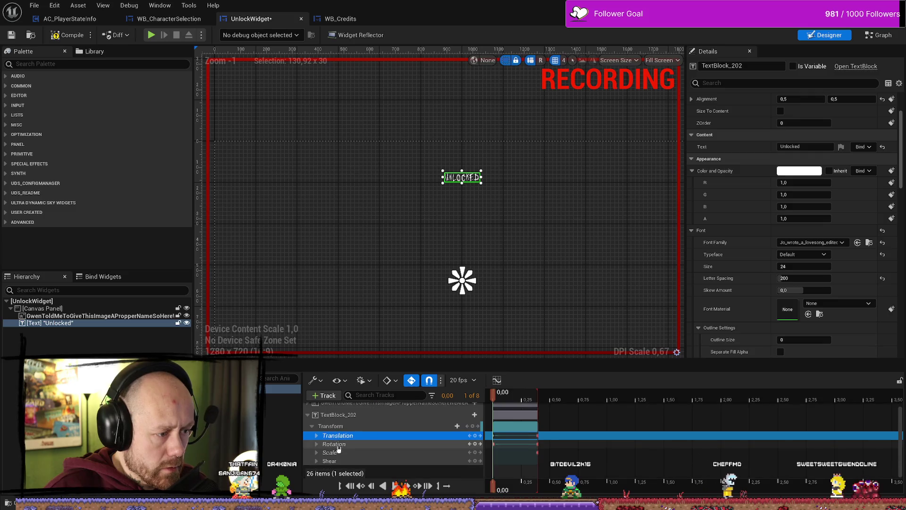
Set the text's Scale X and Y to 0 at frame 0, then select the dagger image track
click(307, 407)
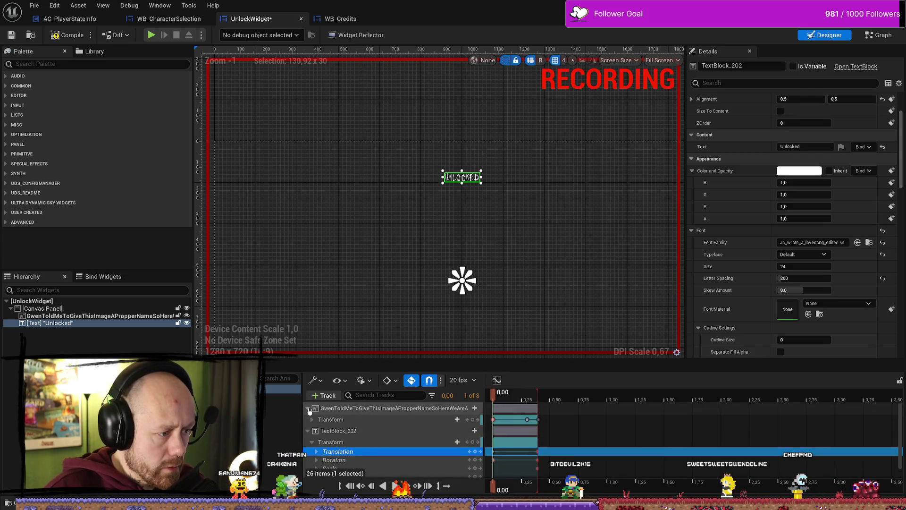
click(314, 421)
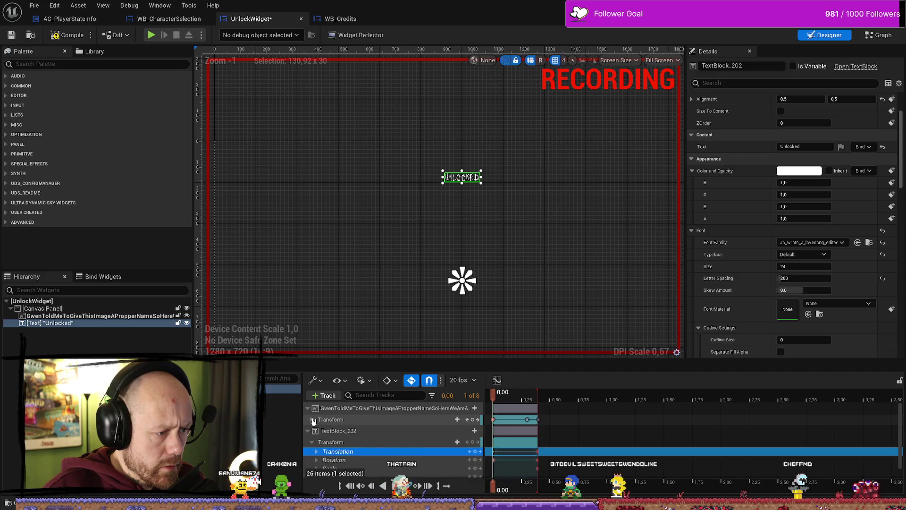
click(330, 435)
scroll(353, 462, down, 1)
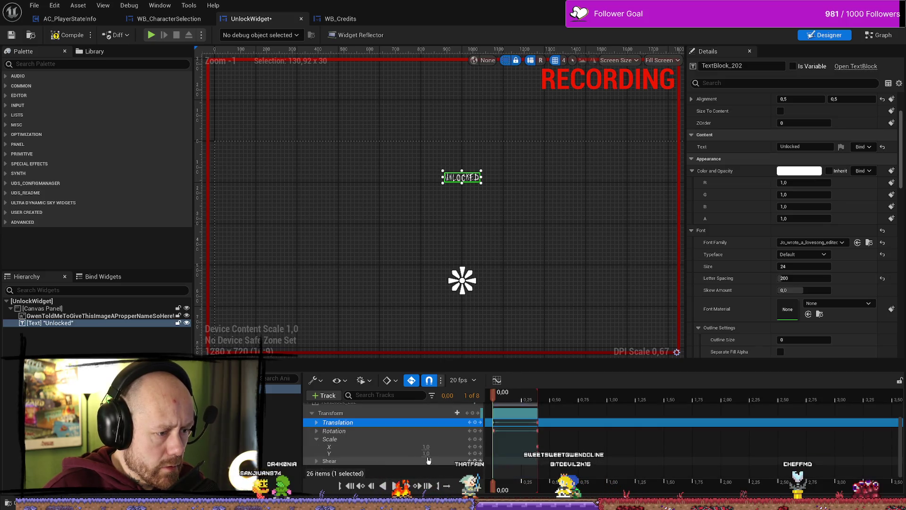
click(426, 447)
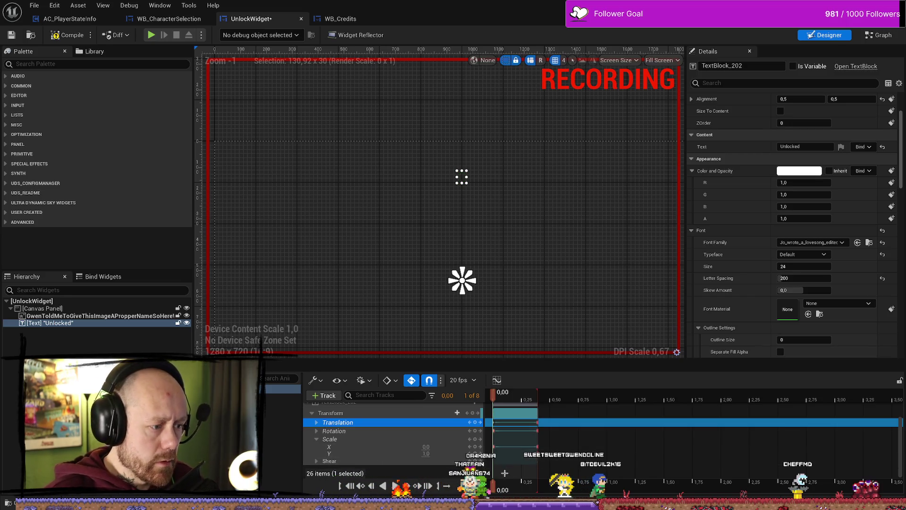
click(427, 452)
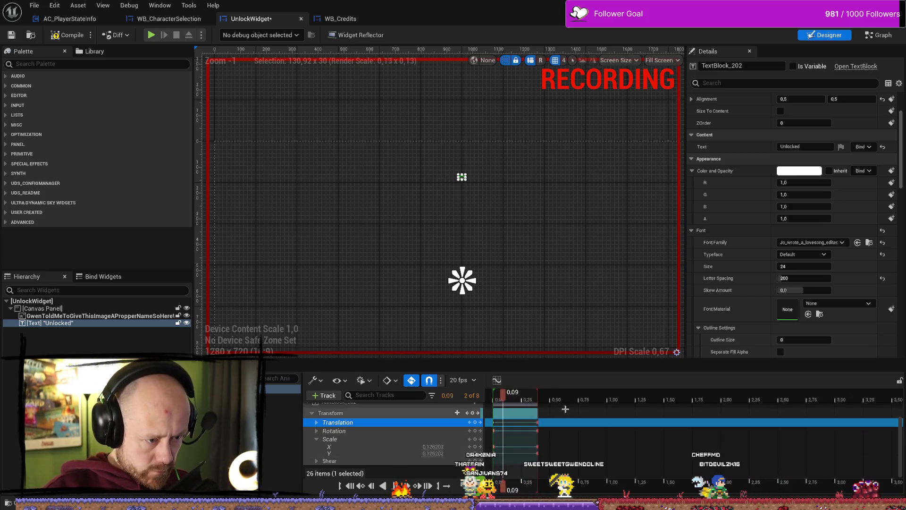
scroll(373, 440, up, 2)
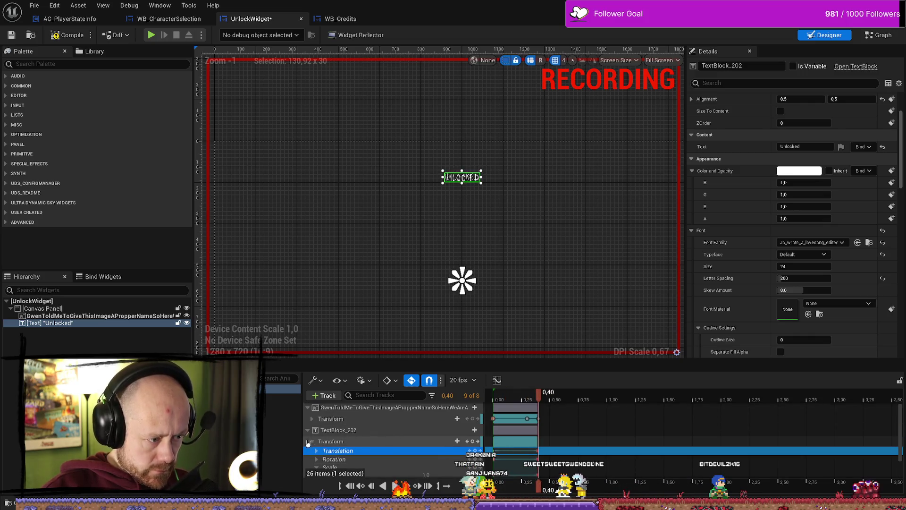
click(308, 430)
click(308, 406)
click(378, 408)
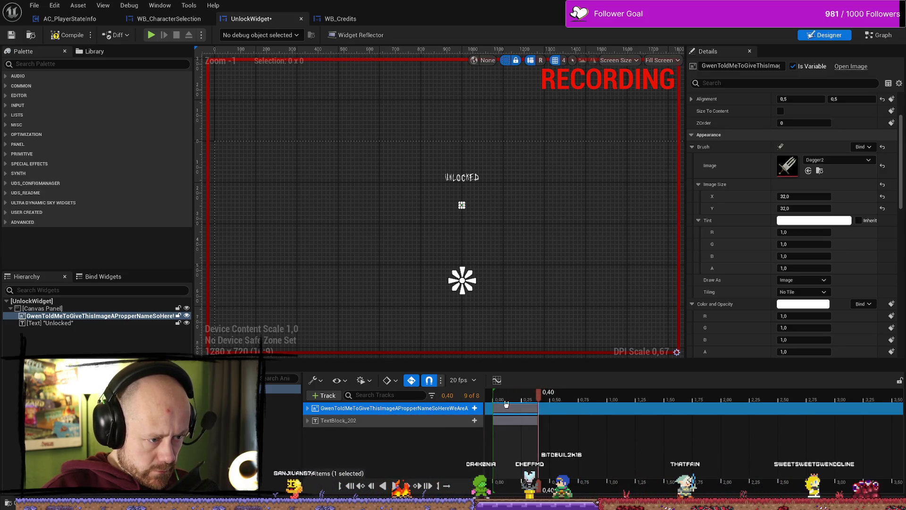
Scrub through the animation preview and return the playhead to the start
drag(538, 400, 563, 402)
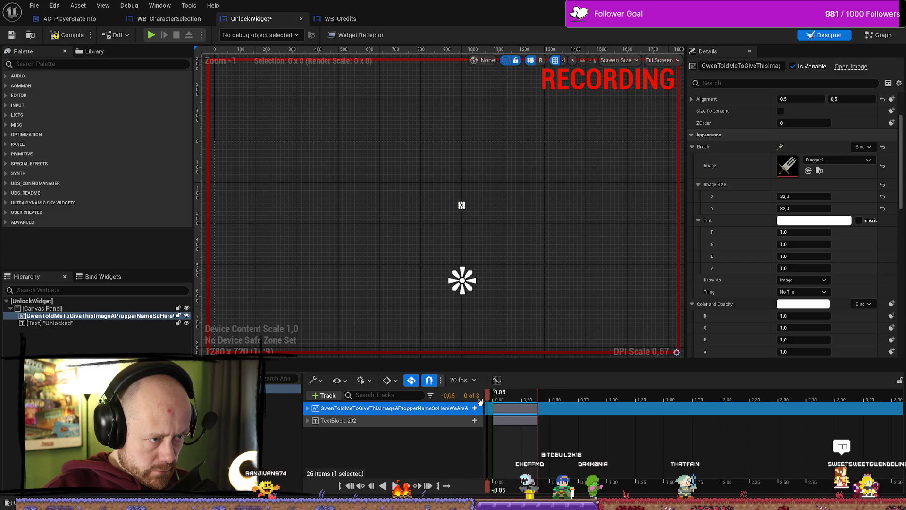
scroll(466, 202, up, 3)
scroll(482, 226, down, 3)
scroll(538, 307, up, 2)
click(576, 313)
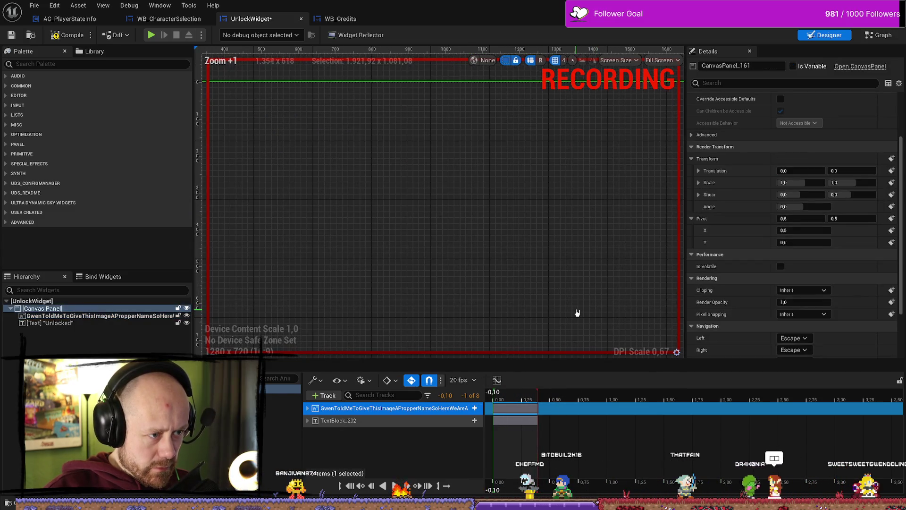
drag(534, 401, 498, 397)
click(378, 423)
click(493, 396)
click(401, 408)
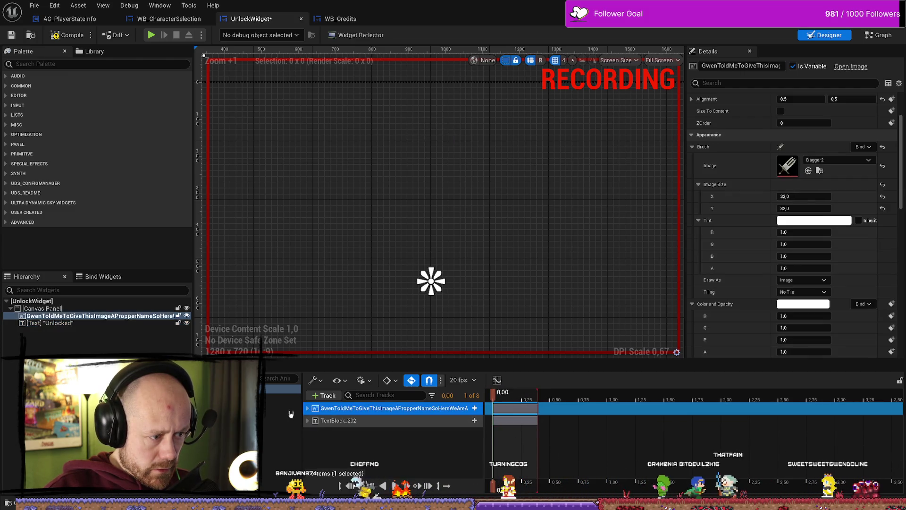
Inspect the dagger's Scale values, then delete the Unlocked text's animation track
click(308, 407)
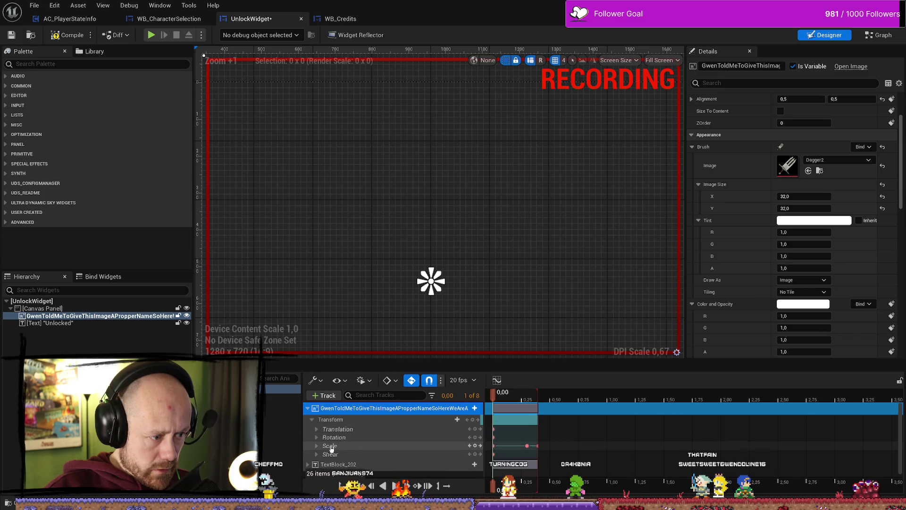
click(329, 446)
click(316, 446)
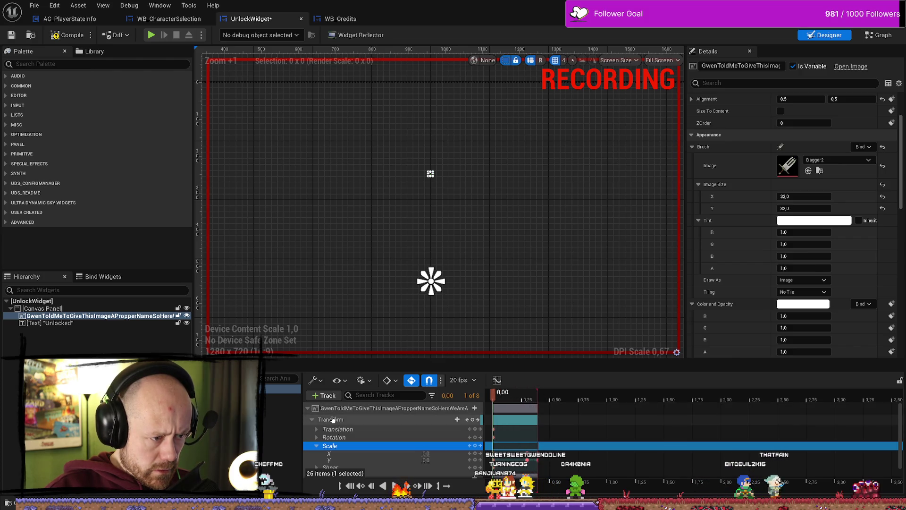
click(311, 420)
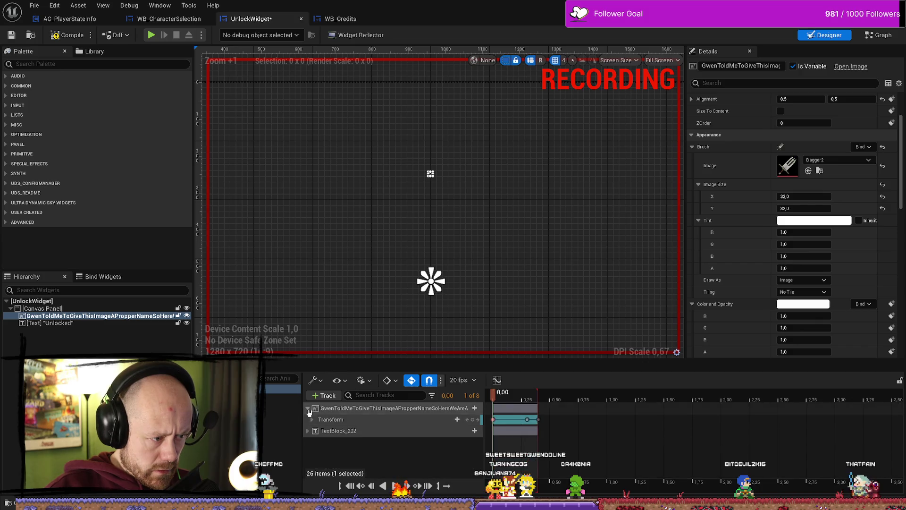
click(341, 432)
key(Delete)
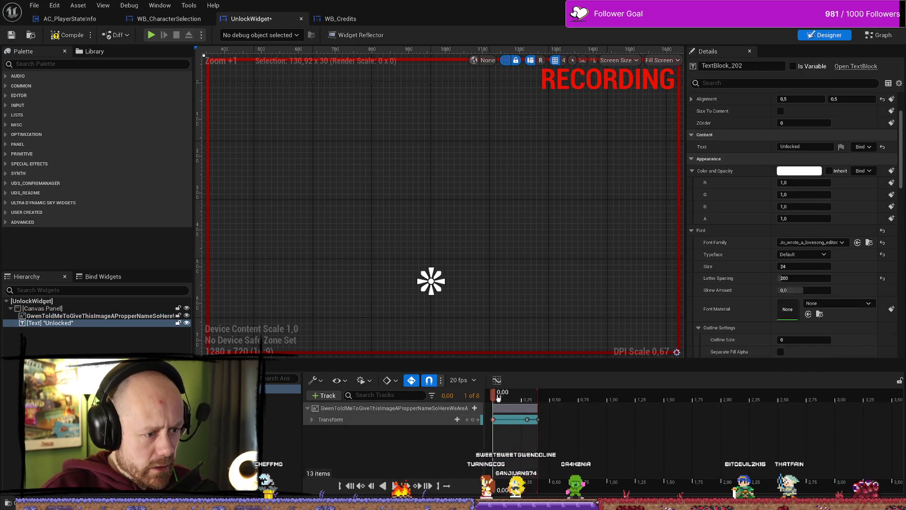
Select the dagger image in the Hierarchy and expand its Transform track to Scale X and Y
mouse_move(516, 402)
mouse_down()
mouse_move(530, 404)
mouse_move(499, 402)
mouse_up()
click(368, 408)
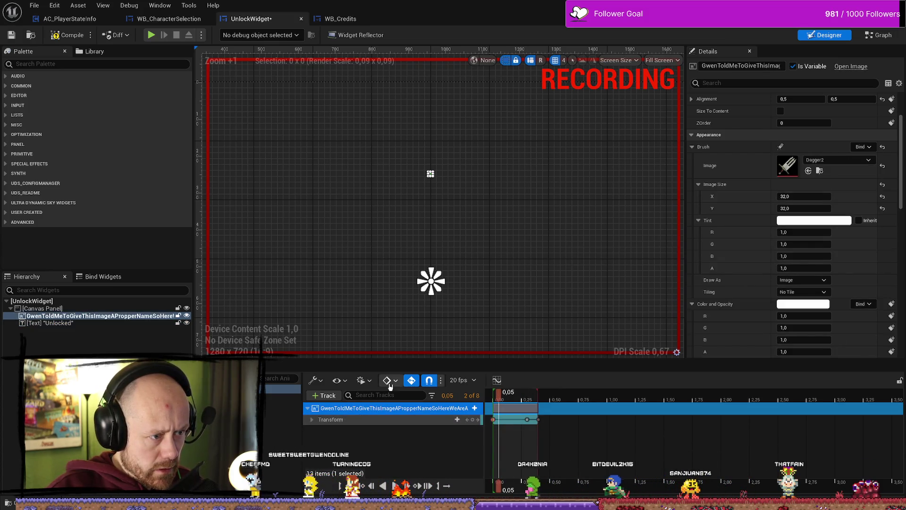
click(101, 323)
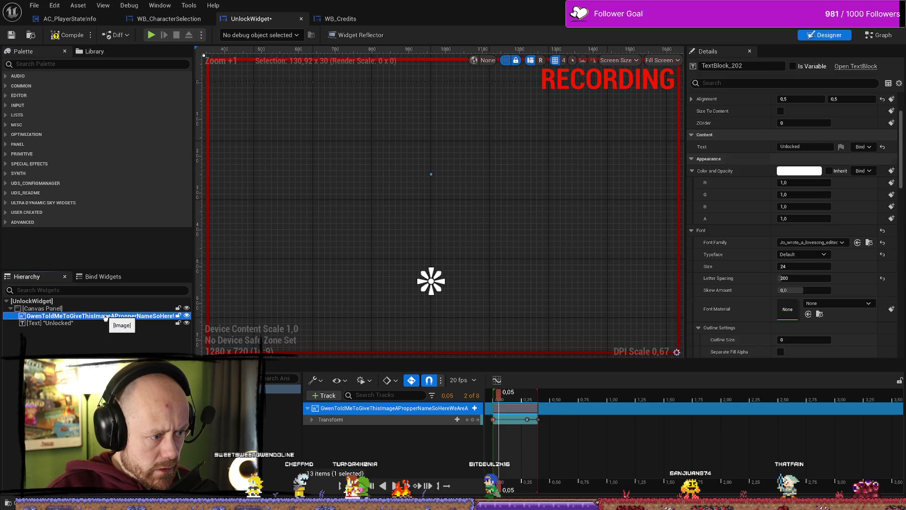
click(104, 316)
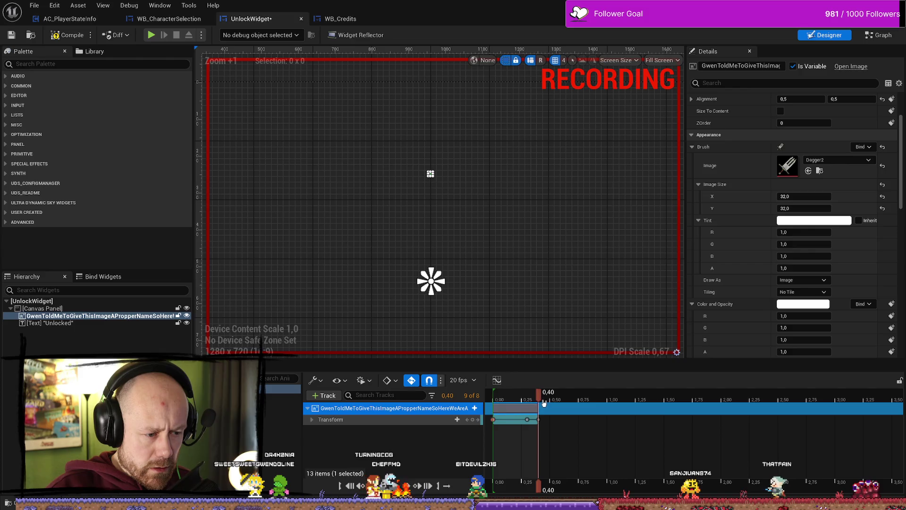
click(312, 419)
click(316, 445)
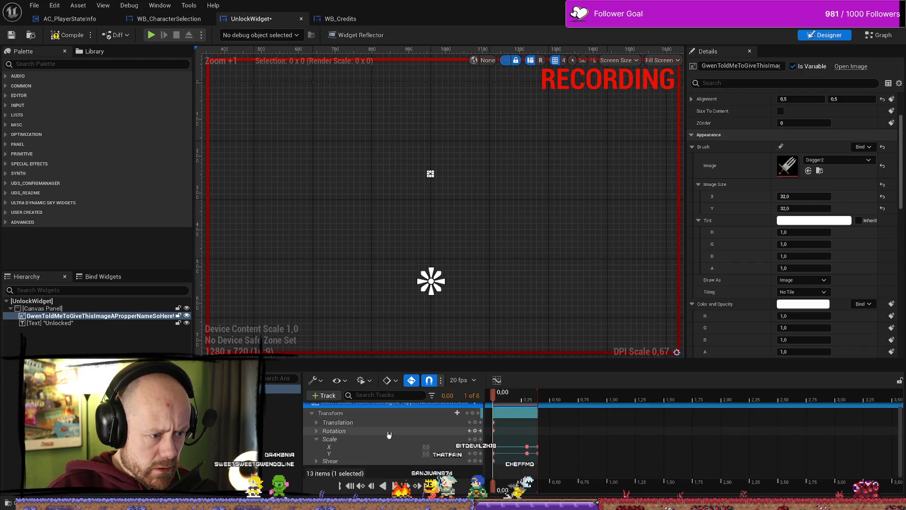
scroll(472, 339, down, 8)
Scrub the dagger's scale-up to 0.40 s while zooming and panning the canvas view
scroll(452, 286, up, 2)
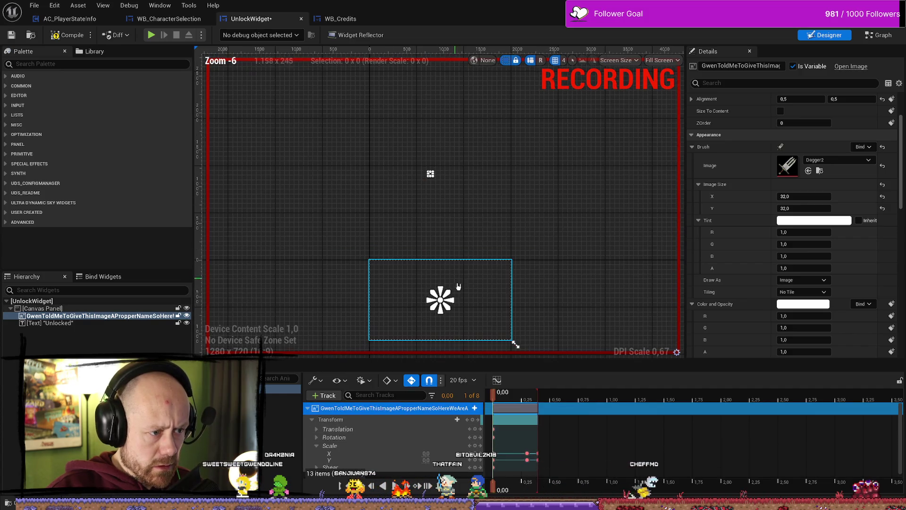
click(564, 245)
scroll(447, 295, up, 2)
scroll(542, 245, down, 1)
drag(506, 395, 538, 395)
scroll(456, 179, down, 1)
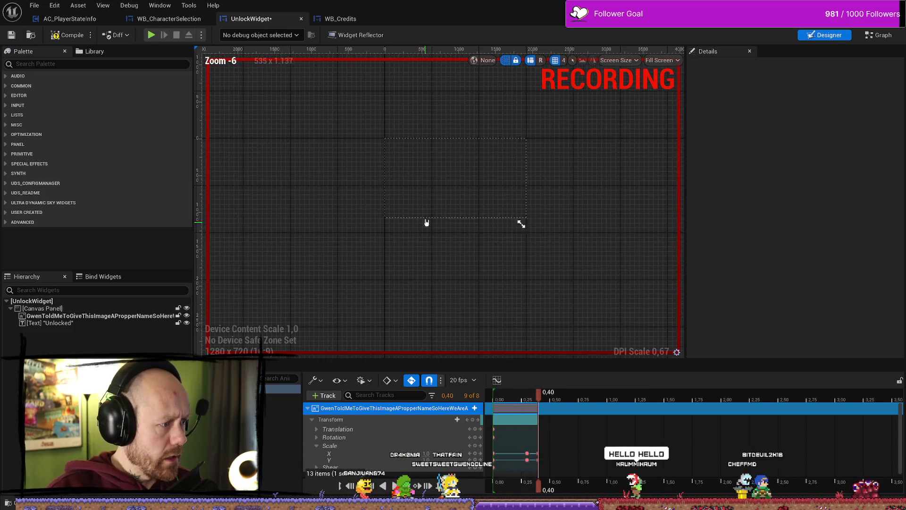
drag(485, 171, 480, 205)
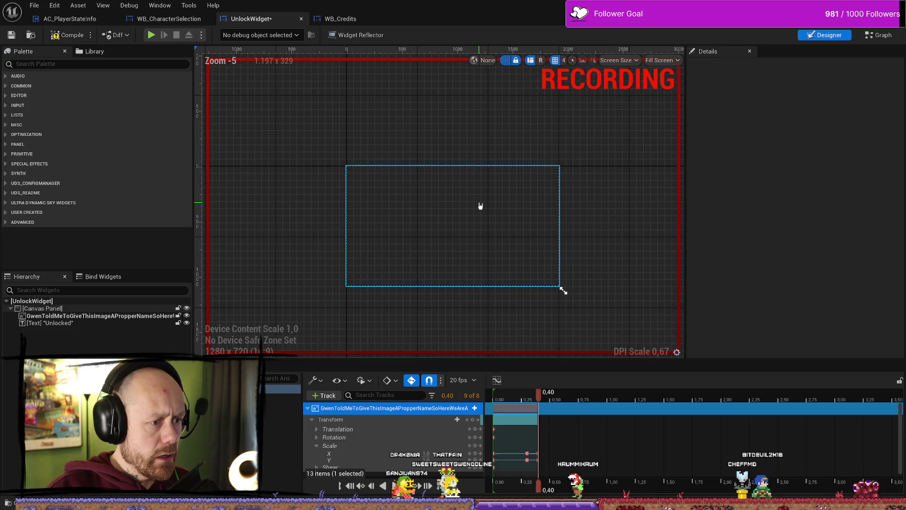
Turn off auto-key recording, collapse the Scale rows, and rewind to the start
click(414, 382)
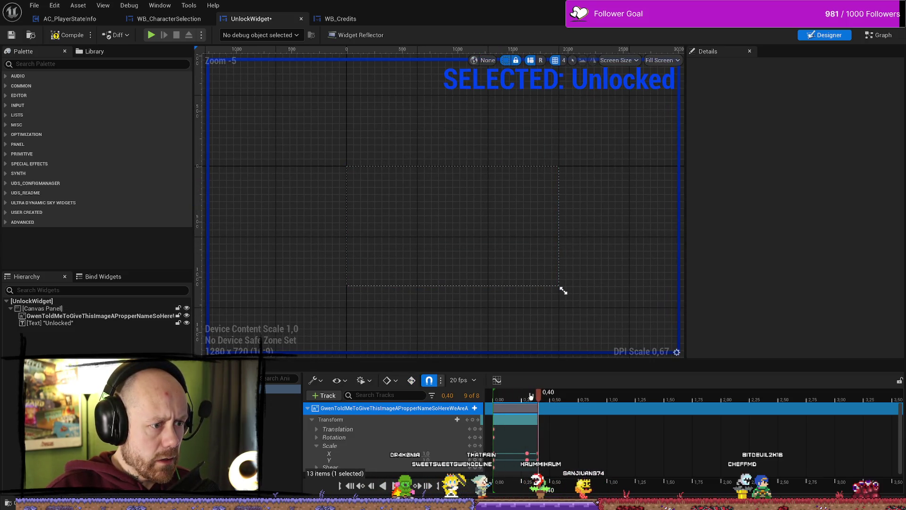
click(316, 445)
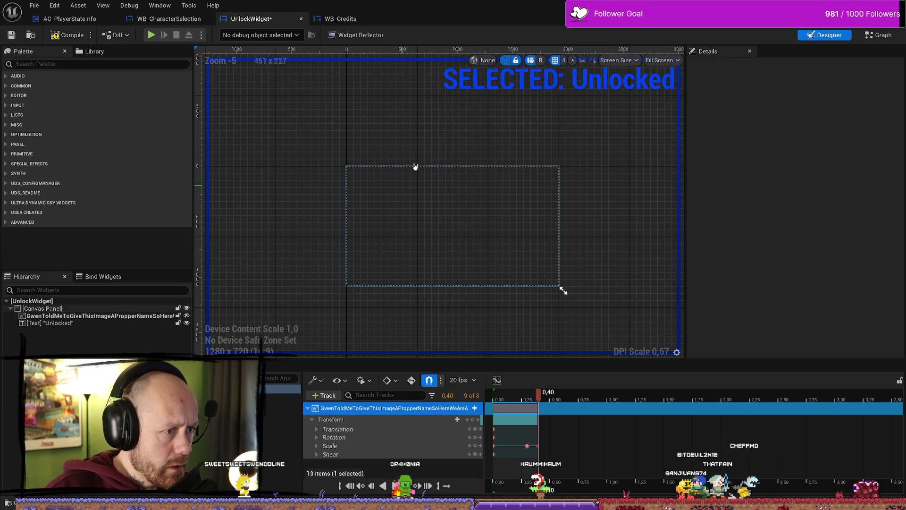
scroll(432, 204, up, 6)
scroll(449, 217, up, 3)
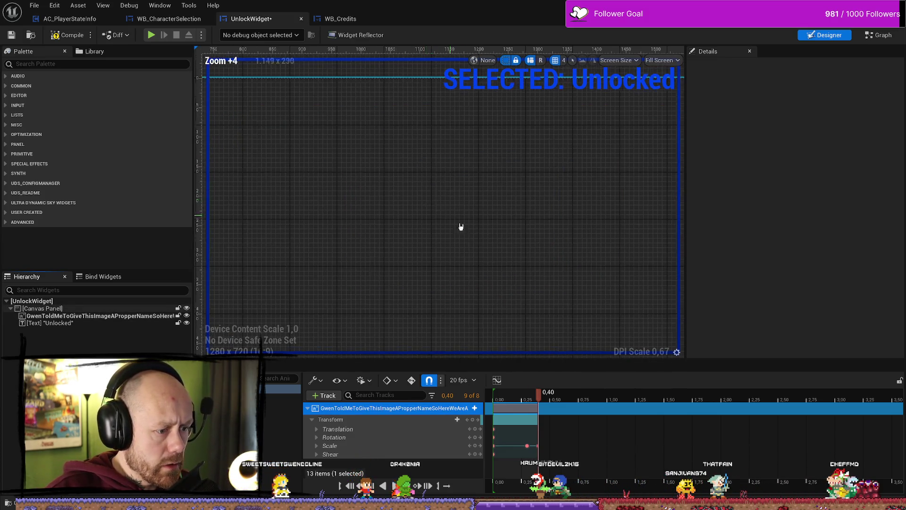
scroll(448, 216, down, 6)
click(532, 397)
drag(498, 399, 493, 399)
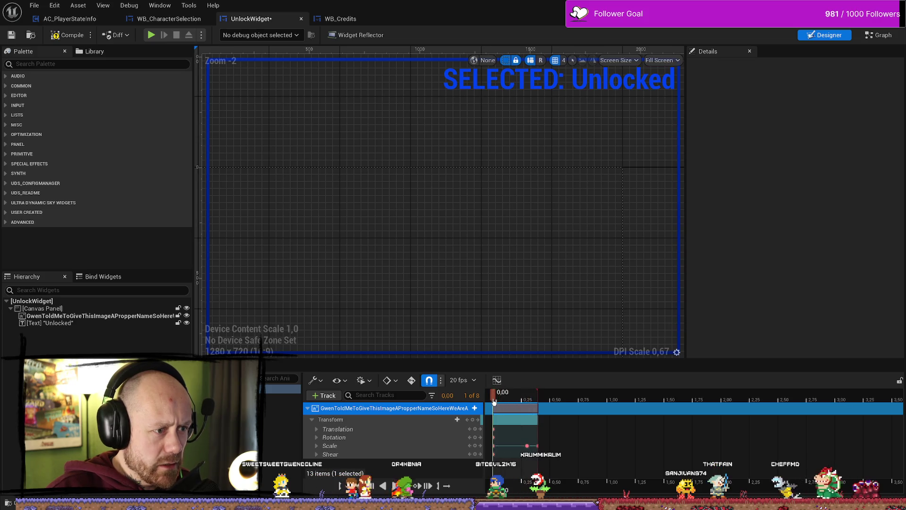
click(376, 452)
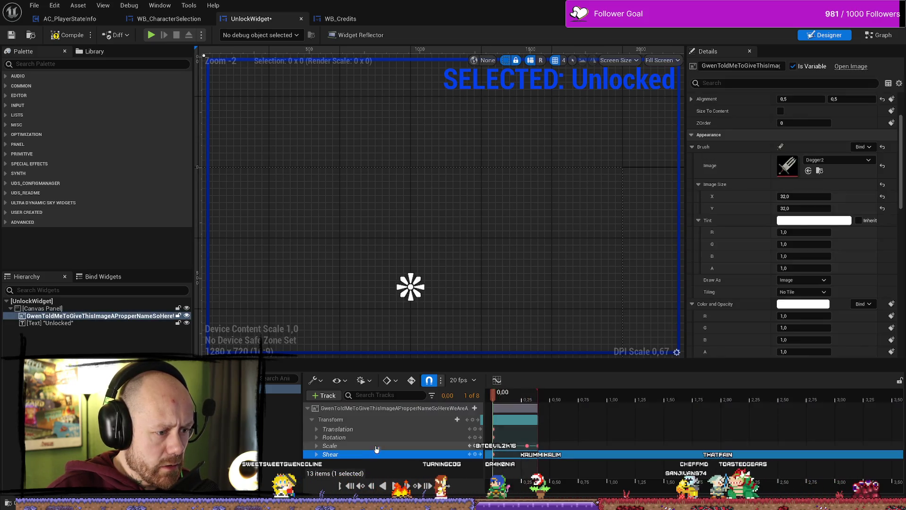
Reselect the dagger image widget with the animation at its first frame
click(351, 429)
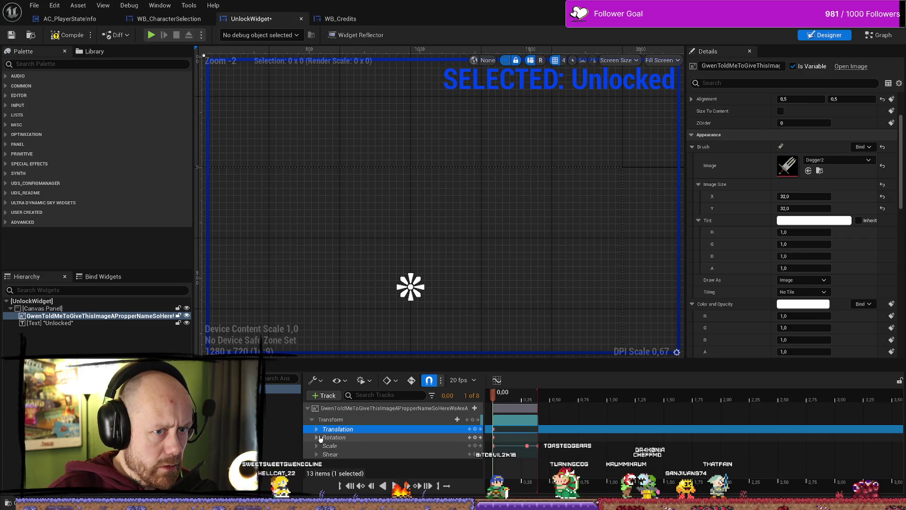
scroll(759, 268, up, 3)
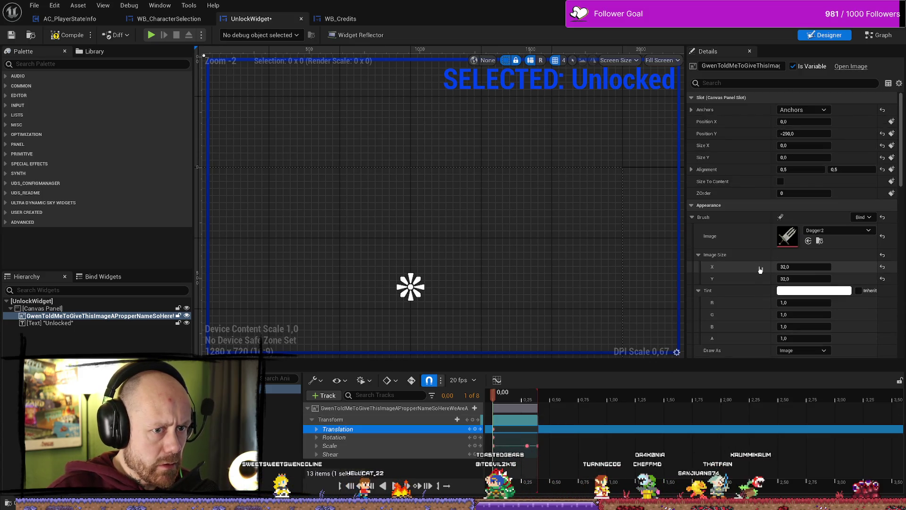
click(75, 323)
click(100, 316)
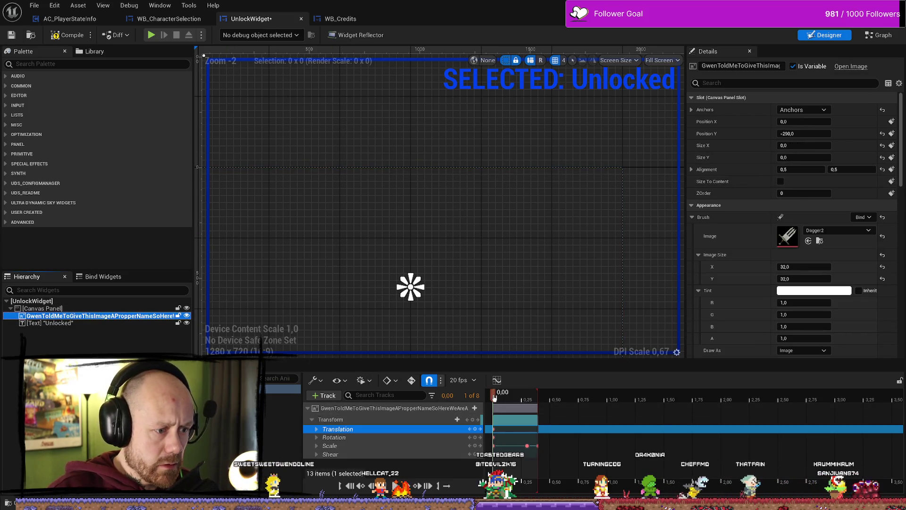
click(536, 397)
click(496, 396)
Set the dagger image's Size X and Size Y to 150
click(804, 121)
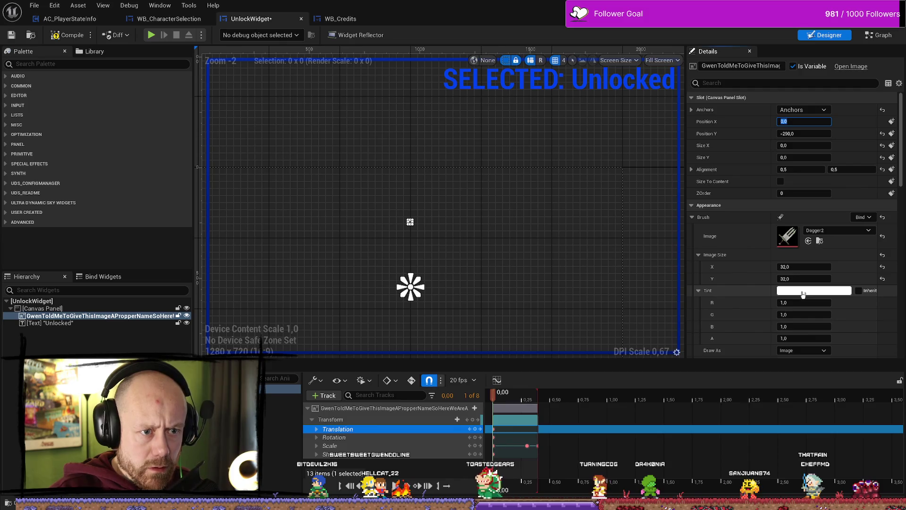
click(804, 144)
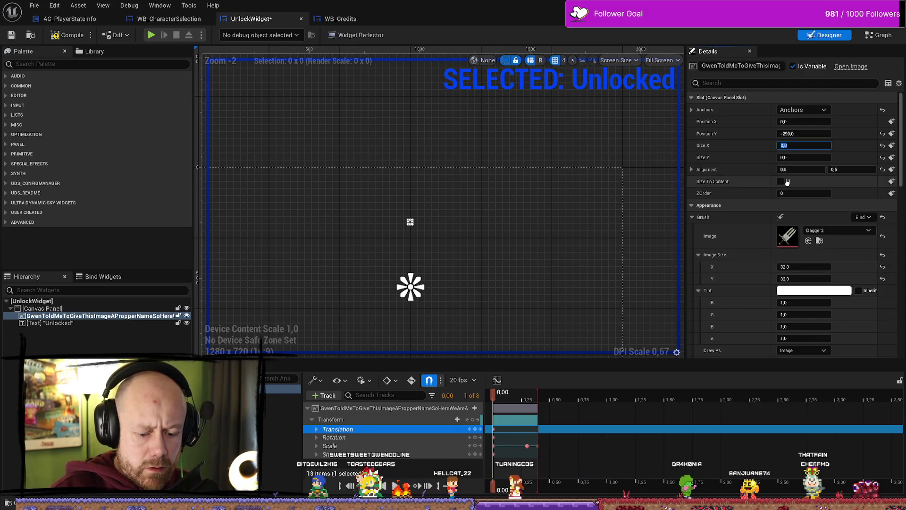
text(160)
key(Tab)
text(150)
key(Return)
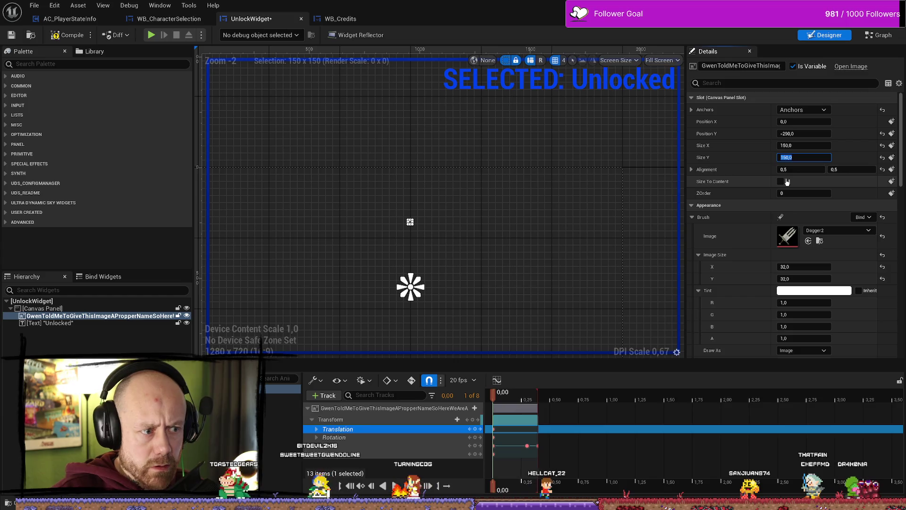
Scrub the timeline to 0.40 s and back to check the resized dagger
click(516, 400)
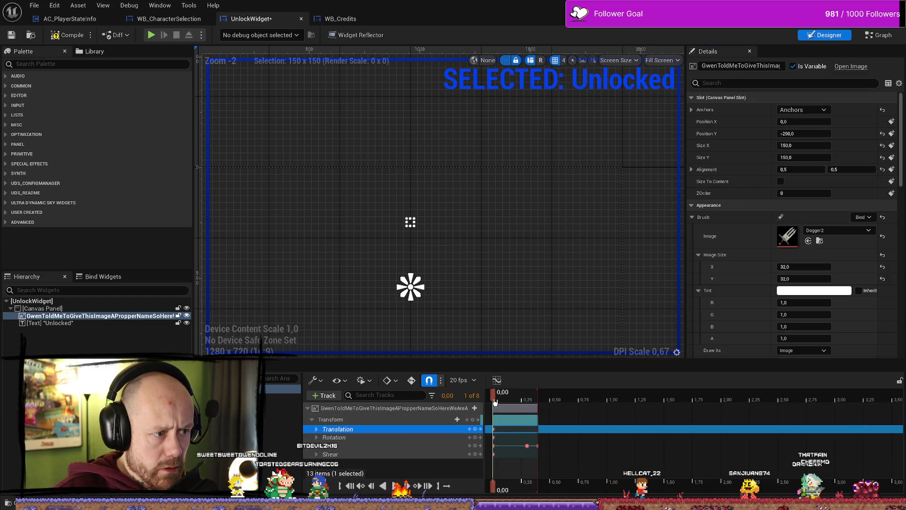
click(538, 400)
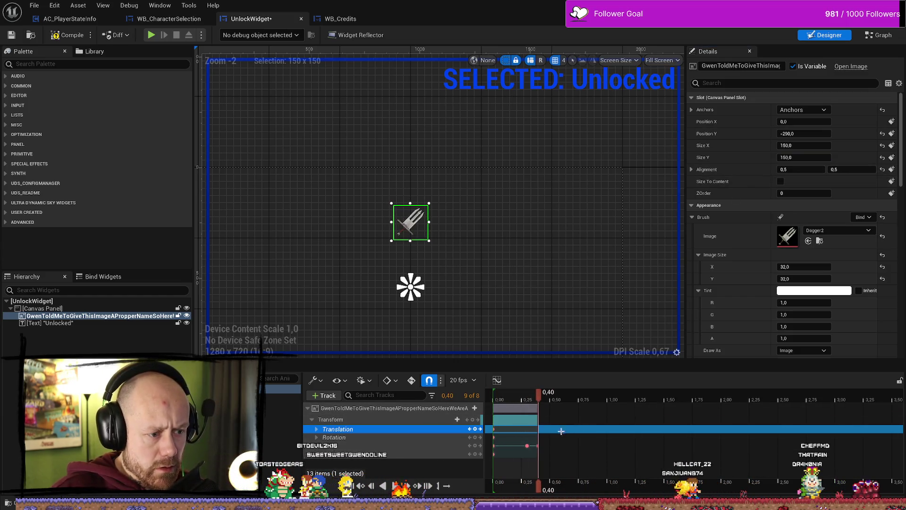
key(Left)
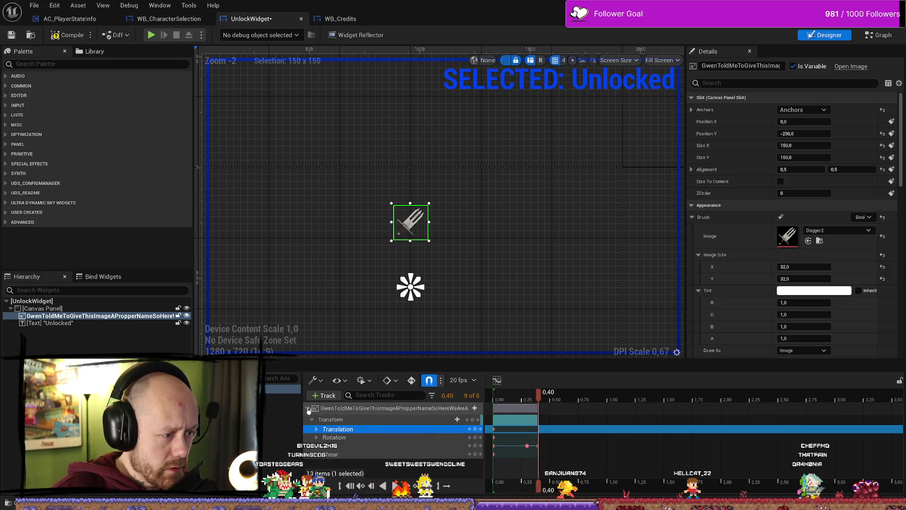
click(308, 409)
key(Up)
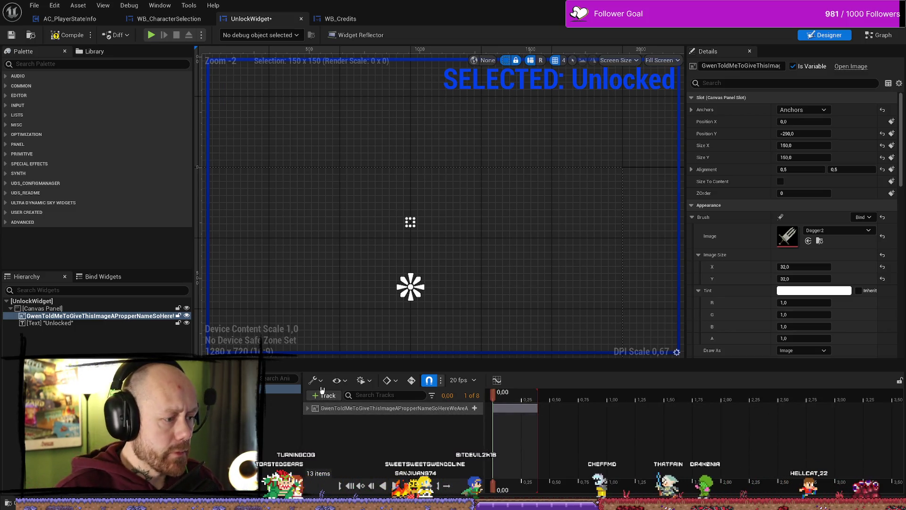
Add a Transform track for the Unlocked text (TextBlock_202) to the animation
right_click(354, 424)
mouse_move(367, 428)
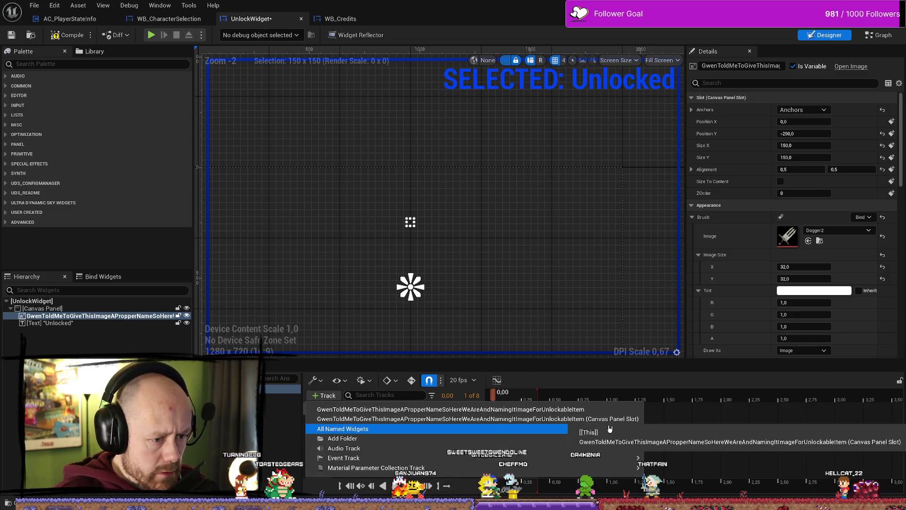
click(283, 406)
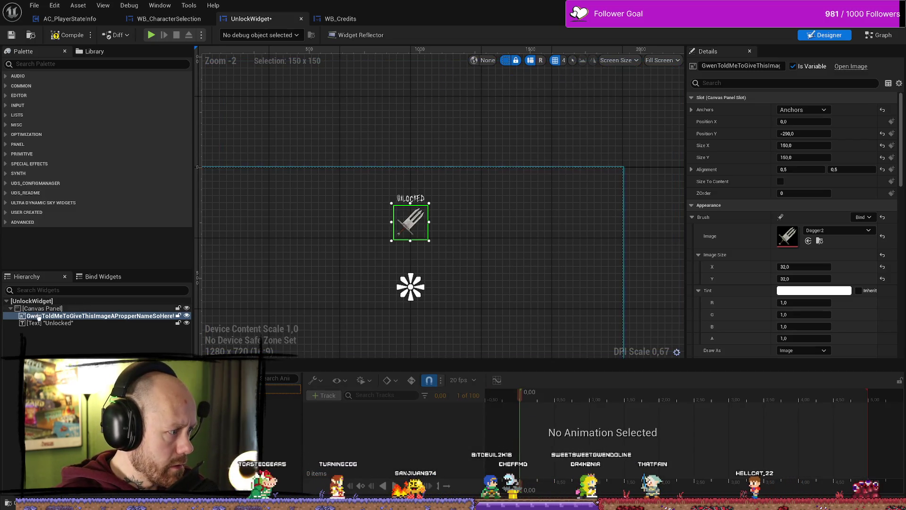
click(51, 324)
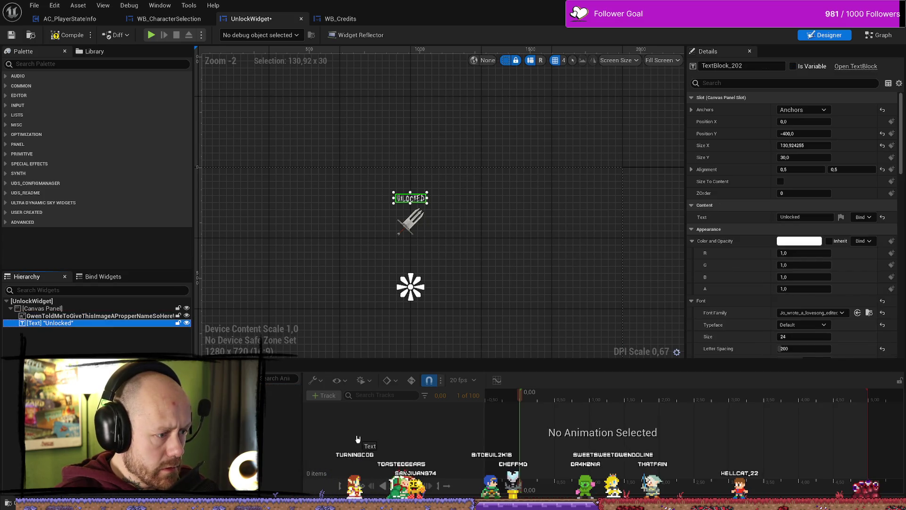
click(273, 388)
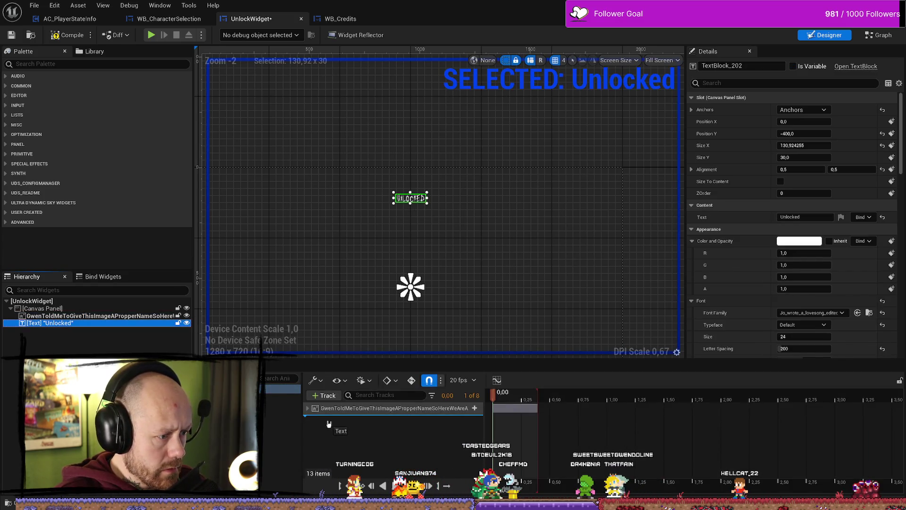
click(320, 399)
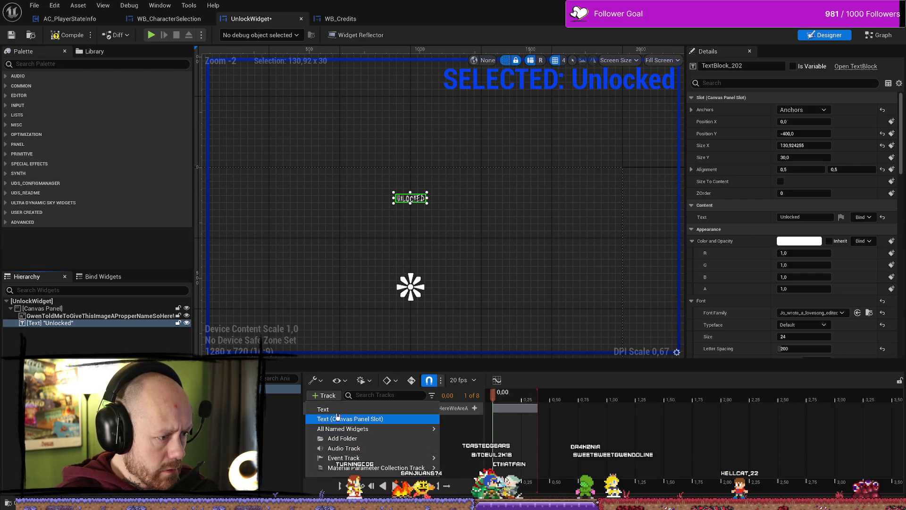
click(368, 416)
click(426, 423)
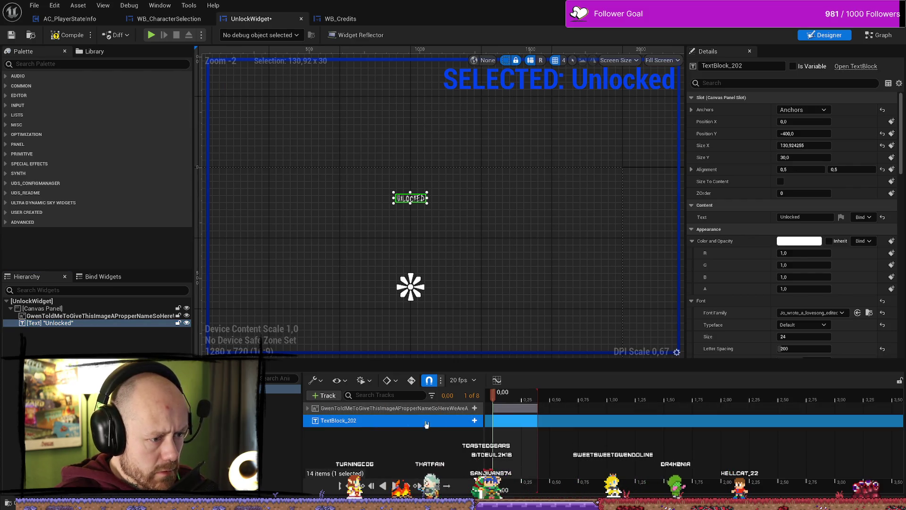
click(474, 421)
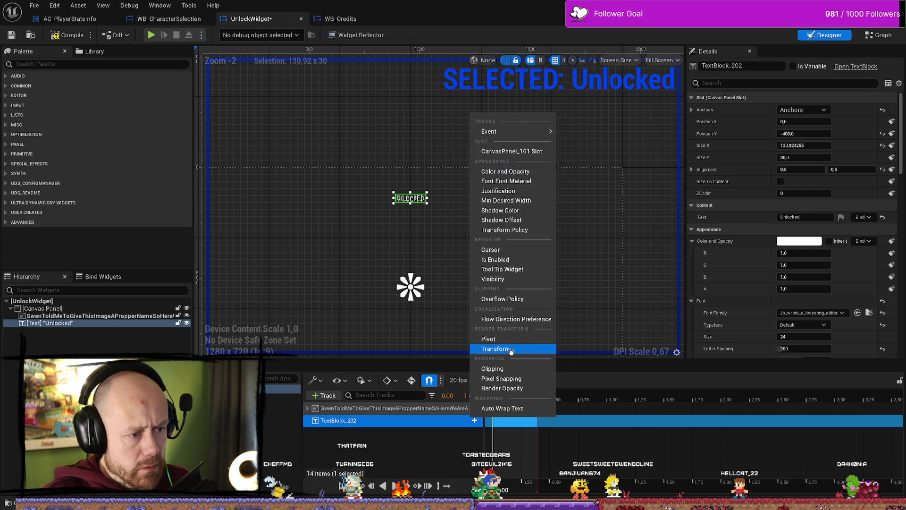
click(510, 349)
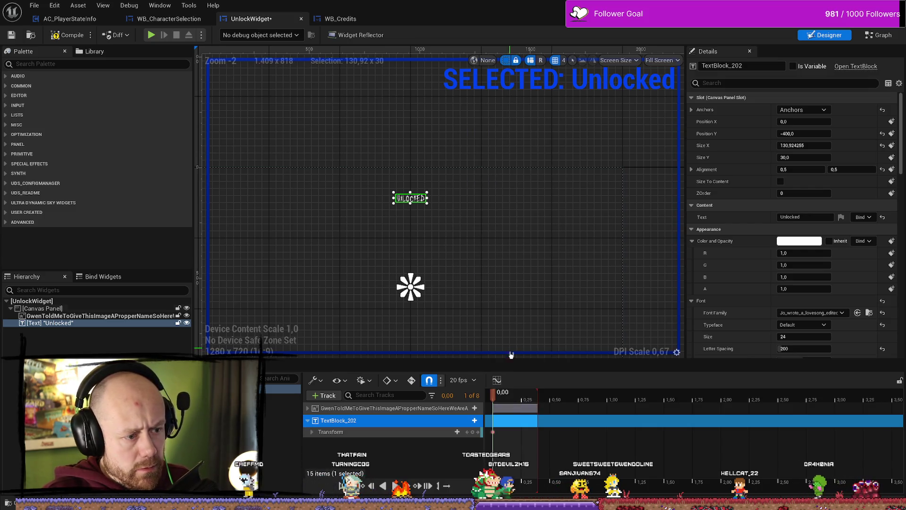
Expose the text's Scale X/Y channels and key the scale at 1.2 around 0.30 seconds
click(312, 433)
scroll(392, 439, down, 1)
click(330, 452)
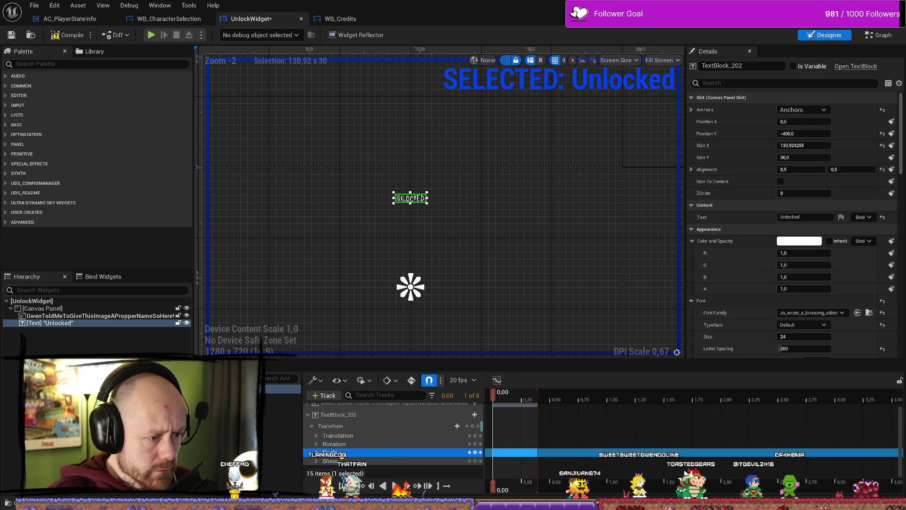
click(316, 452)
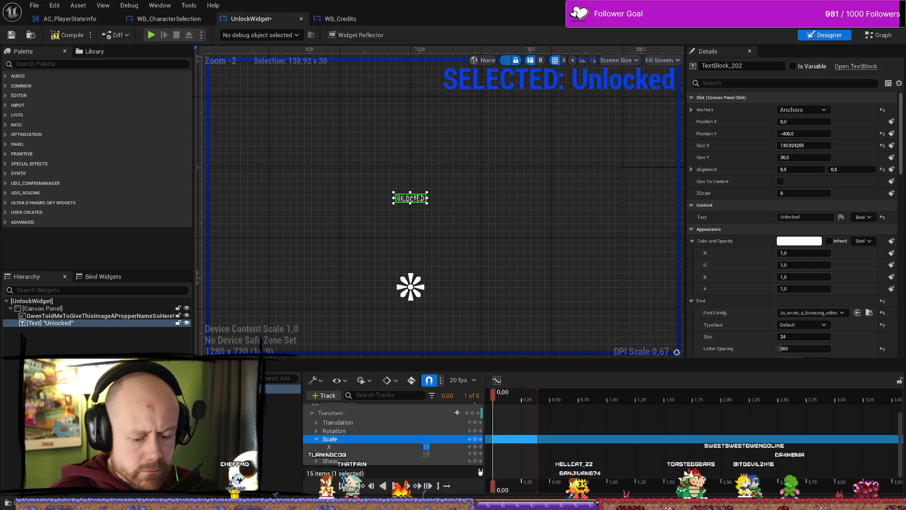
click(426, 453)
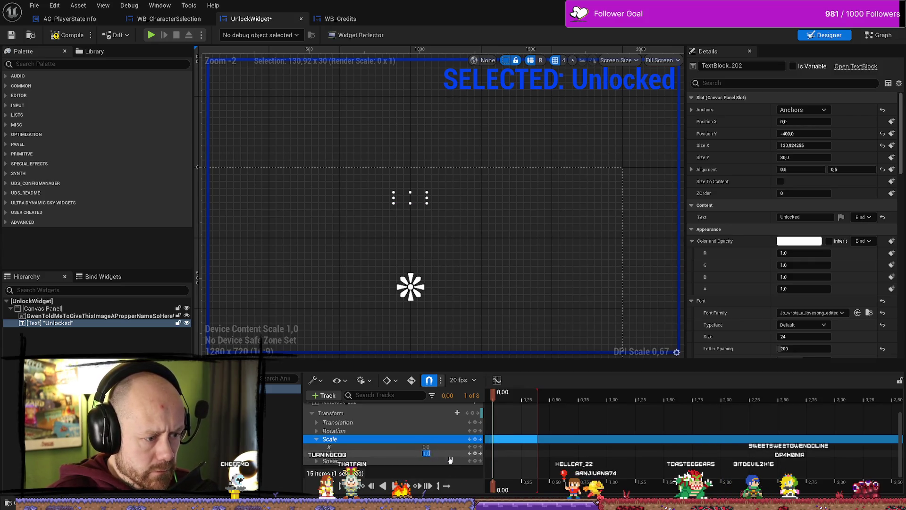
text(0)
mouse_move(494, 406)
mouse_down()
mouse_move(537, 409)
mouse_move(527, 409)
mouse_up()
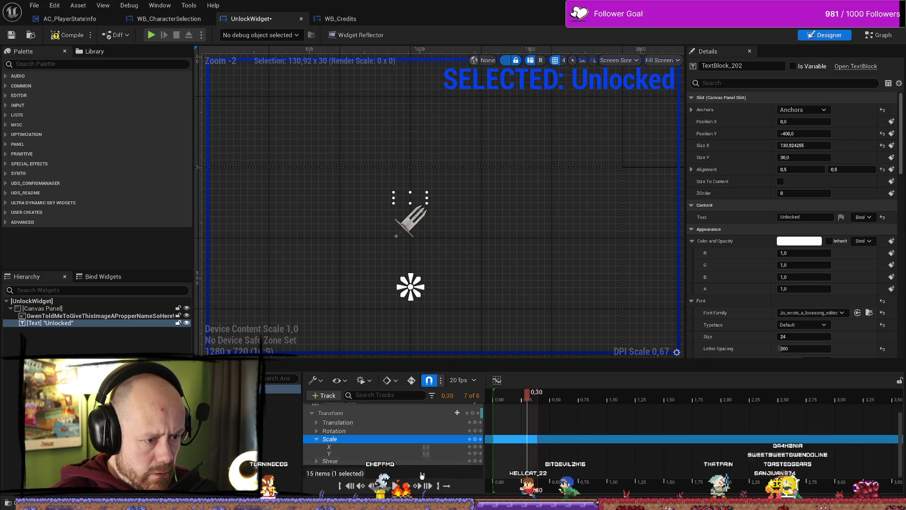
text(1)
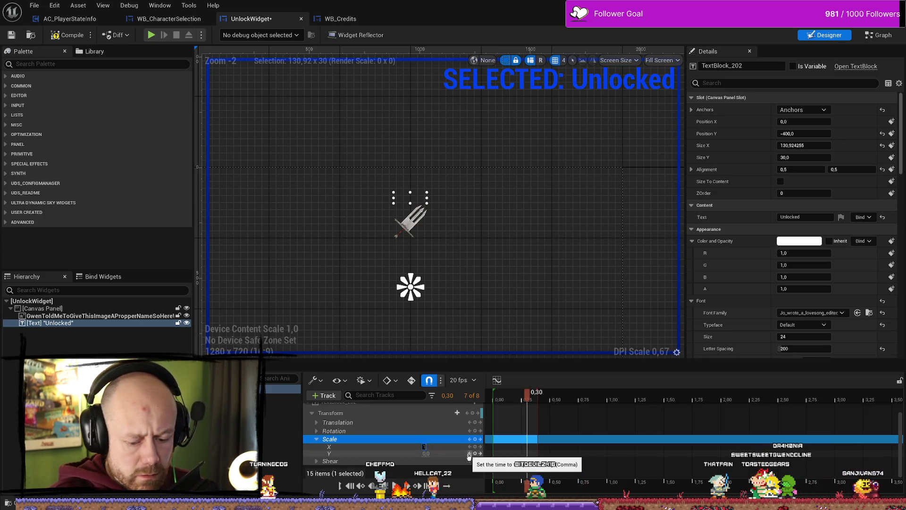
text(,2)
key(Return)
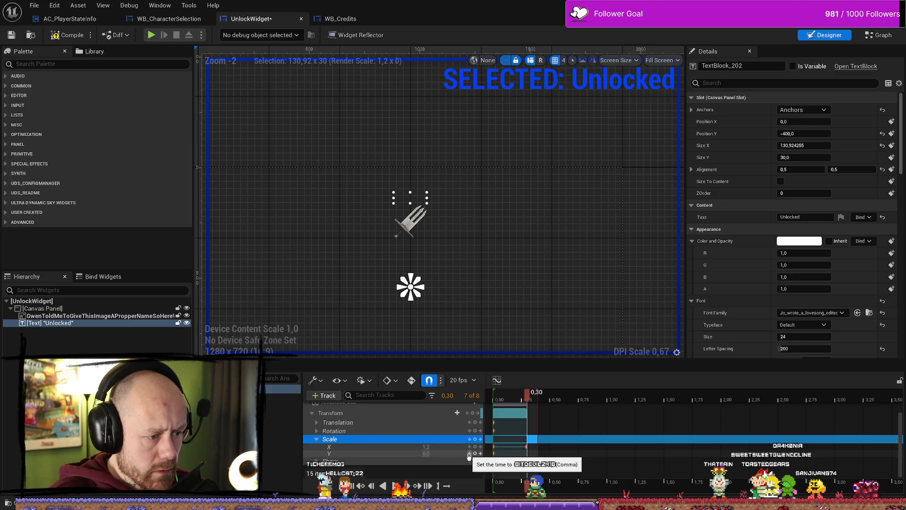
Key the text's scale to 1.0 at 0.40 and 0 at the start, then enable Auto-Key
click(426, 453)
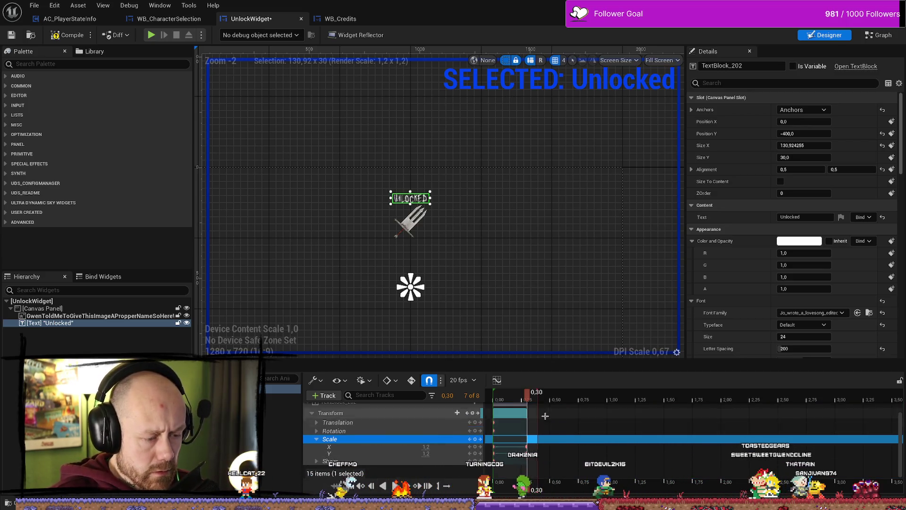
click(536, 397)
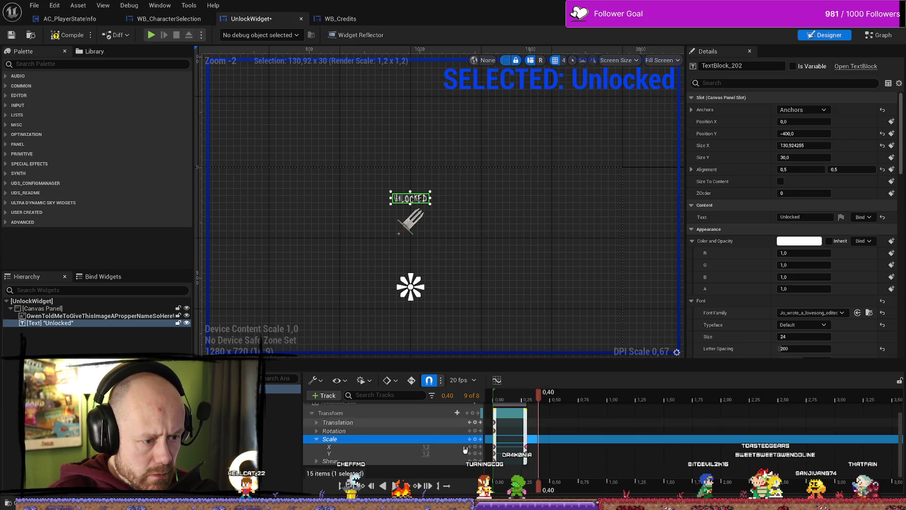
click(427, 453)
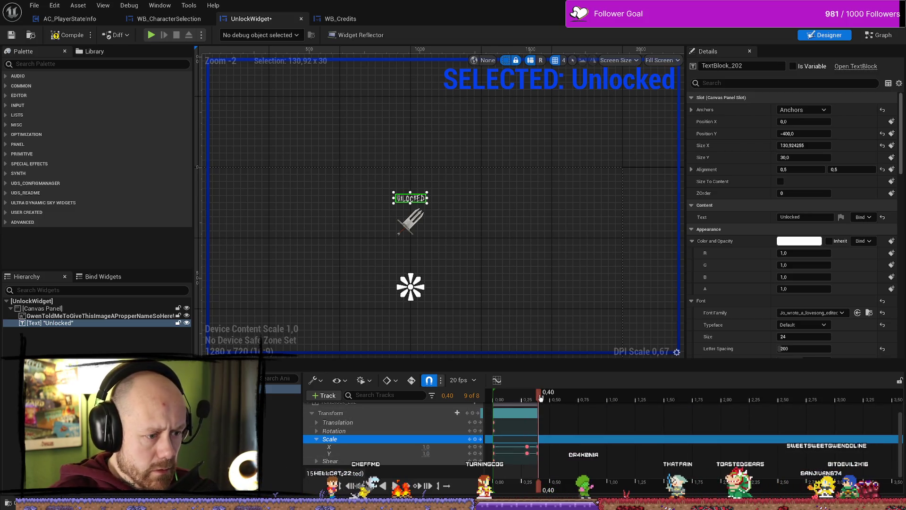
click(495, 399)
key(space)
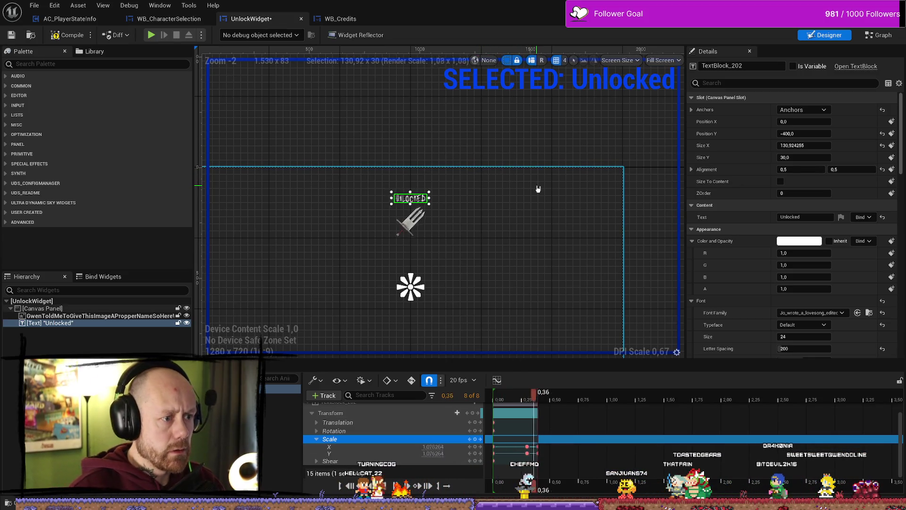
scroll(383, 215, up, 3)
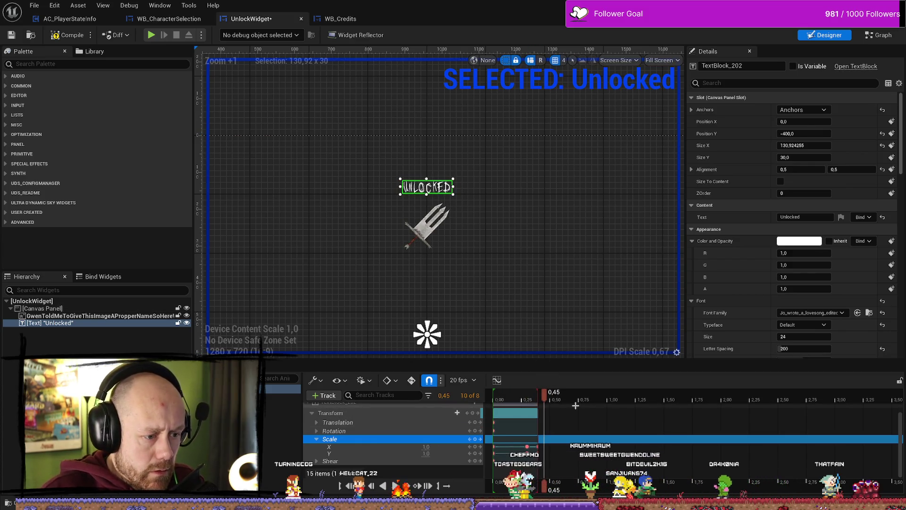
click(426, 447)
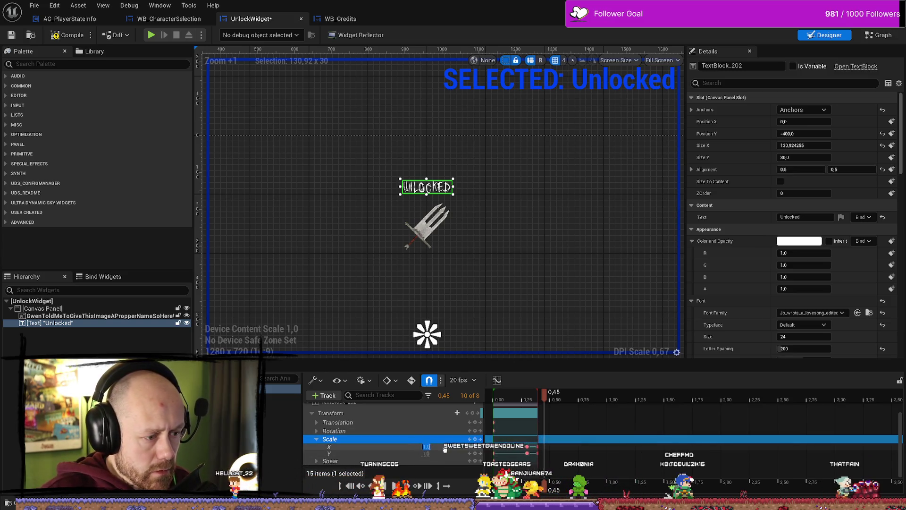
click(412, 379)
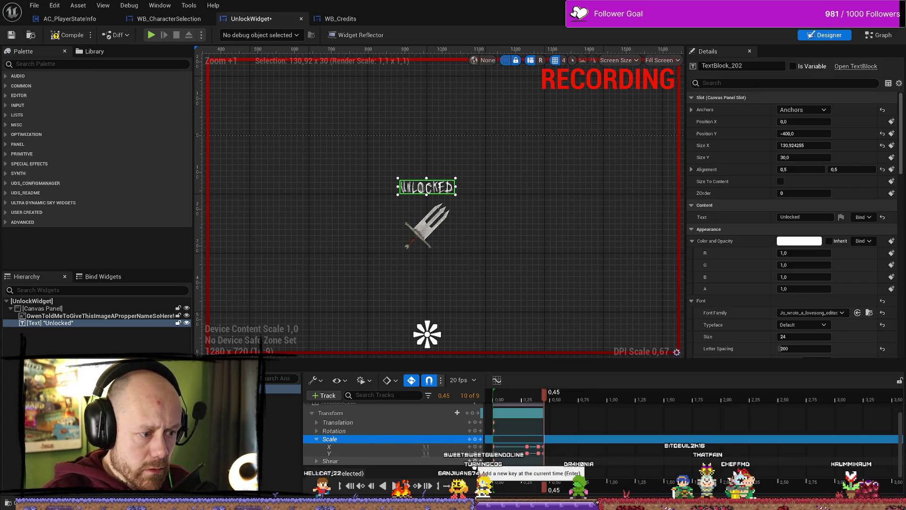
Key the text's Scale X back to 1.0 at 0.50 and preview the animation
click(483, 410)
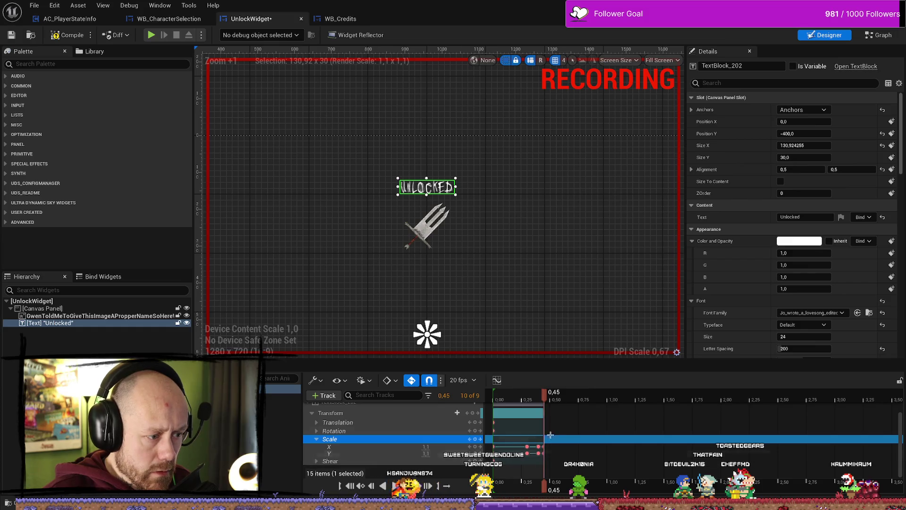
key(Down)
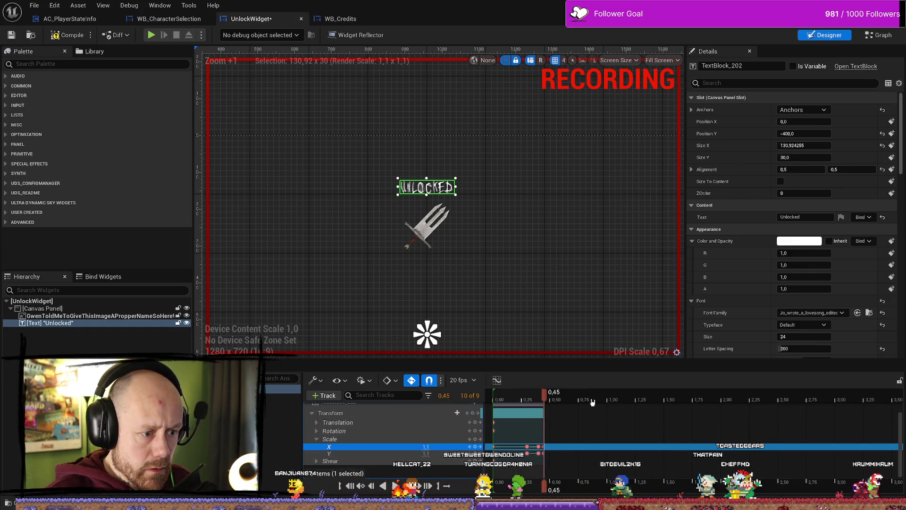
key(Up)
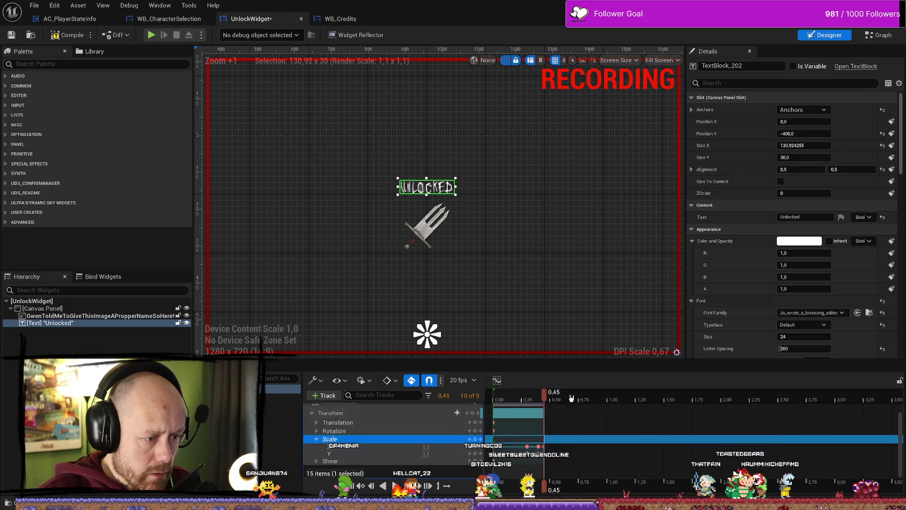
drag(547, 396, 551, 396)
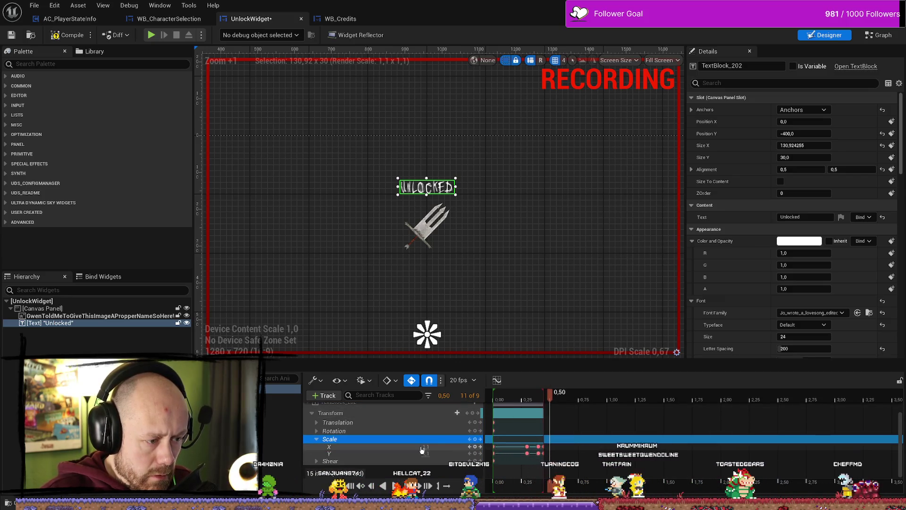
click(436, 447)
text(1)
key(Return)
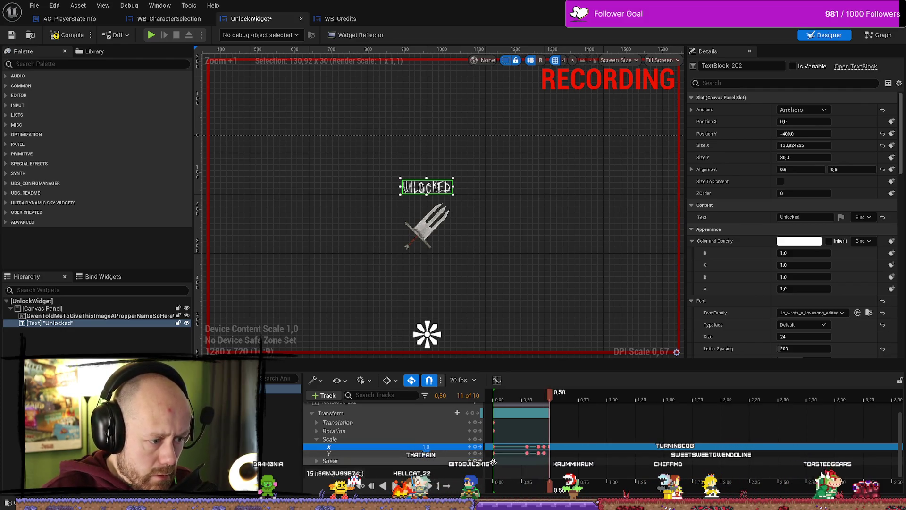
key(space)
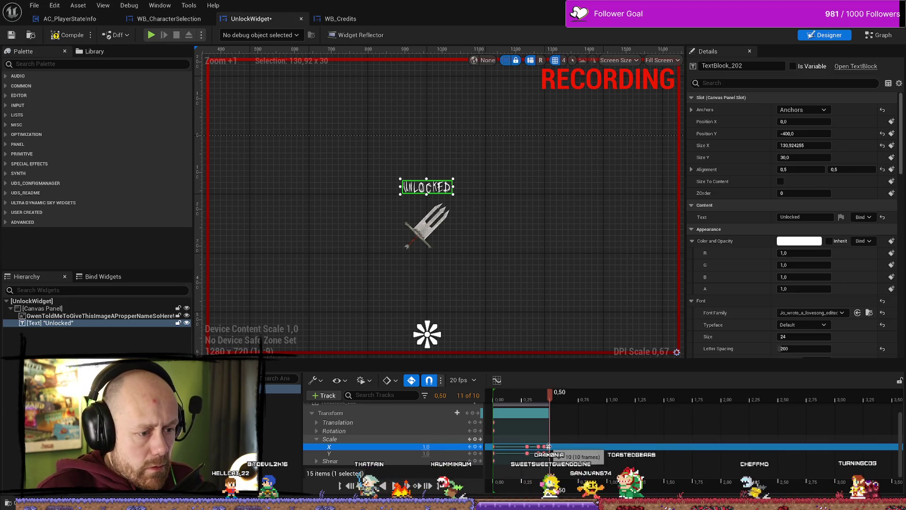
Add a 1.1 scale key at 0.45, then begin keying scale 1.0 at 0.50
scroll(518, 426, up, 3)
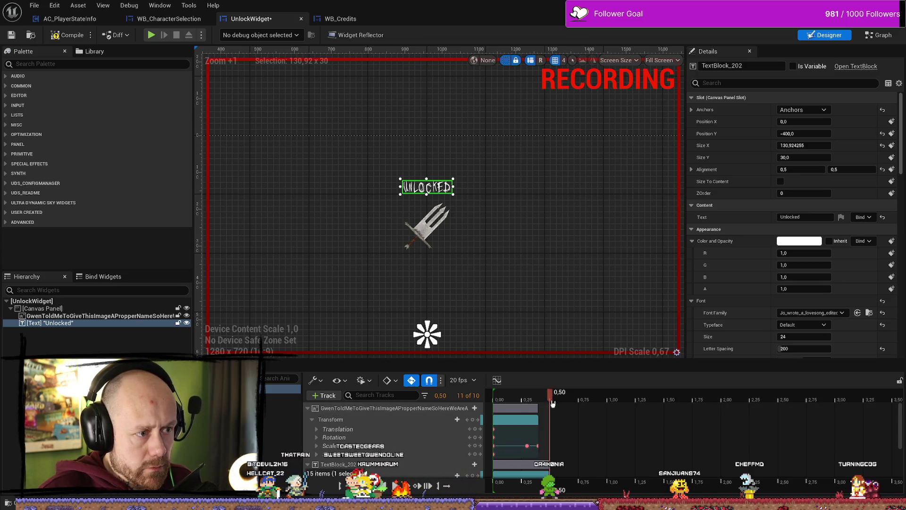
click(539, 396)
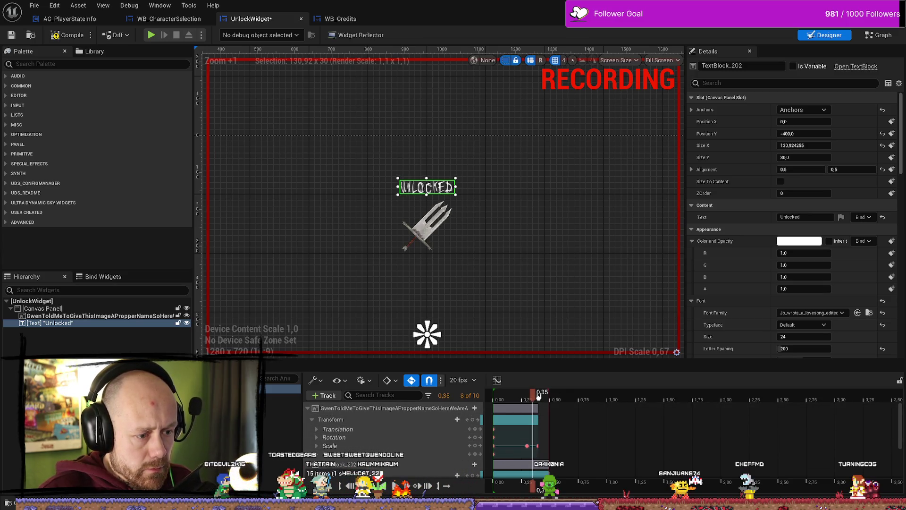
key(Right)
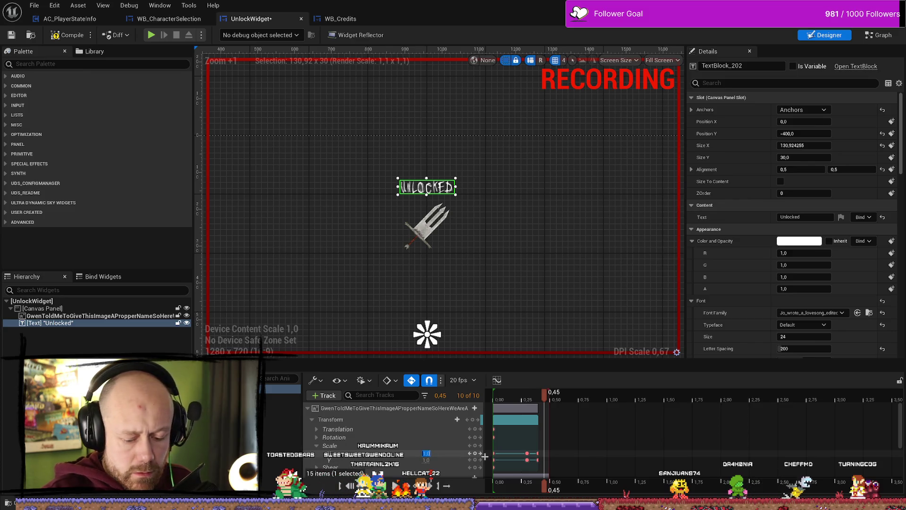
text(1,1)
key(Return)
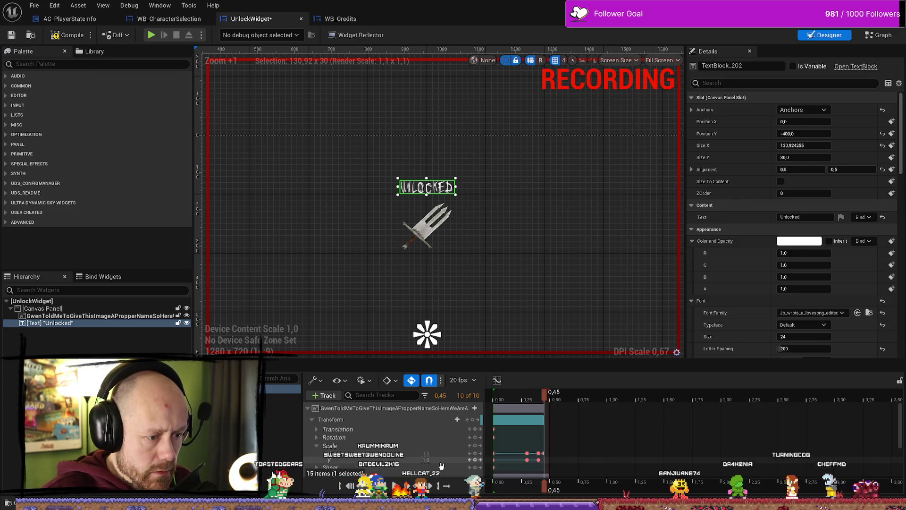
click(428, 460)
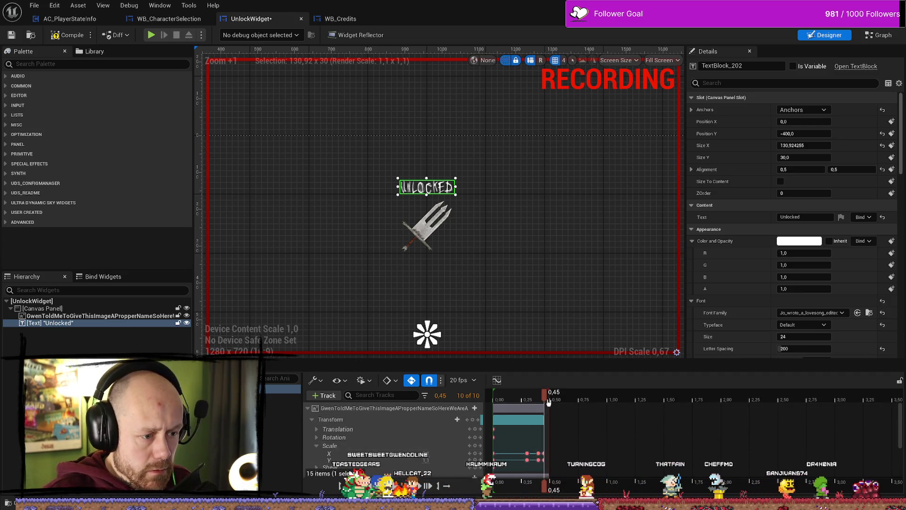
key(Right)
click(426, 453)
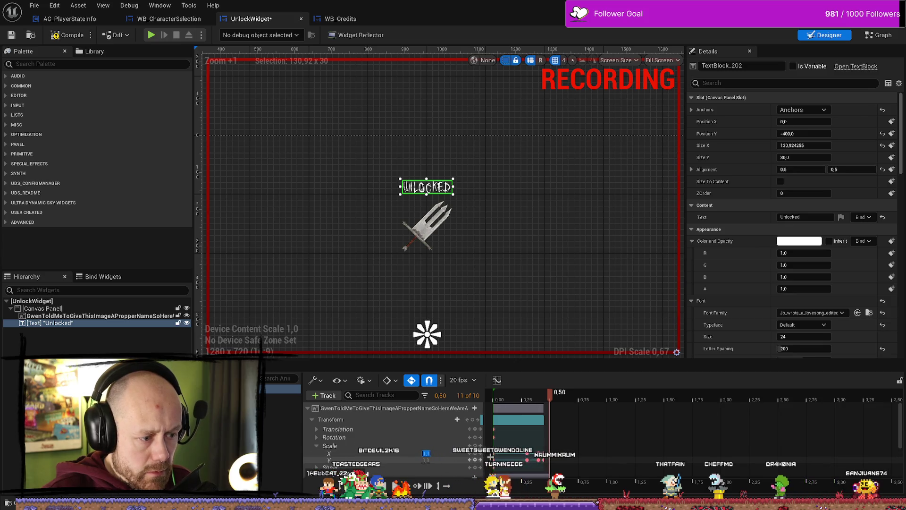
click(428, 459)
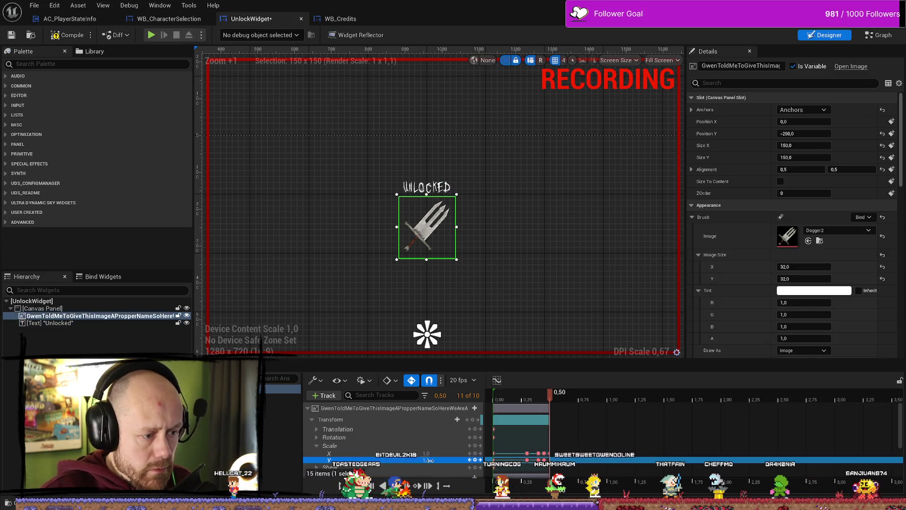
Key the dagger's vertical scale back to 1.0 and play the animation to check it
text(1)
key(Return)
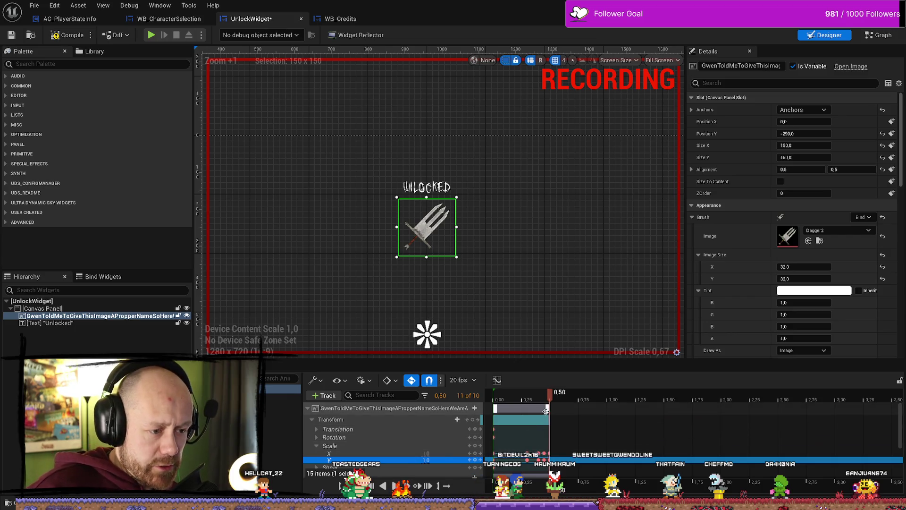
drag(551, 400, 502, 400)
key(space)
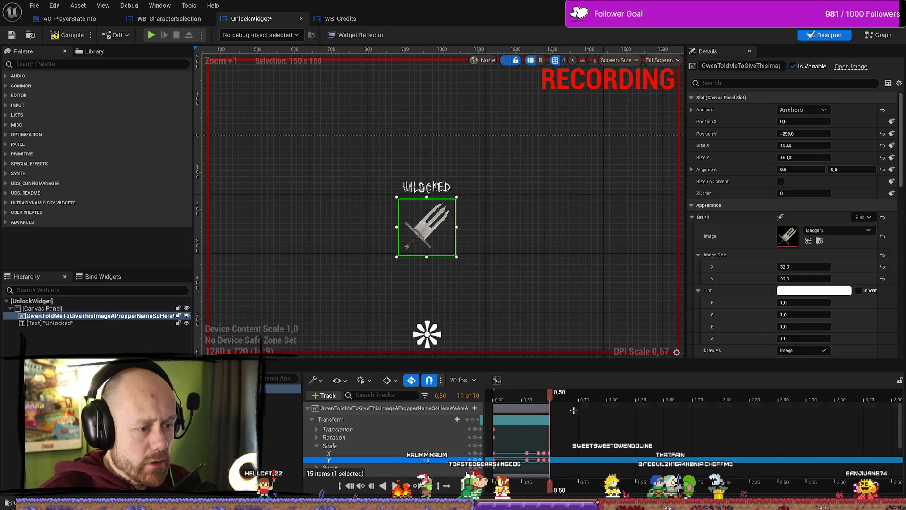
Extend the animation section to 0.60 seconds and preview the looping result
scroll(591, 430, up, 3)
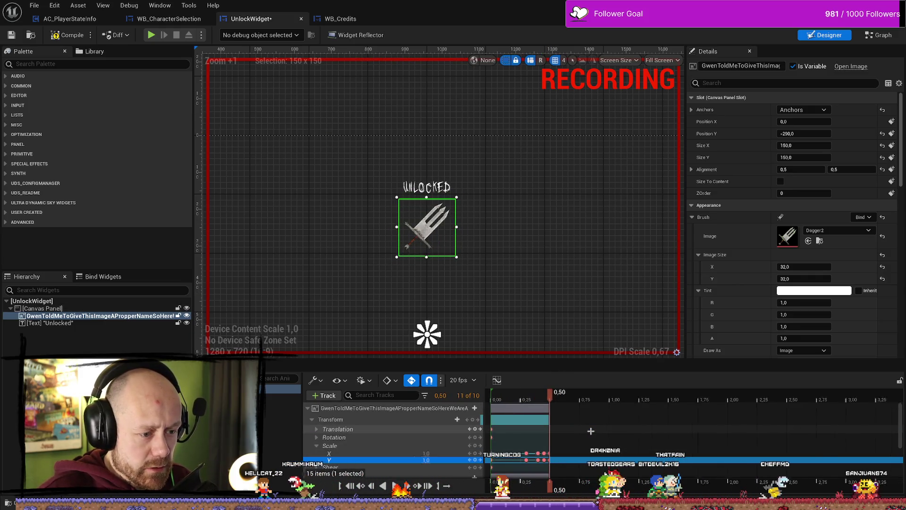
key(Right)
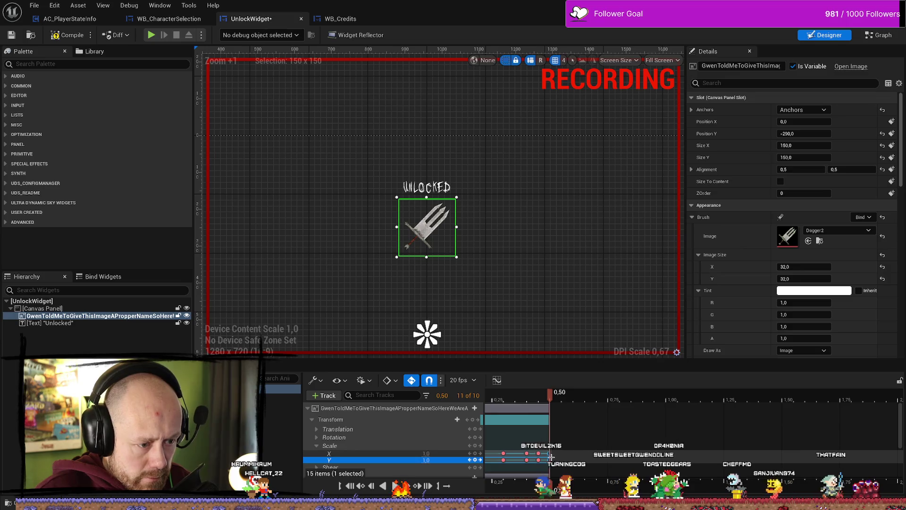
mouse_move(549, 454)
mouse_down()
mouse_move(572, 453)
mouse_move(549, 453)
mouse_up()
click(538, 459)
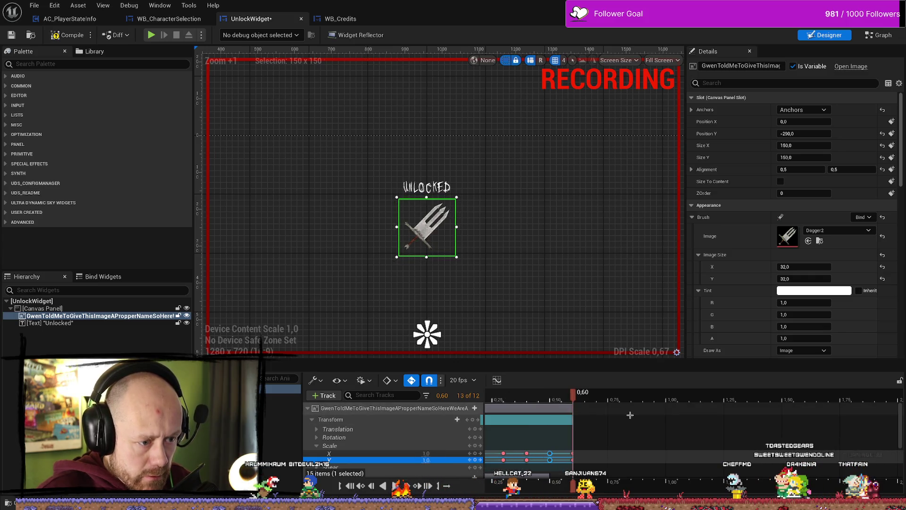
click(556, 400)
key(space)
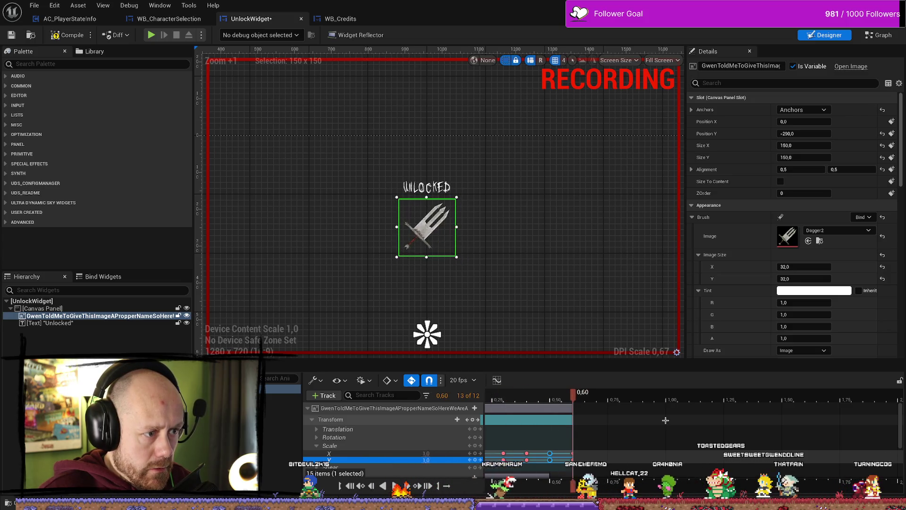
scroll(666, 420, down, 3)
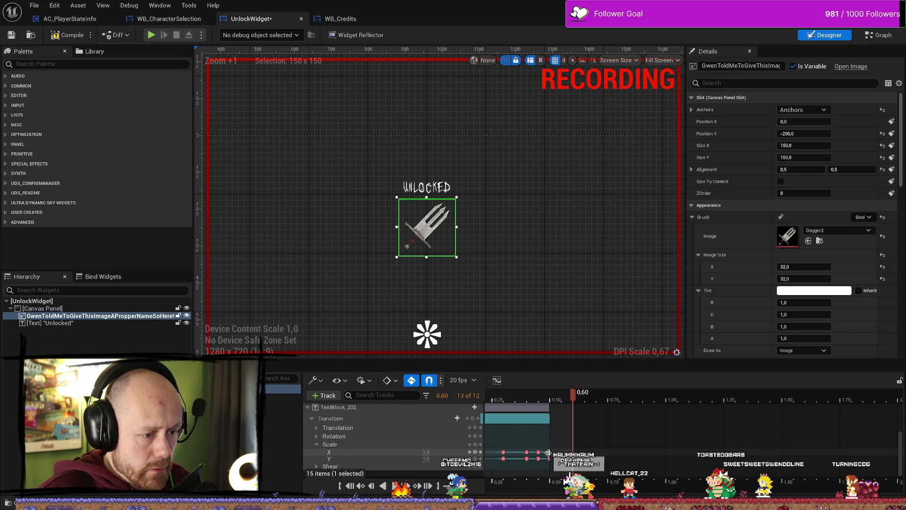
click(549, 453)
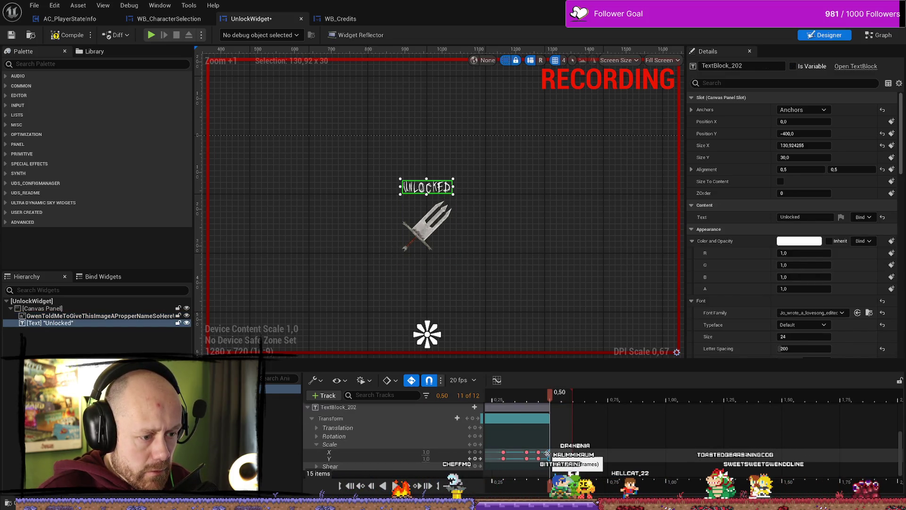
Move the text's scale keyframe from 0.45 to 0.50, scrub to 0.60 to check, then turn off Auto-Key
click(539, 452)
drag(545, 456, 562, 459)
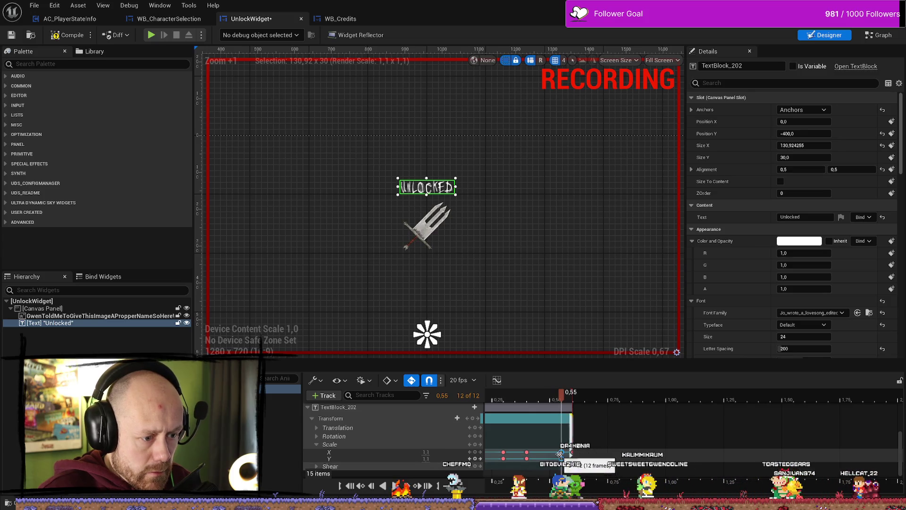
drag(555, 452, 549, 453)
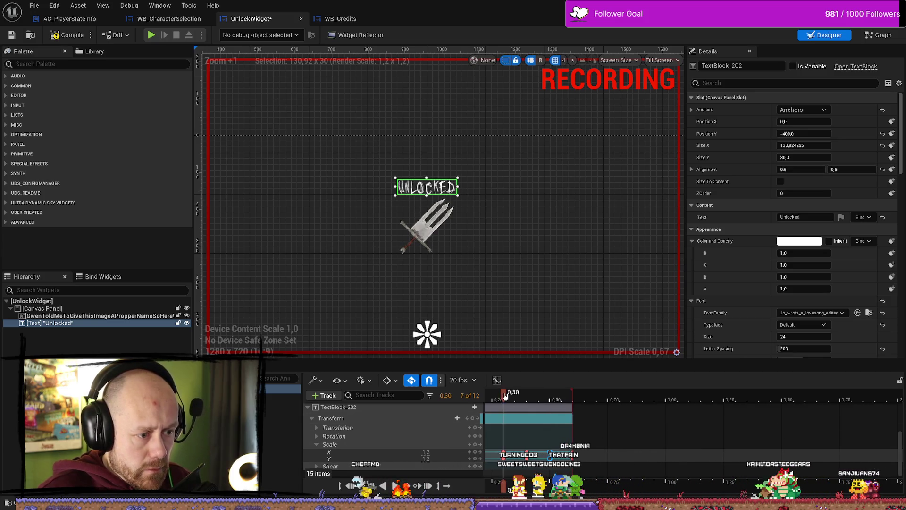
drag(504, 395, 573, 395)
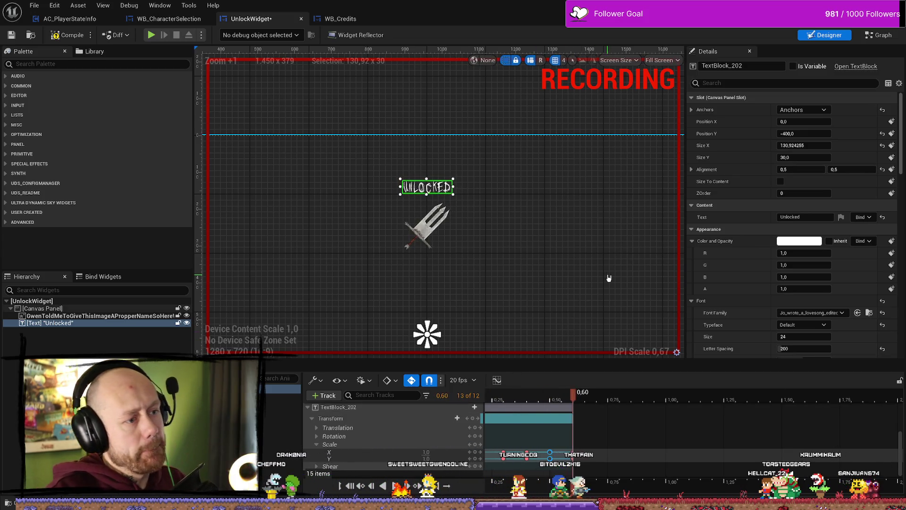
scroll(512, 283, down, 4)
scroll(472, 264, up, 3)
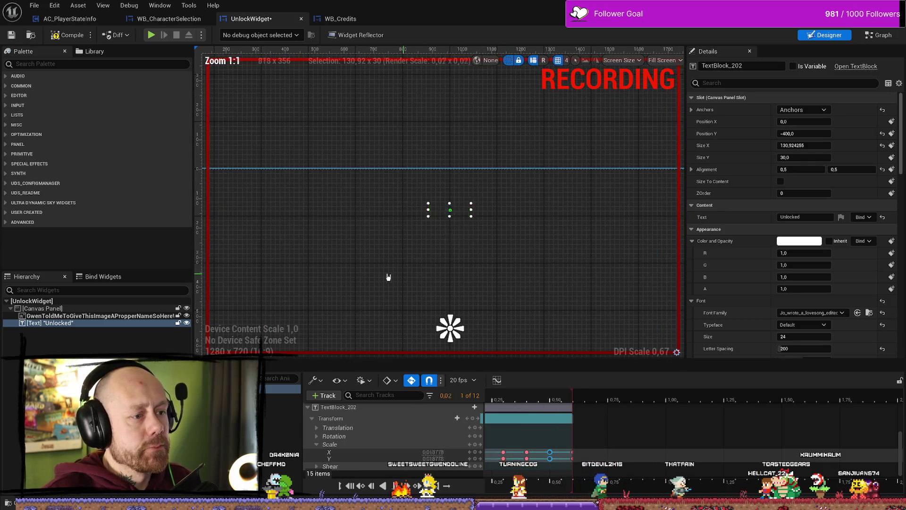
key(Right)
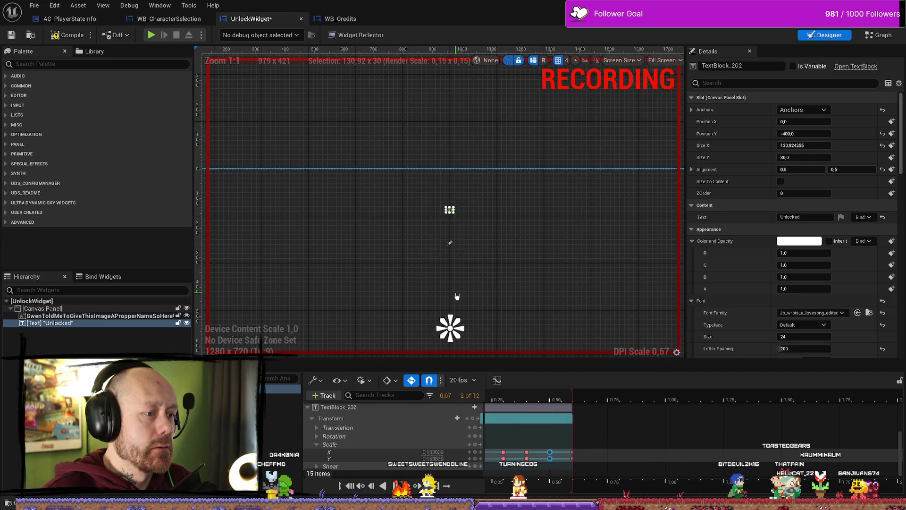
key(Right)
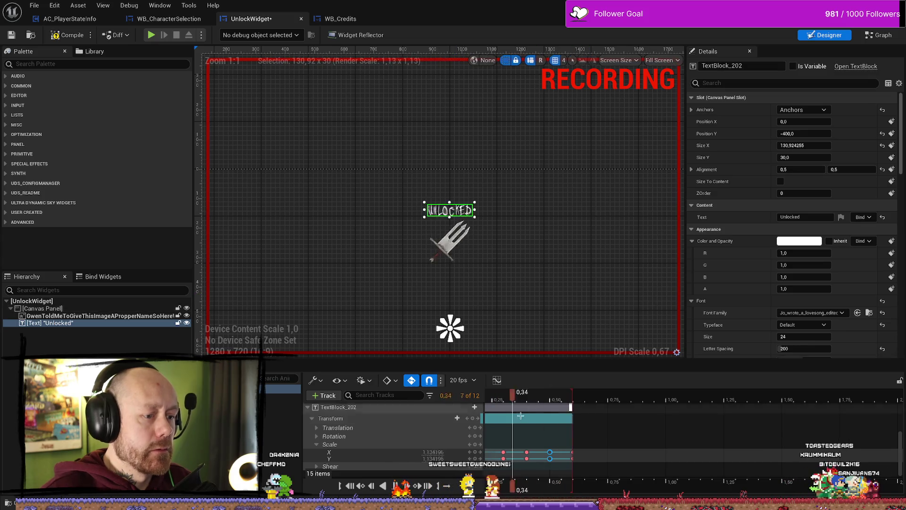
scroll(532, 426, up, 1)
scroll(532, 427, down, 1)
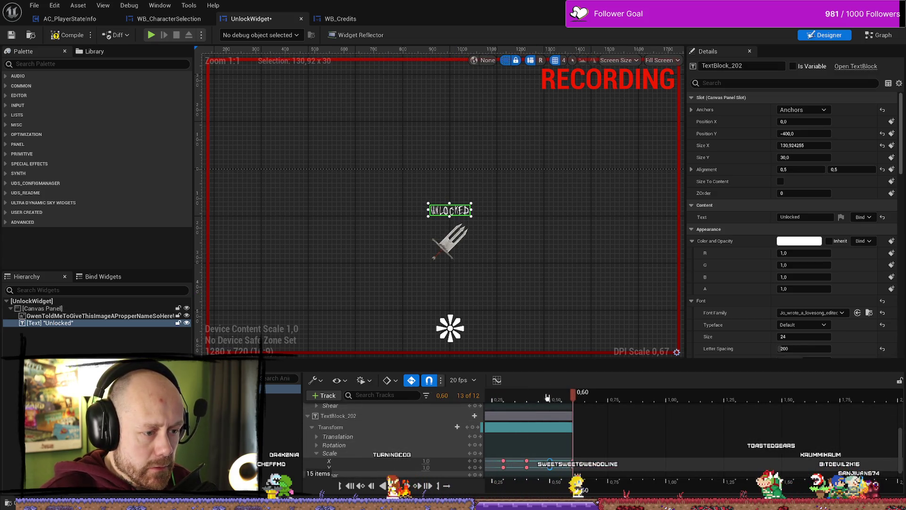
drag(568, 396, 503, 402)
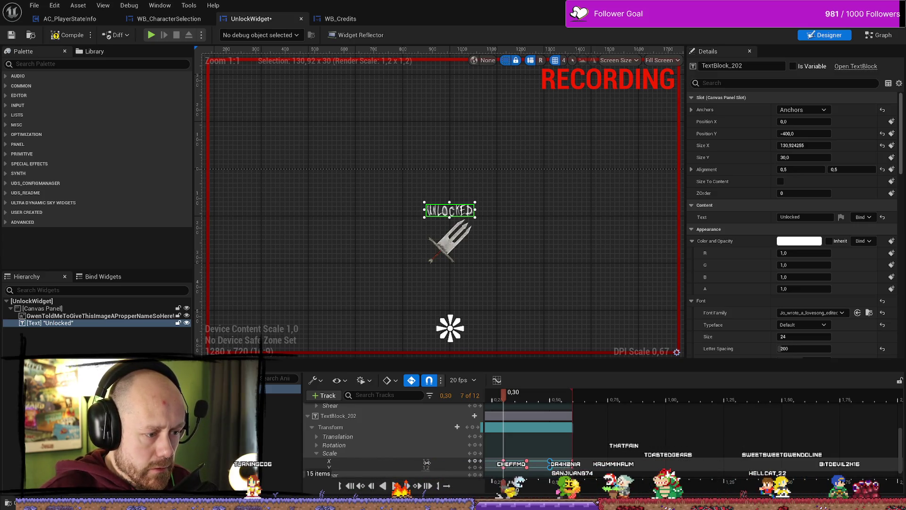
scroll(427, 462, down, 1)
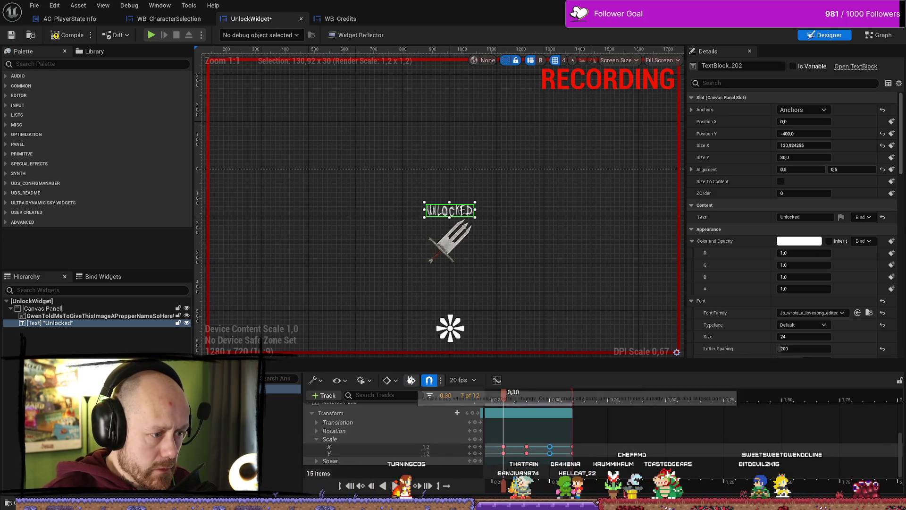
key(ctrl+r)
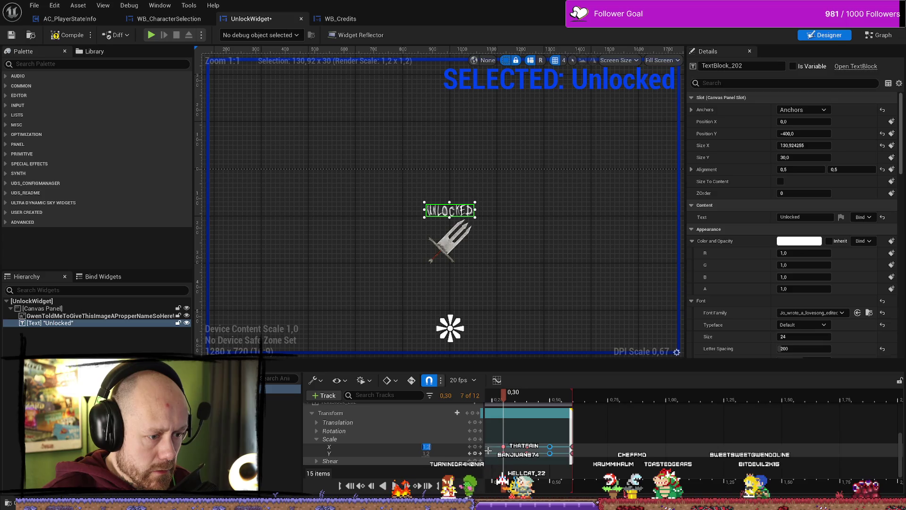
Raise the text's Scale X key at 0.30 to 1.3 and play the animation
click(504, 447)
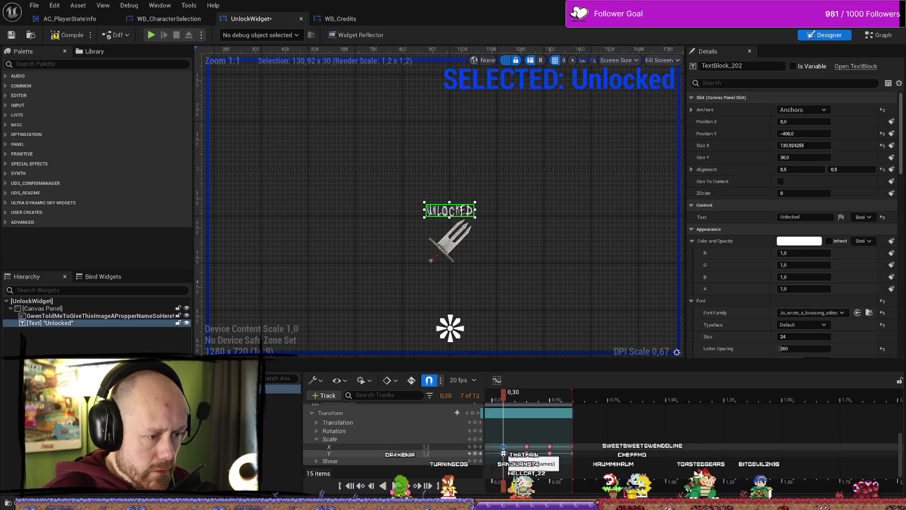
click(428, 447)
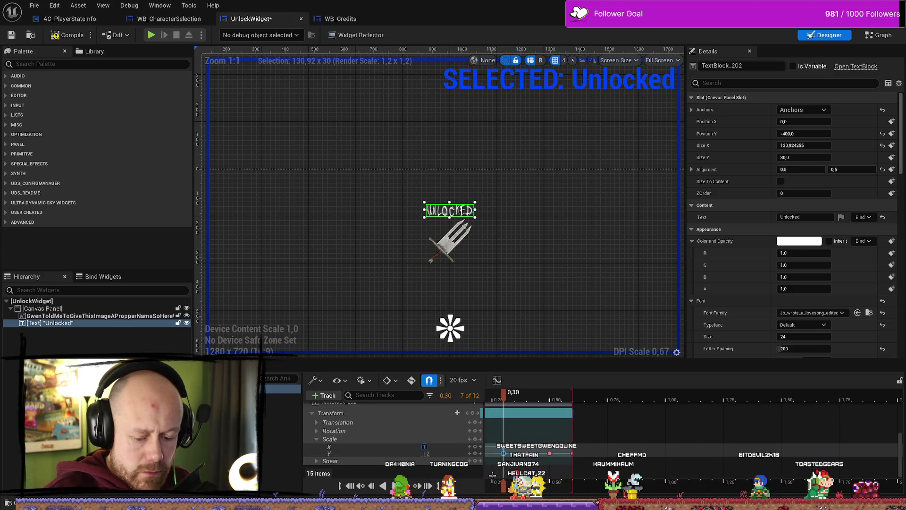
text(,3)
key(Return)
scroll(486, 439, down, 1)
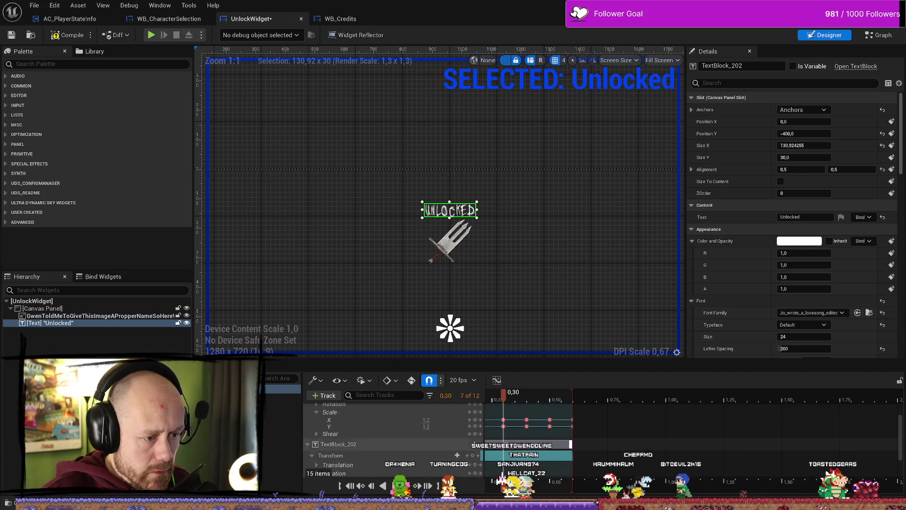
click(504, 434)
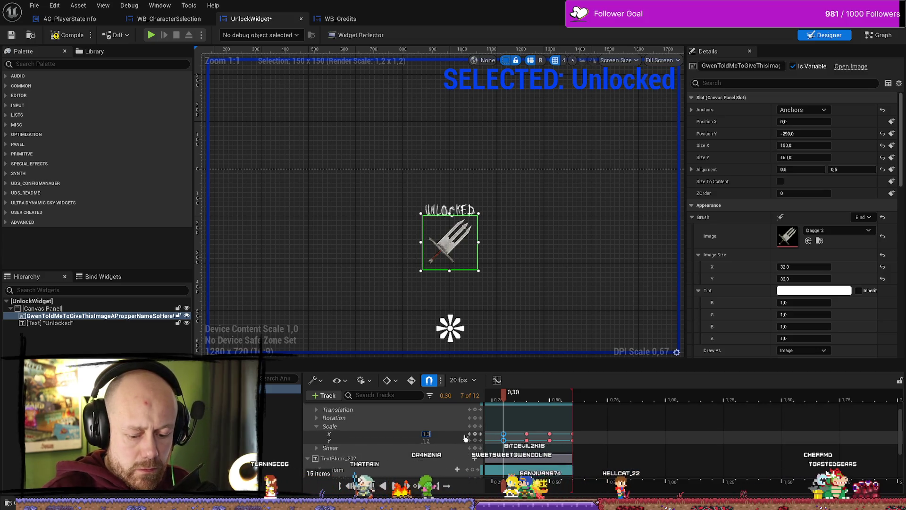
key(space)
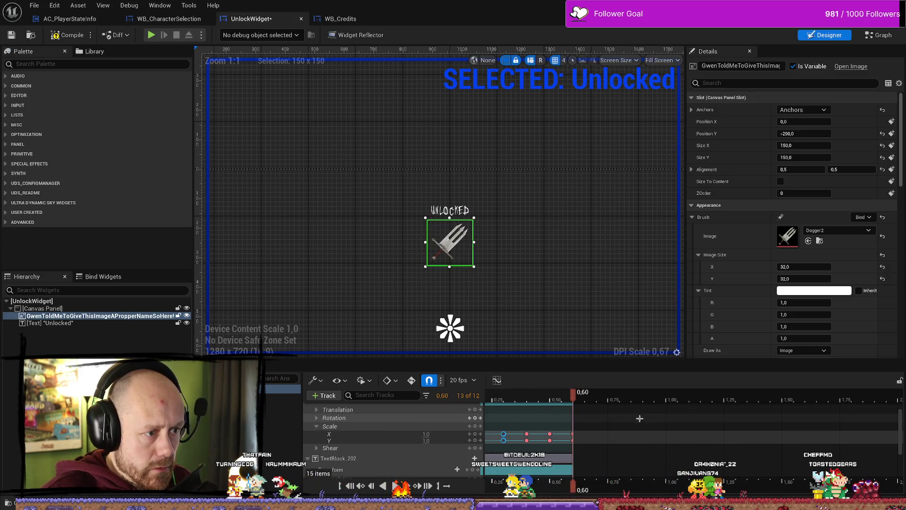
Scrub the timeline back from 0.50 to review the text's shrinking phase
scroll(536, 267, down, 2)
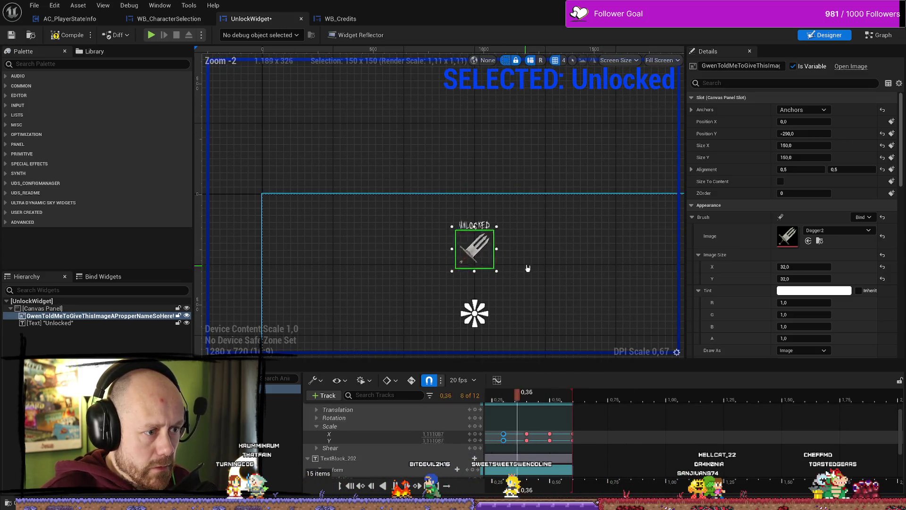
scroll(547, 259, down, 3)
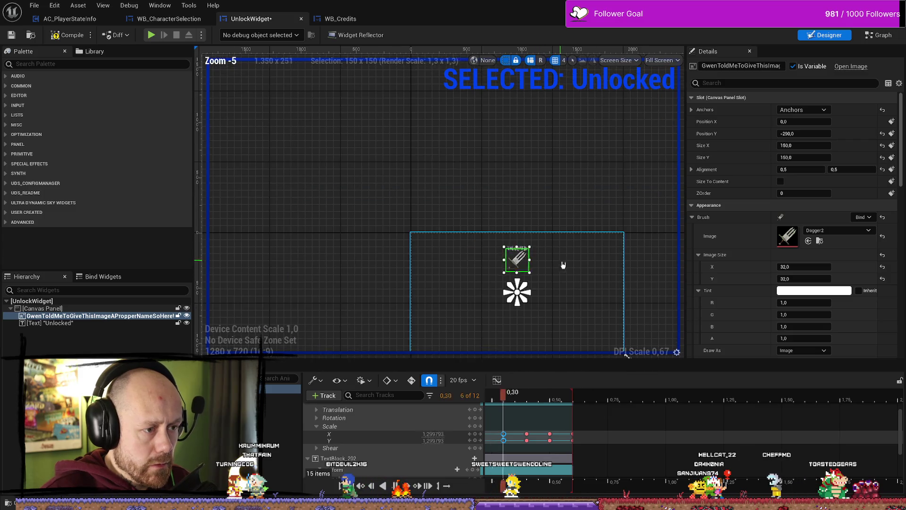
click(522, 226)
scroll(524, 229, up, 3)
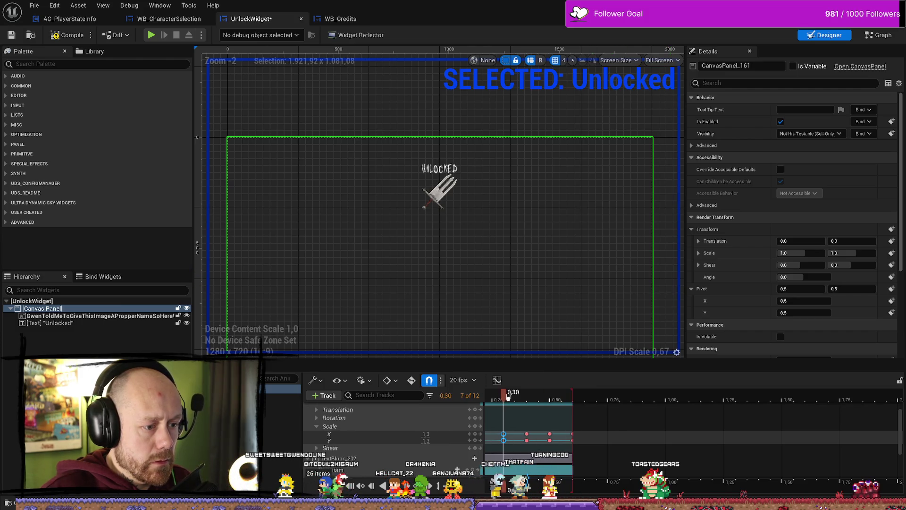
mouse_move(574, 400)
mouse_down()
mouse_move(503, 401)
mouse_move(527, 399)
mouse_up()
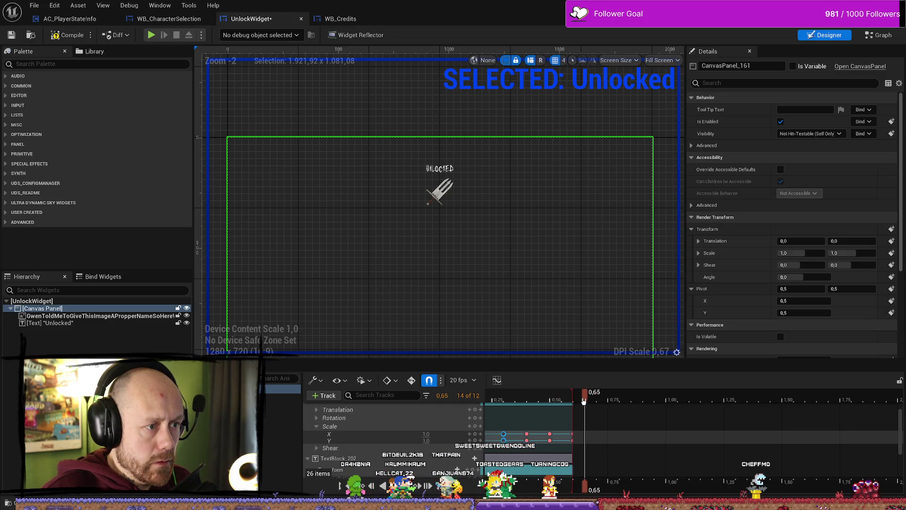
mouse_move(508, 400)
mouse_down()
mouse_move(570, 400)
mouse_move(492, 400)
mouse_up()
scroll(541, 434, down, 2)
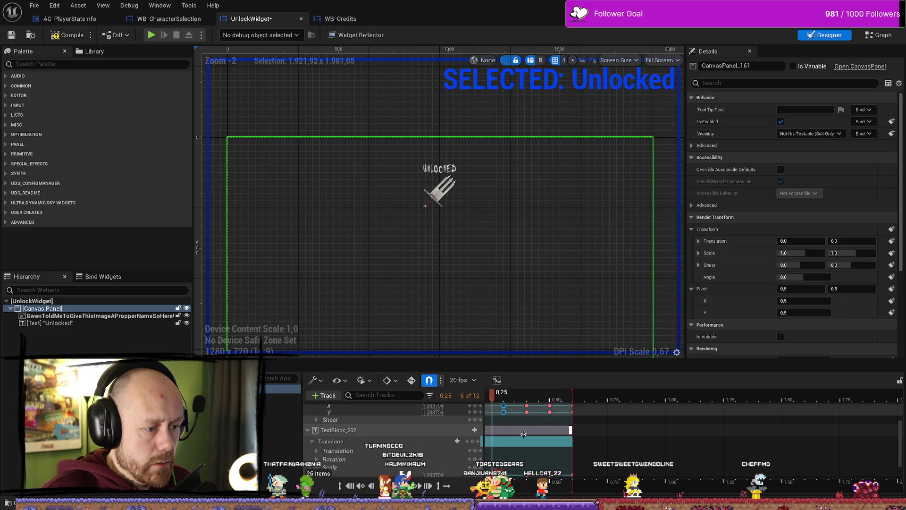
scroll(524, 434, down, 2)
ctrl+scroll(525, 432, up, 3)
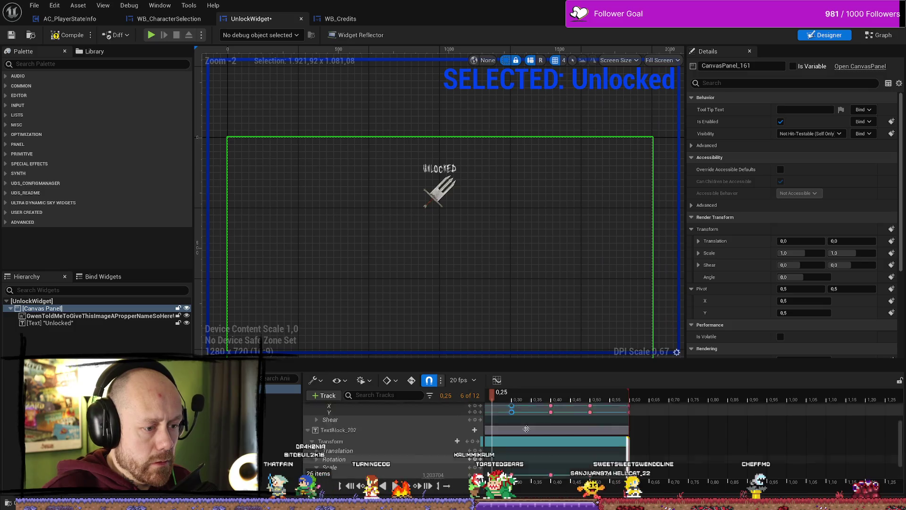
scroll(526, 429, down, 1)
Replay the animation from the start and compile the UnlockWidget blueprint
click(512, 439)
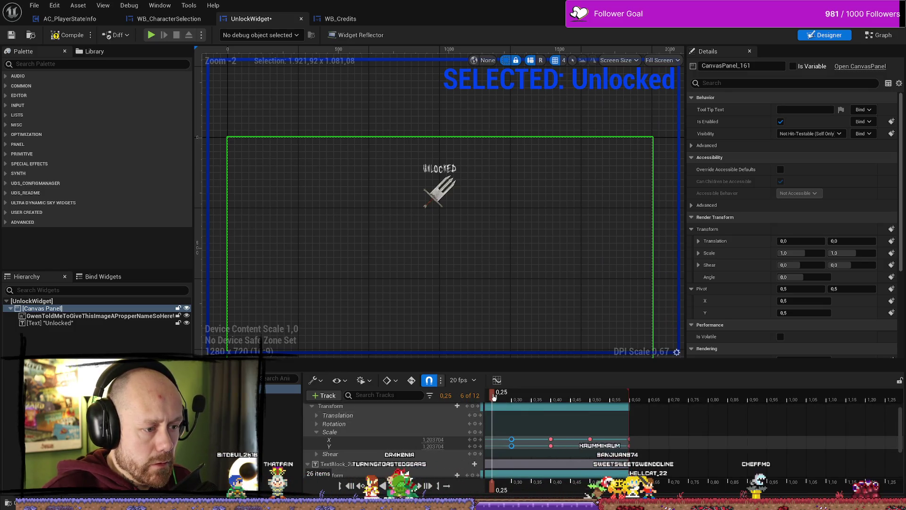
drag(438, 398, 424, 397)
scroll(552, 426, down, 2)
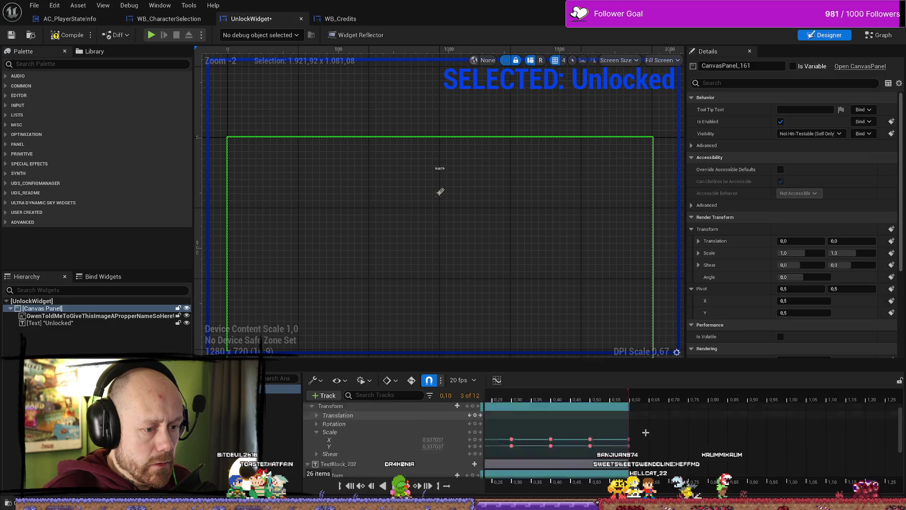
ctrl+scroll(552, 429, down, 3)
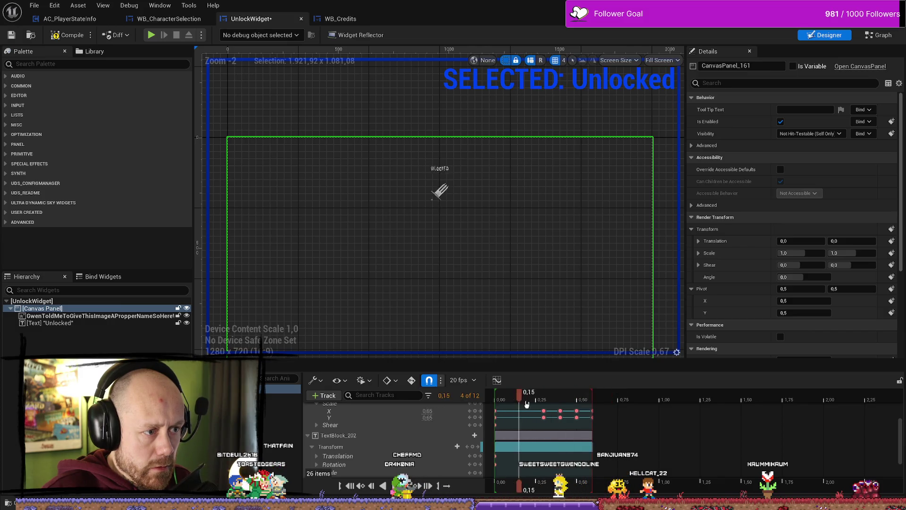
drag(556, 404, 489, 404)
key(space)
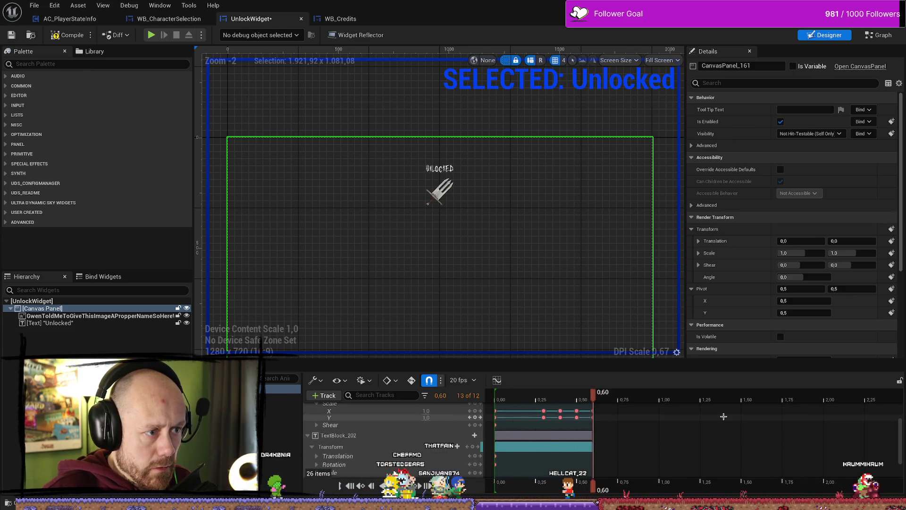
key(space)
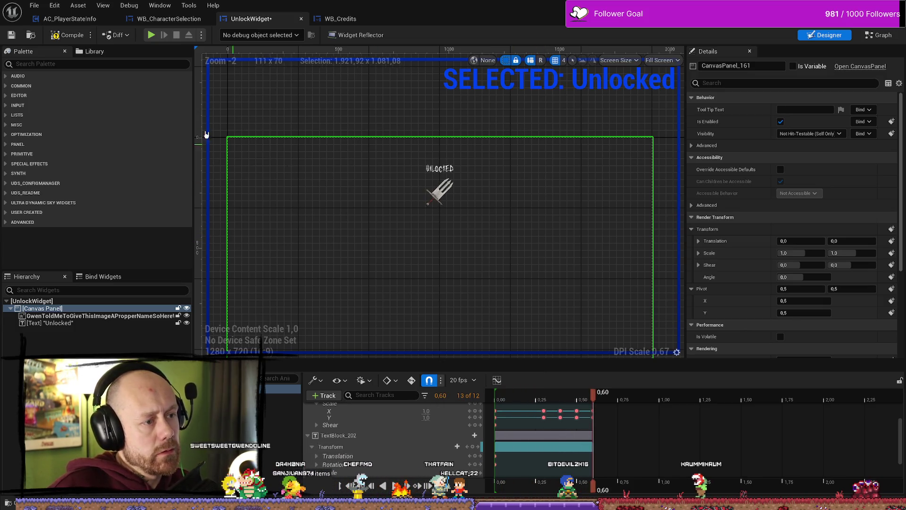
click(56, 37)
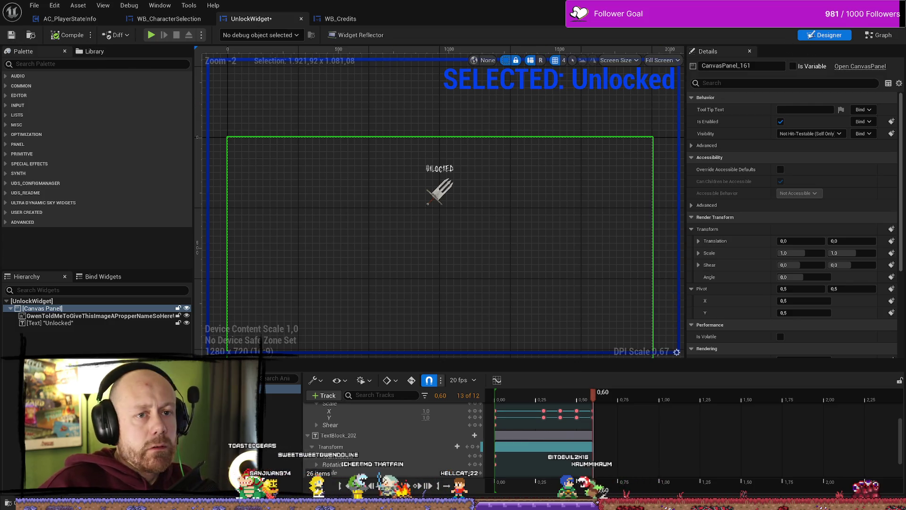
key(alt+Tab)
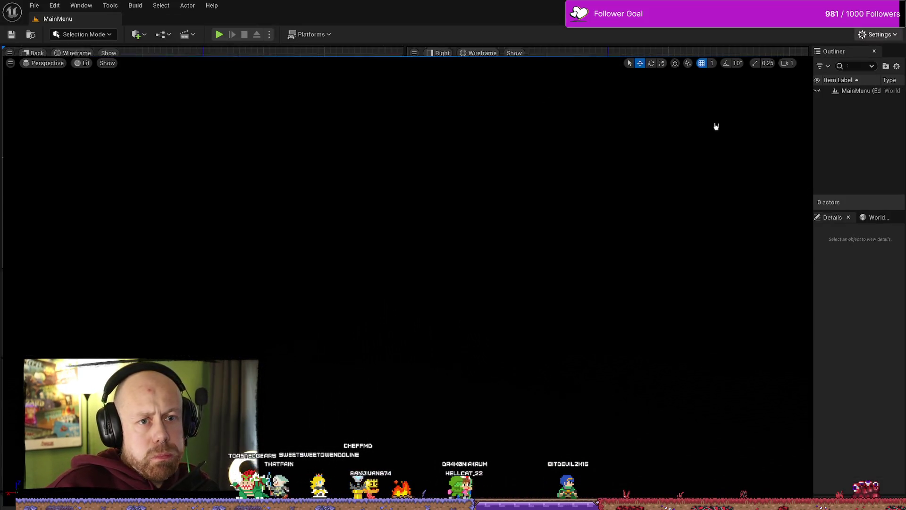
click(222, 33)
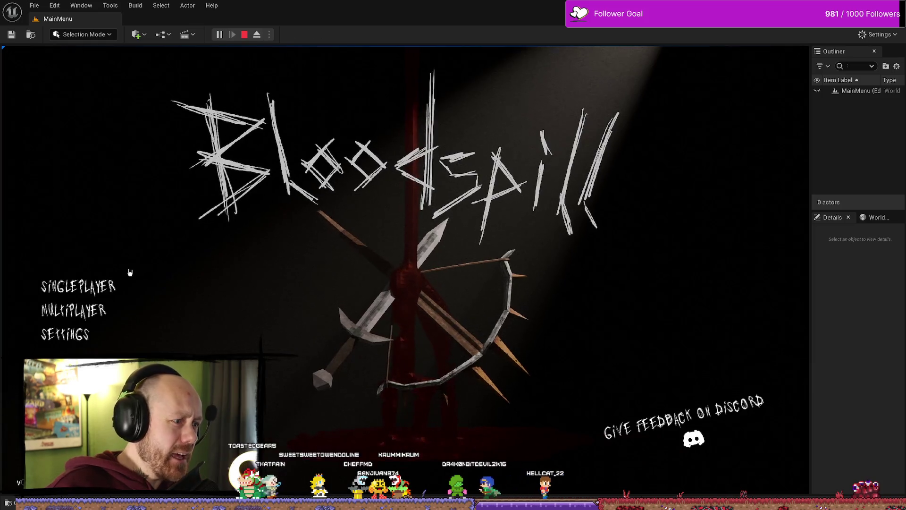
click(80, 287)
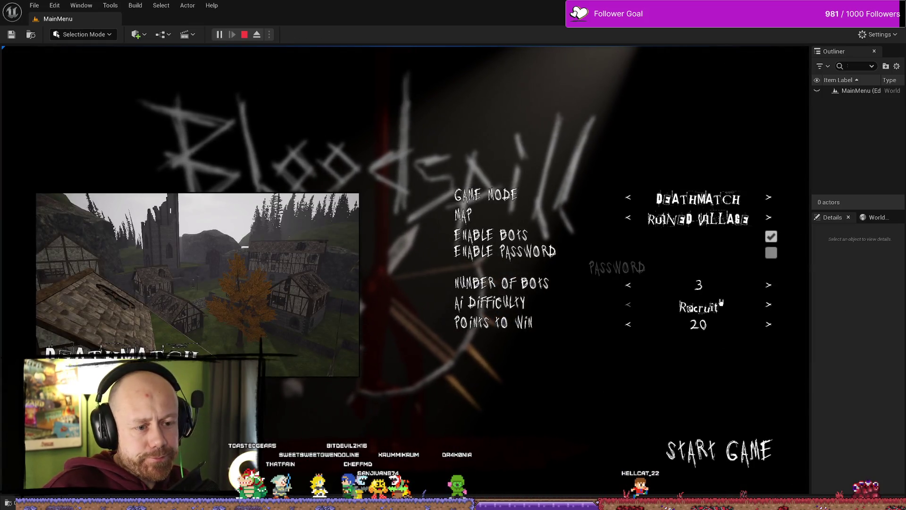
click(710, 448)
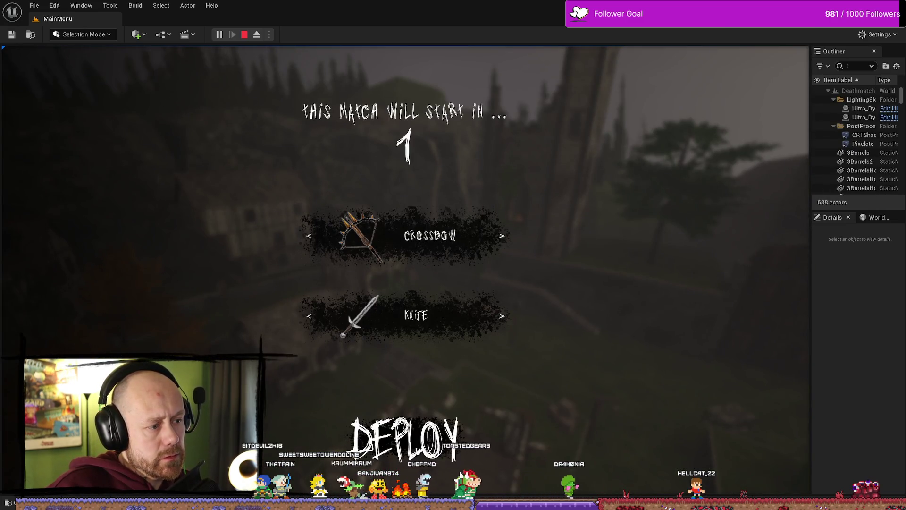
key(Escape)
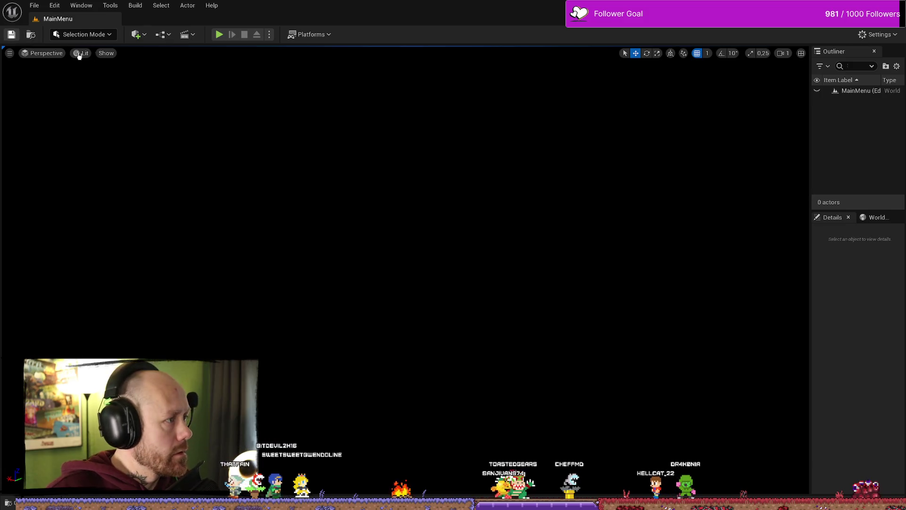
key(alt+p)
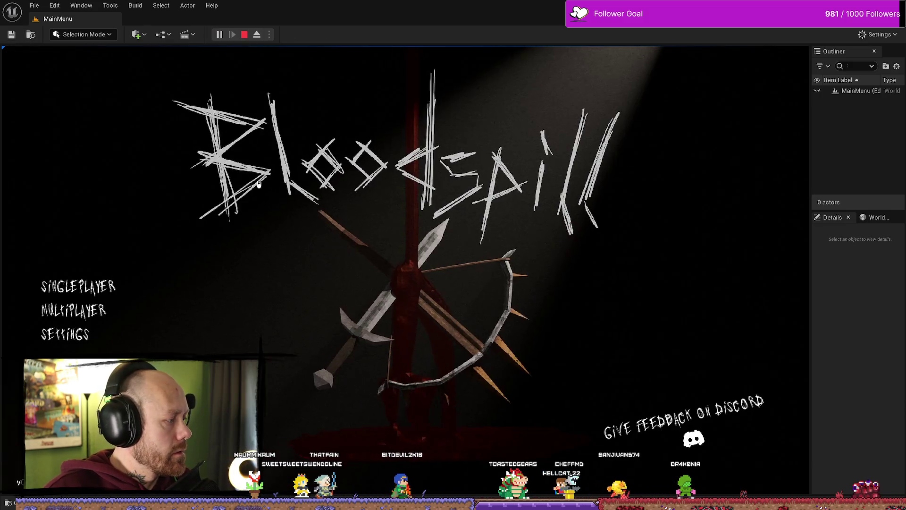
click(76, 317)
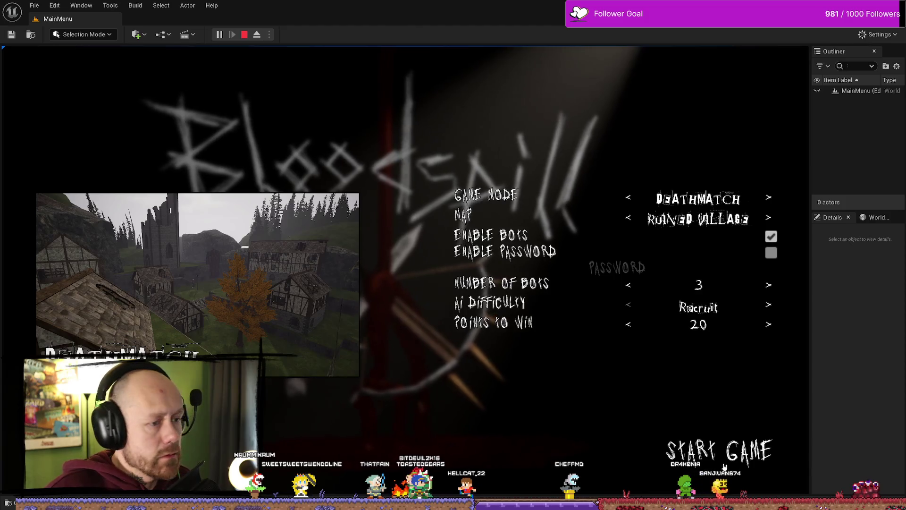
click(749, 444)
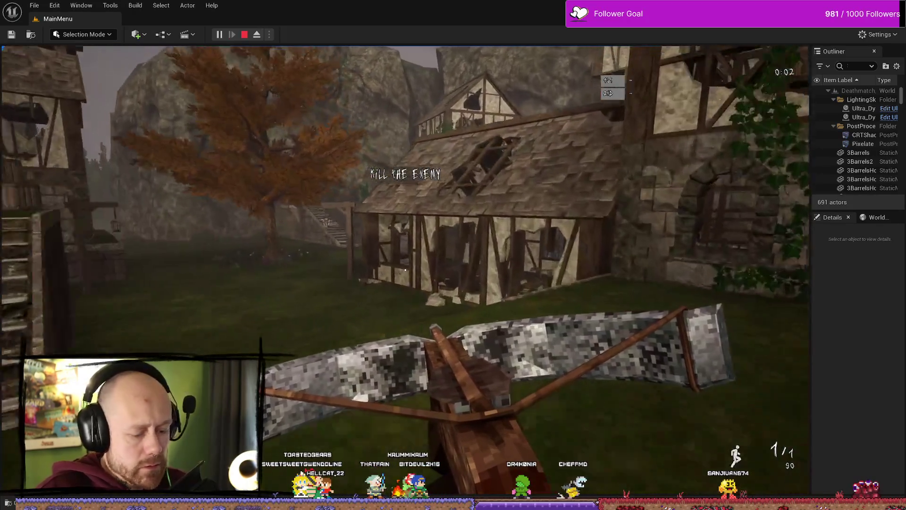
key(F11)
key(w)
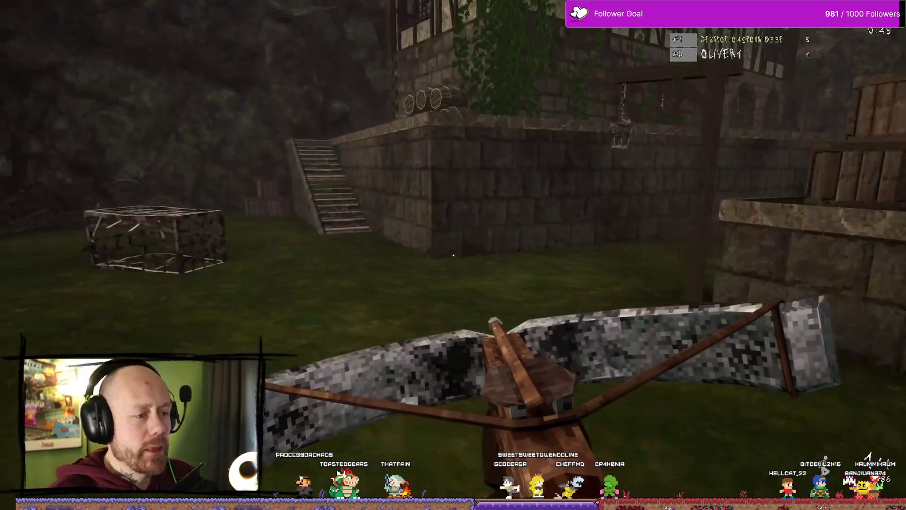
key(w)
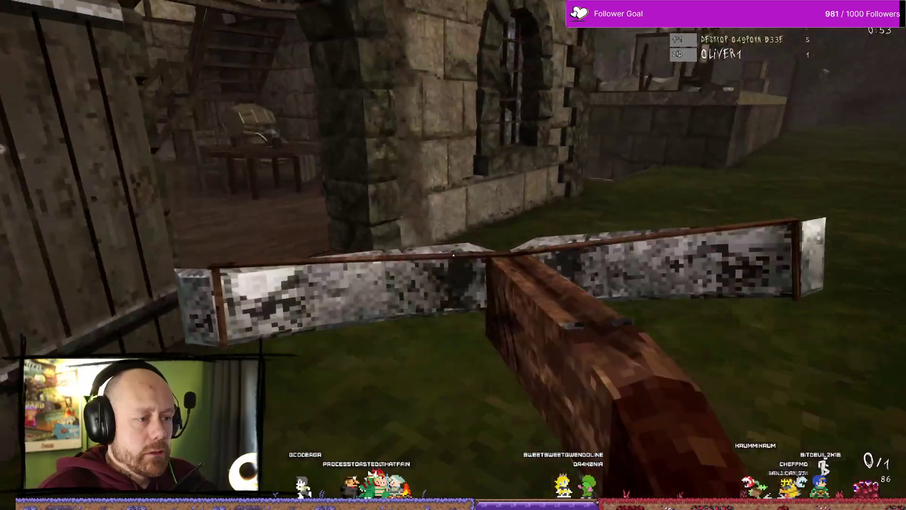
key(Escape)
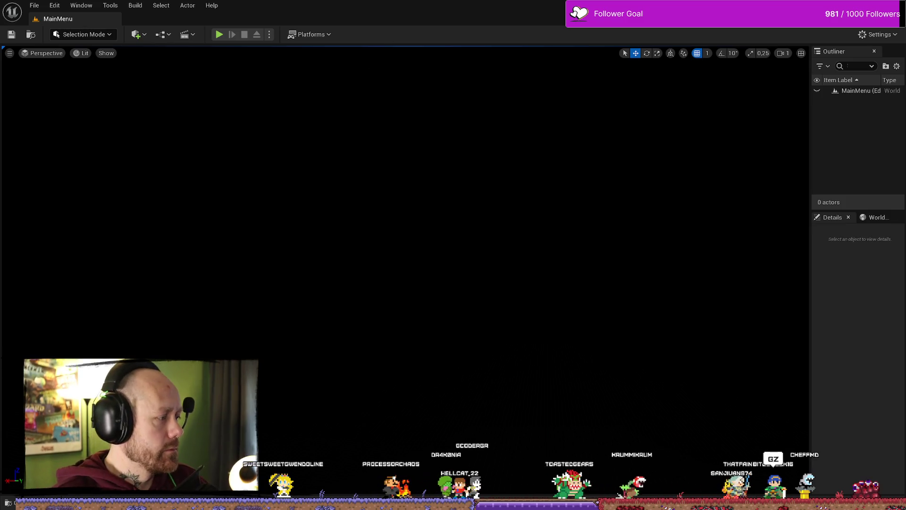
Move the Set Brush, Play Animation and variable nodes to the right, then return to the Designer
scroll(517, 309, down, 3)
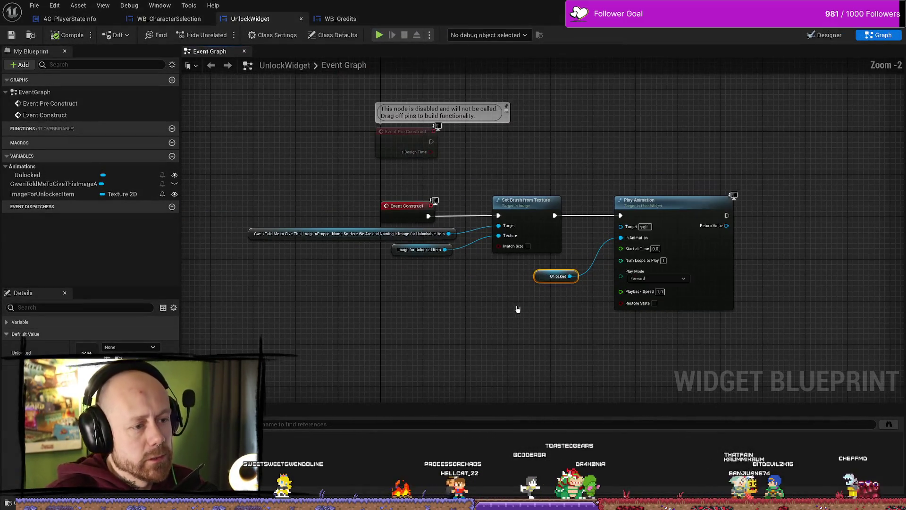
scroll(473, 288, up, 1)
mouse_move(695, 352)
mouse_down()
mouse_move(467, 208)
mouse_move(418, 210)
mouse_up()
drag(501, 221, 553, 227)
mouse_move(524, 322)
mouse_down()
mouse_move(548, 284)
mouse_move(523, 316)
mouse_up()
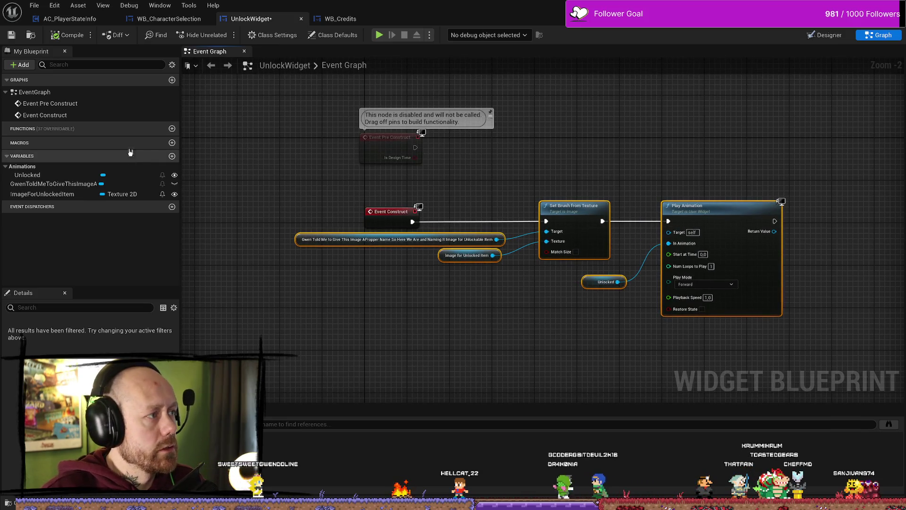
click(819, 37)
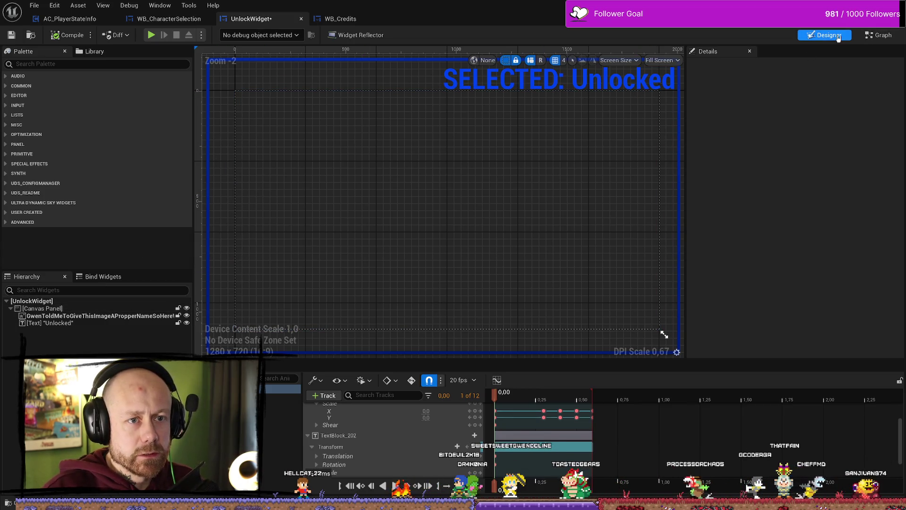
Scrub the Unlocked animation to 0.30 seconds to preview the enlarged dagger and UNLOCKED text
click(881, 35)
click(830, 35)
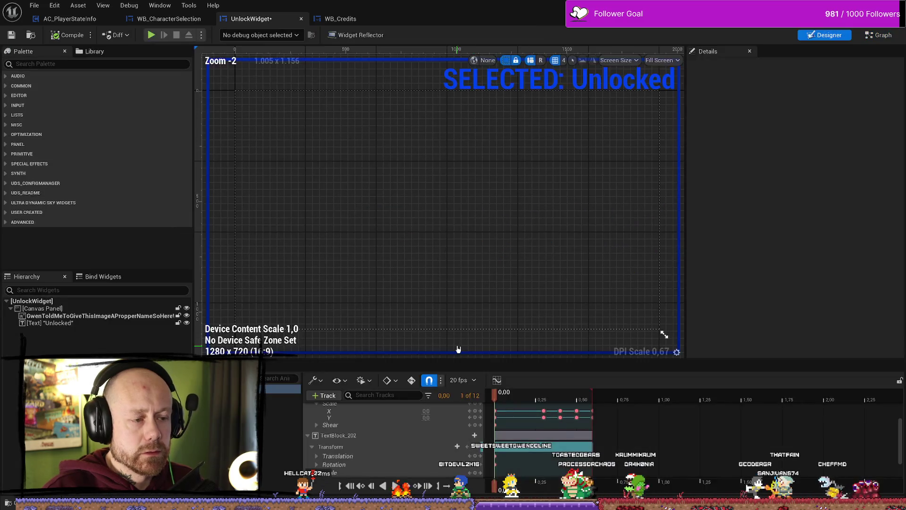
drag(496, 399, 536, 401)
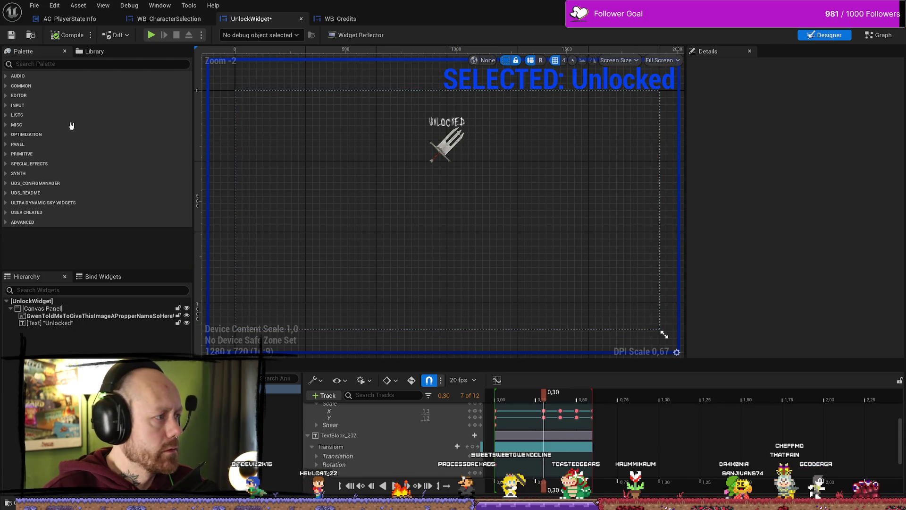
click(103, 280)
click(33, 277)
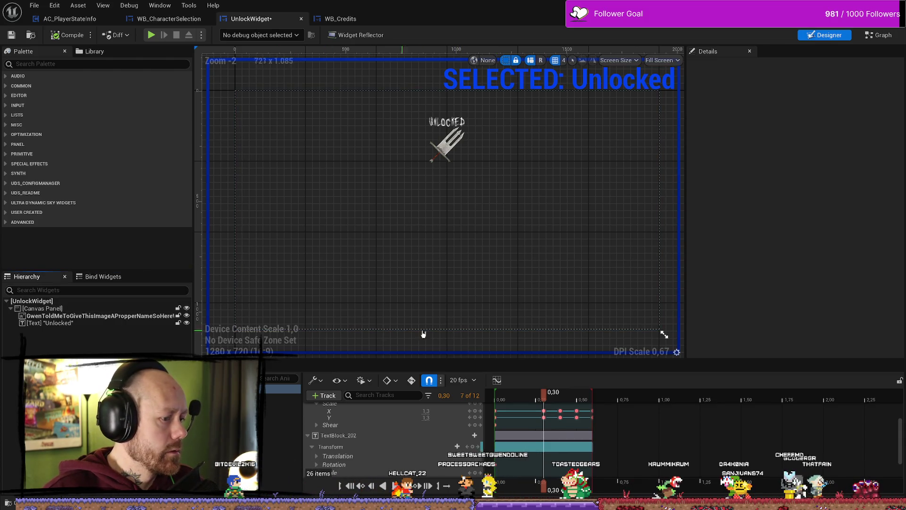
scroll(334, 334, down, 2)
scroll(377, 206, up, 4)
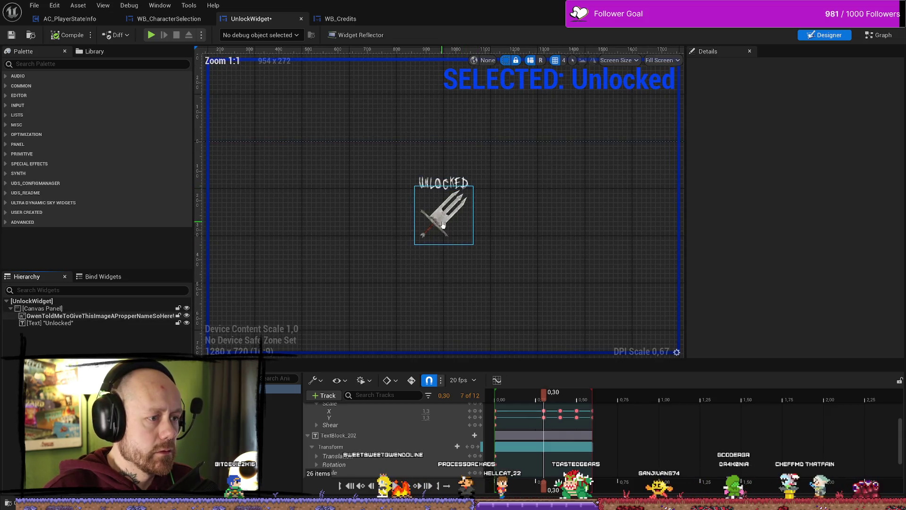
click(448, 184)
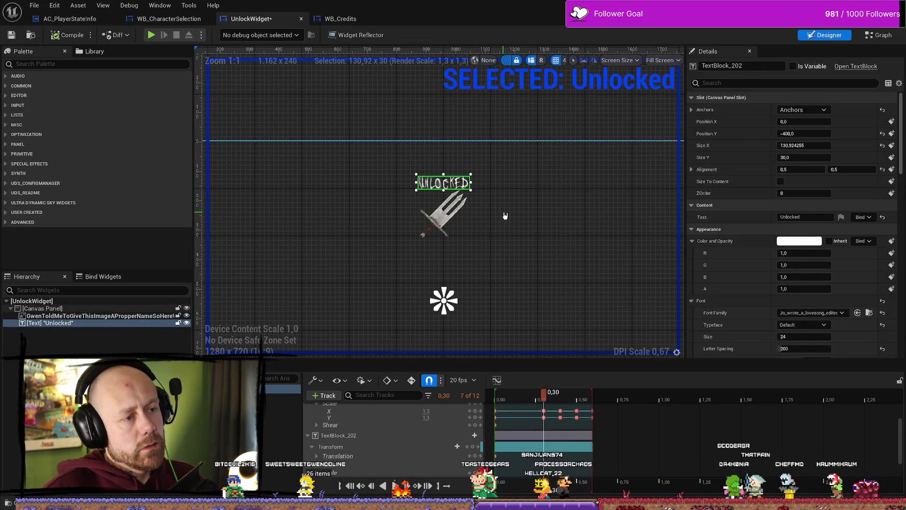
click(523, 227)
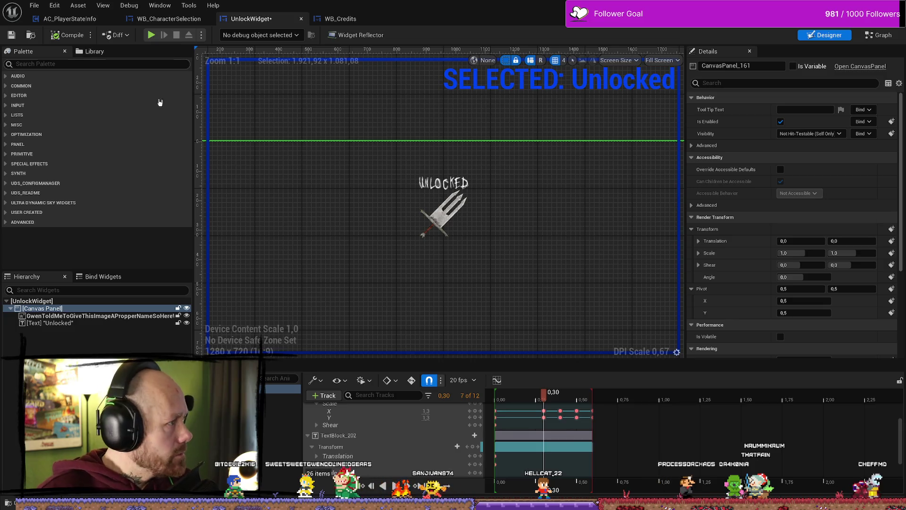
Open the Content Drawer, clear the search and browse to the Content/MyStuff/UI folder
key(ctrl+space)
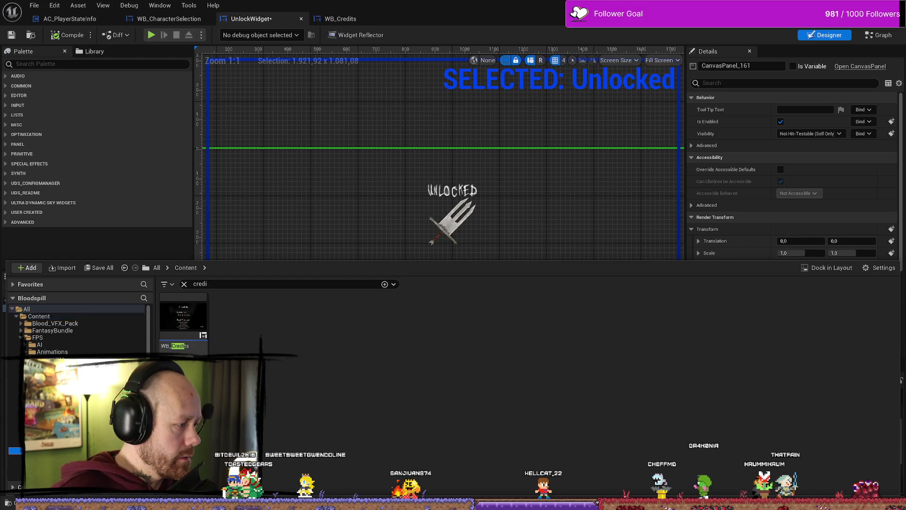
click(184, 284)
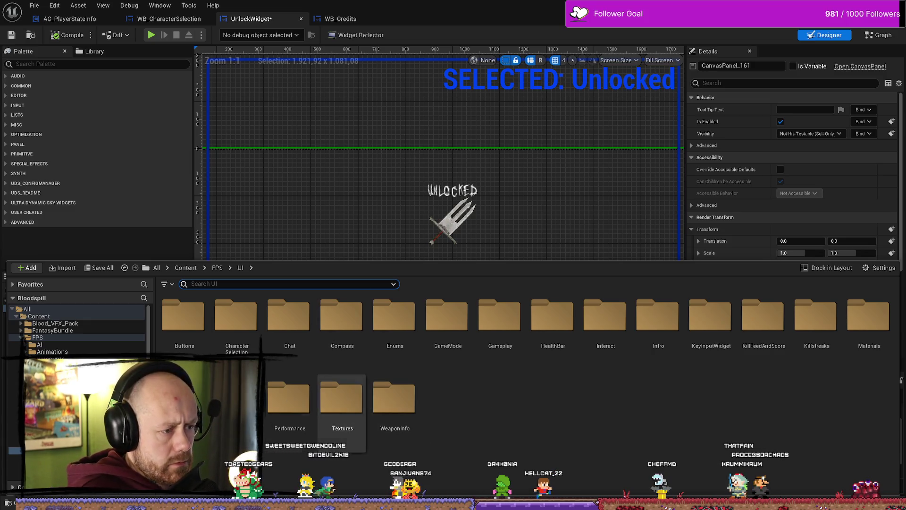
scroll(75, 330, down, 2)
scroll(75, 330, down, 5)
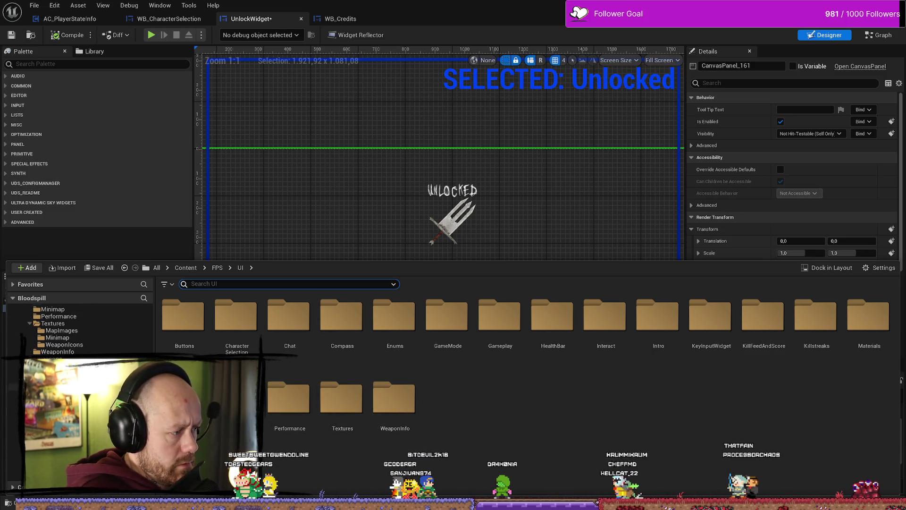
scroll(75, 330, down, 5)
click(57, 415)
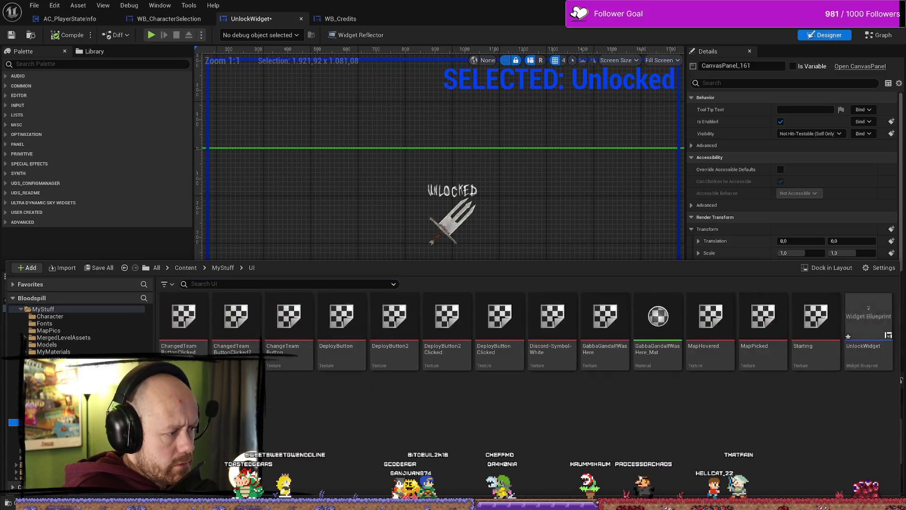
mouse_move(800, 354)
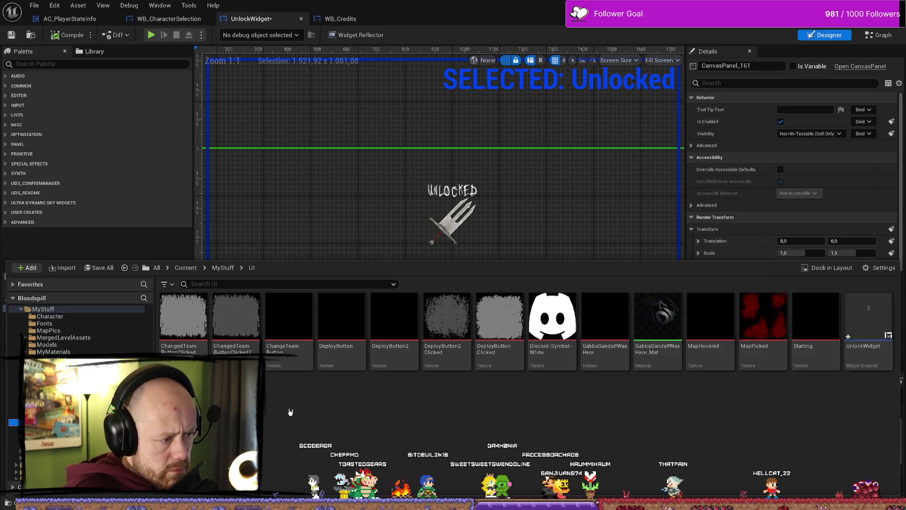
mouse_move(282, 371)
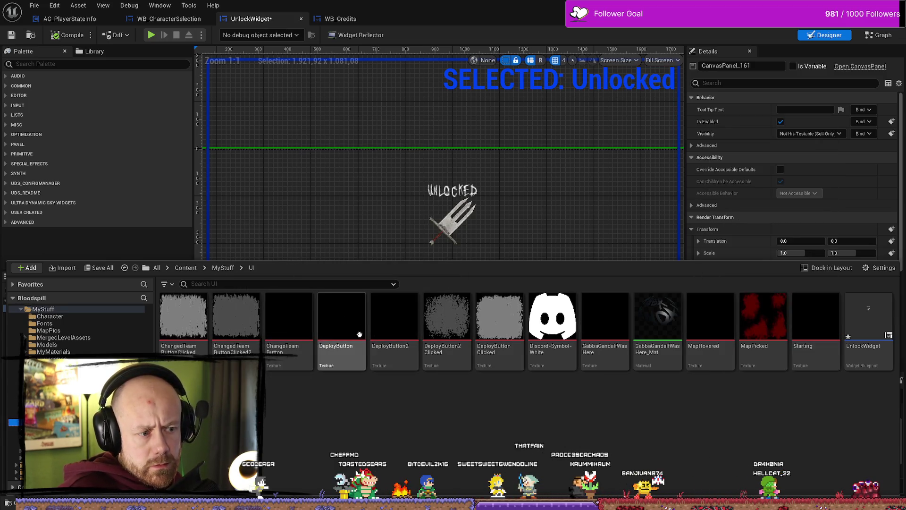
Play the MainMenu level, start a deathmatch game and cycle the Knife slot to the next weapon
key(alt+Tab)
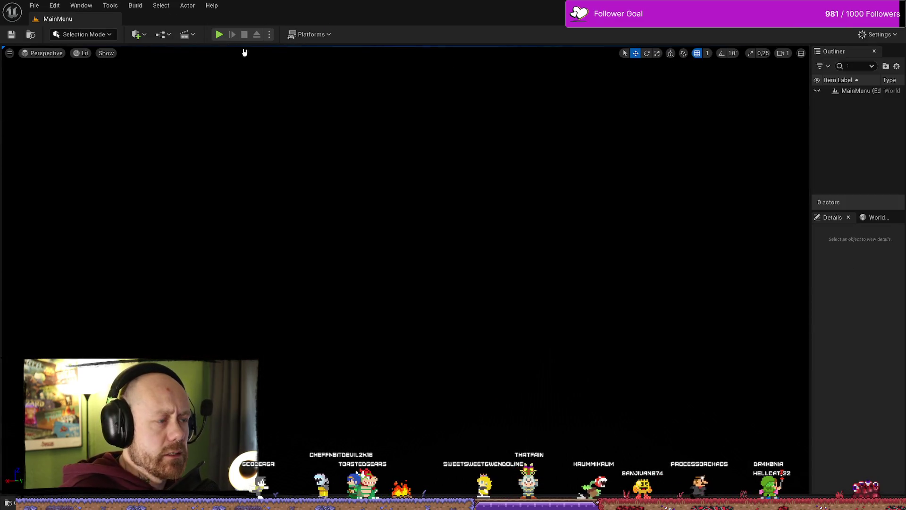
click(221, 37)
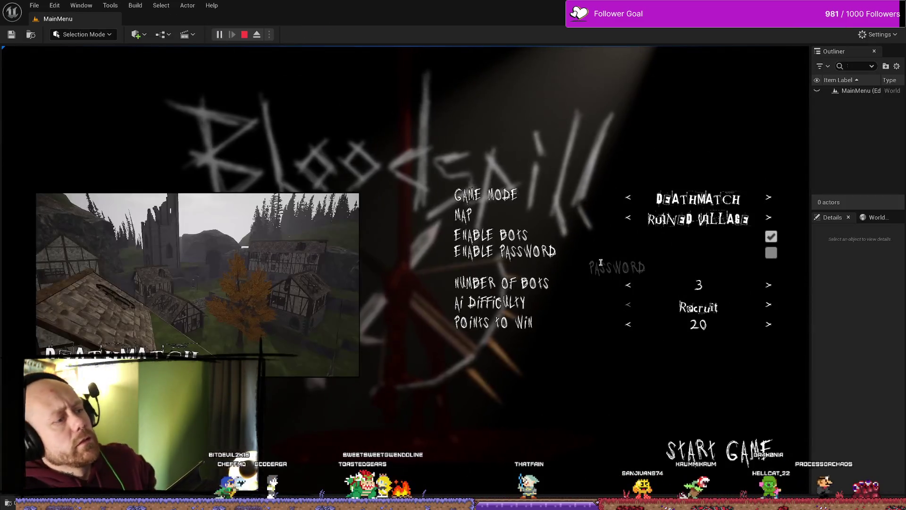
click(730, 467)
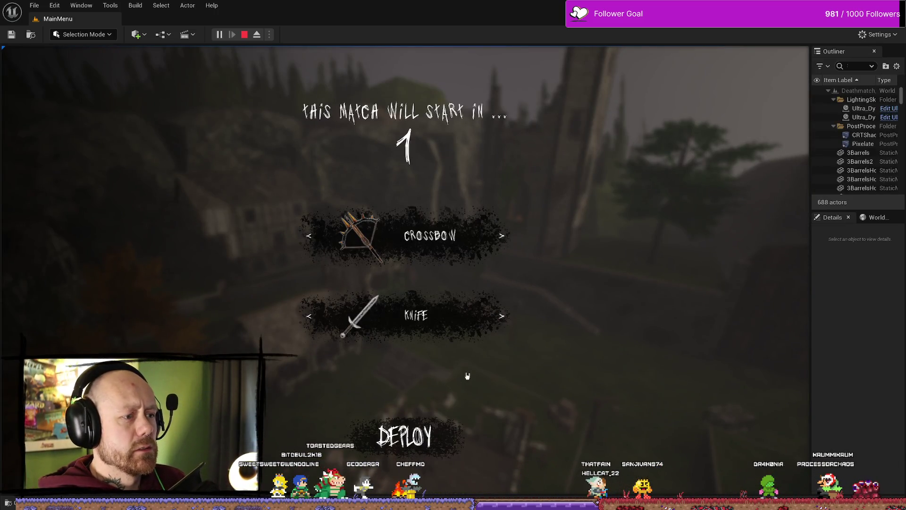
click(500, 316)
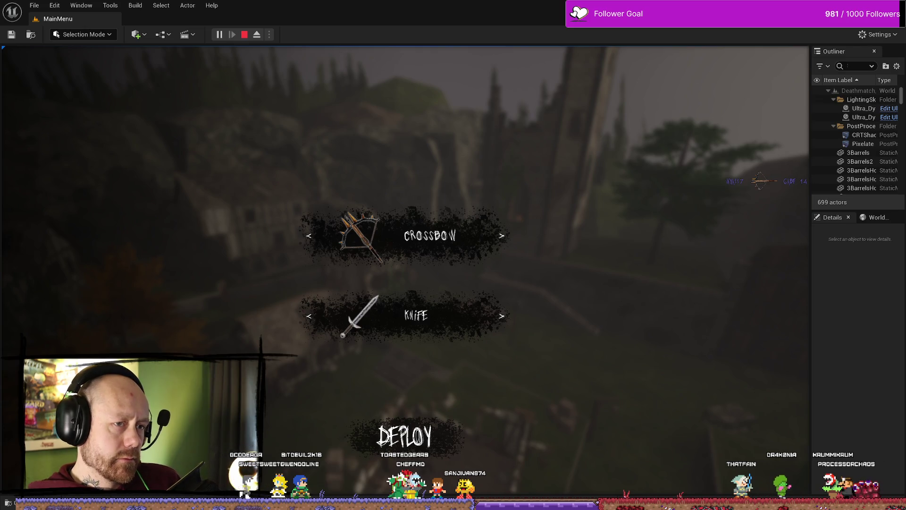
key(super+d)
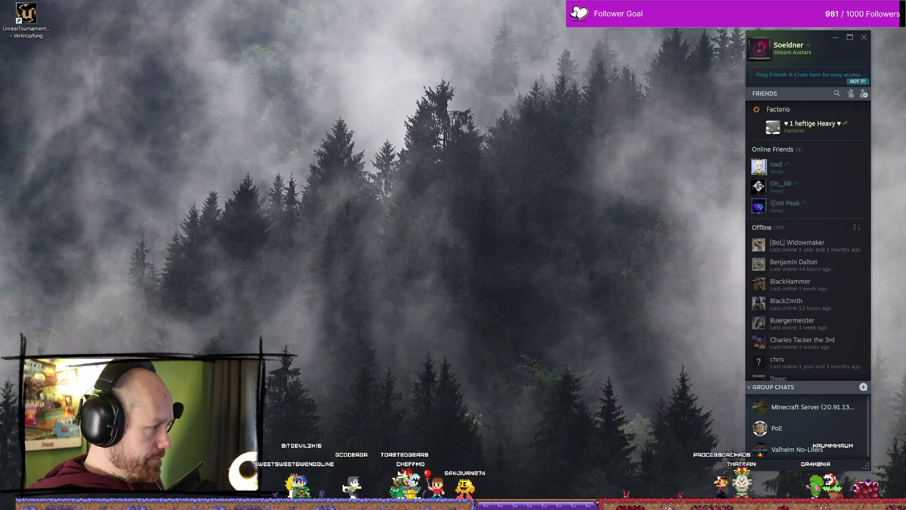
Launch Affinity Photo from the desktop
key(super+d)
click(242, 35)
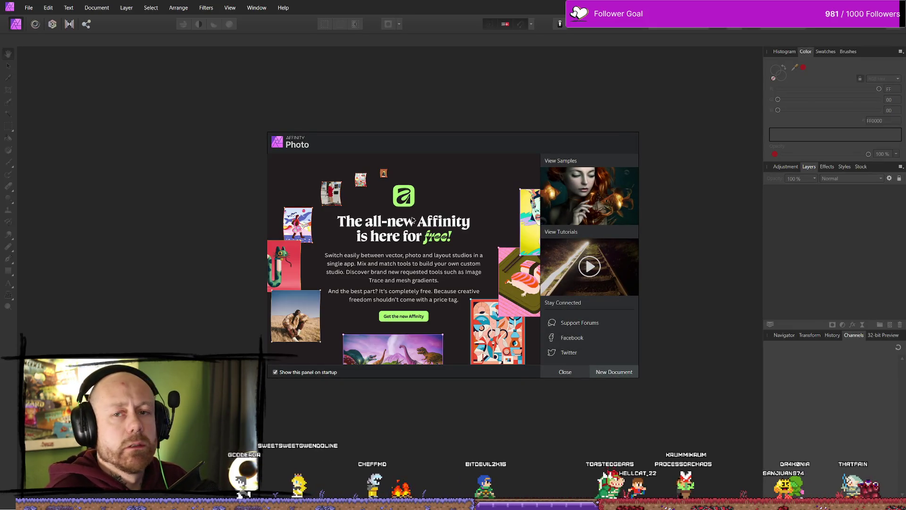
Close Affinity Photo's welcome screen, cancel the New Document dialog, and return to Unreal's UnlockWidget
click(576, 373)
click(31, 4)
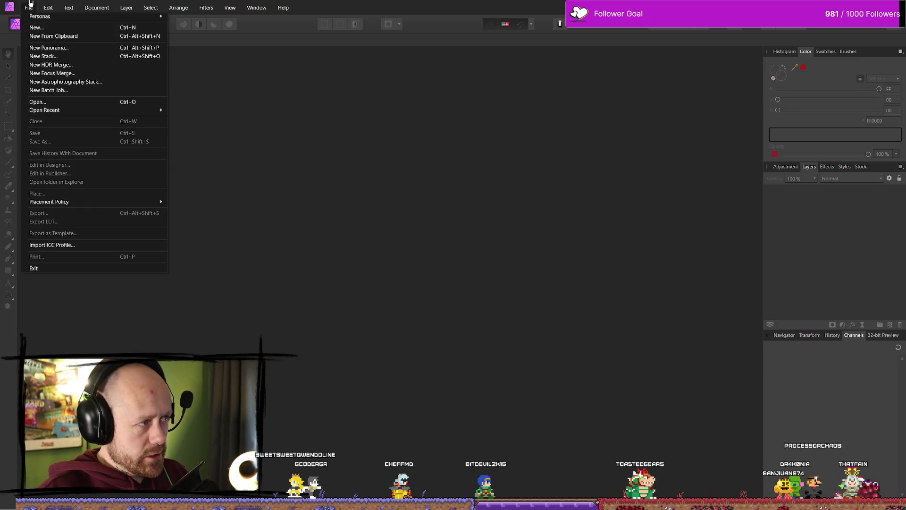
click(38, 27)
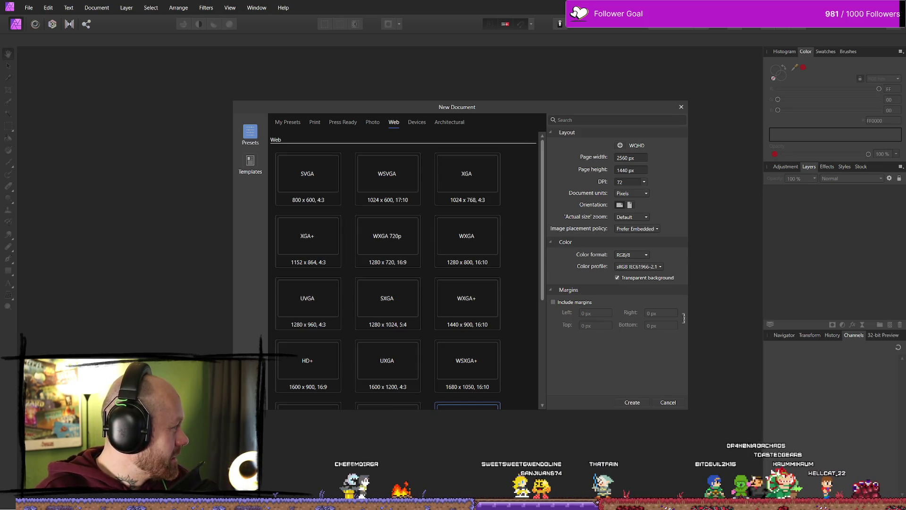
key(Return)
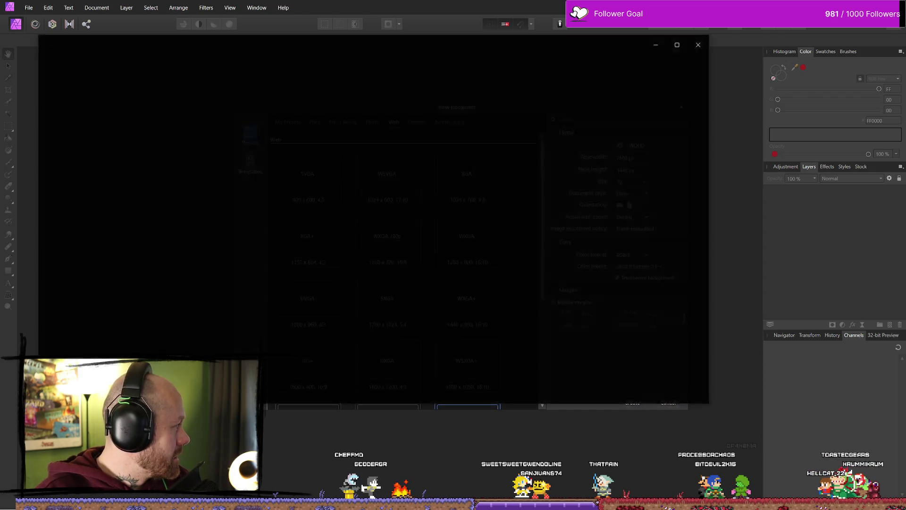
click(700, 45)
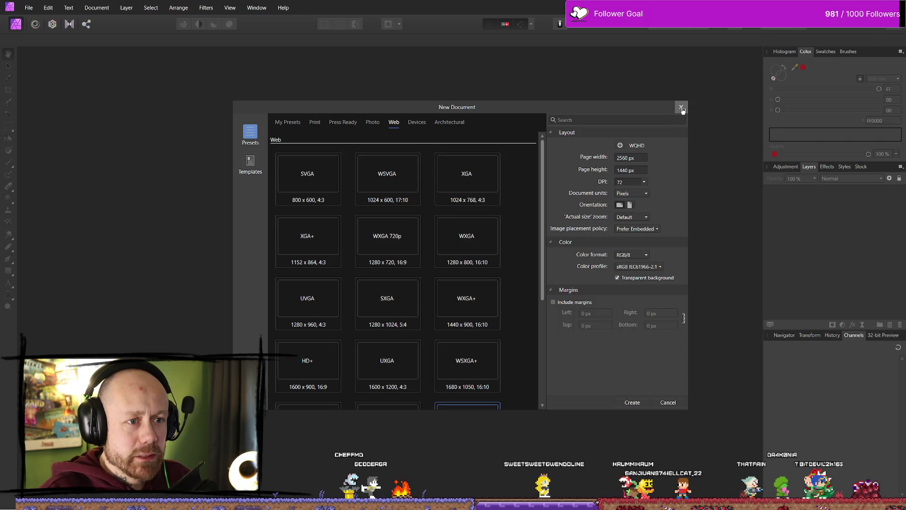
click(681, 108)
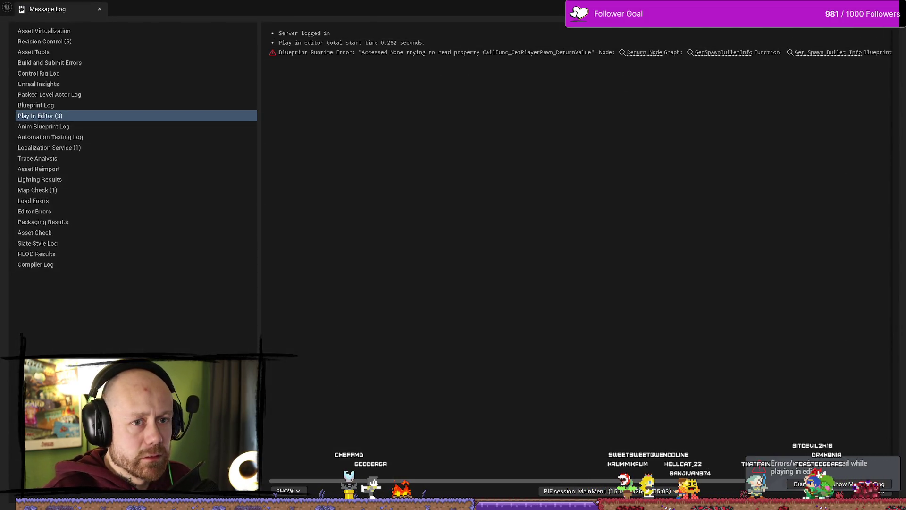
key(alt+Tab)
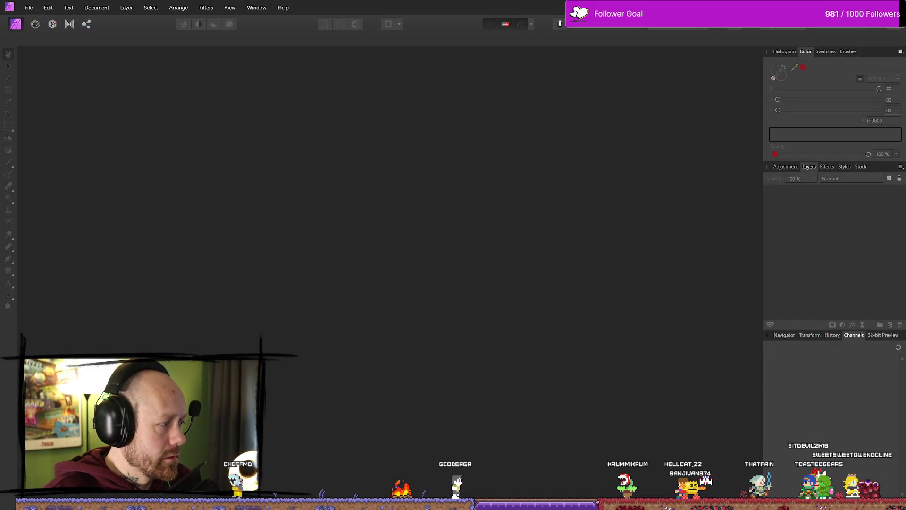
key(alt+Tab)
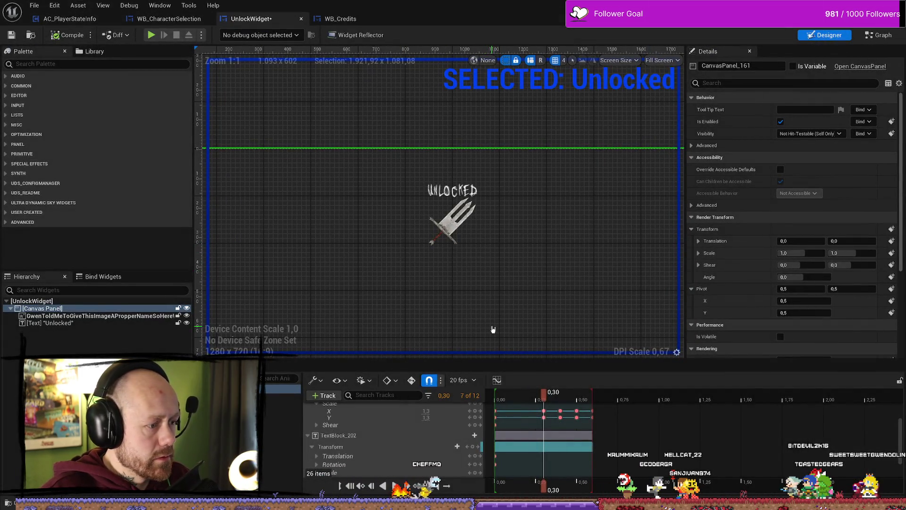
Drag an Image widget from the Palette into the Canvas Panel and rename it Background
click(66, 324)
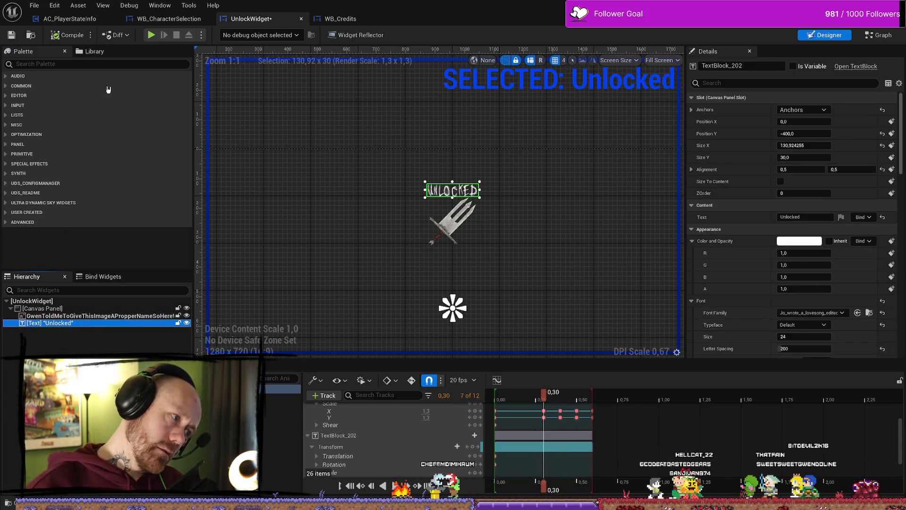
key(Escape)
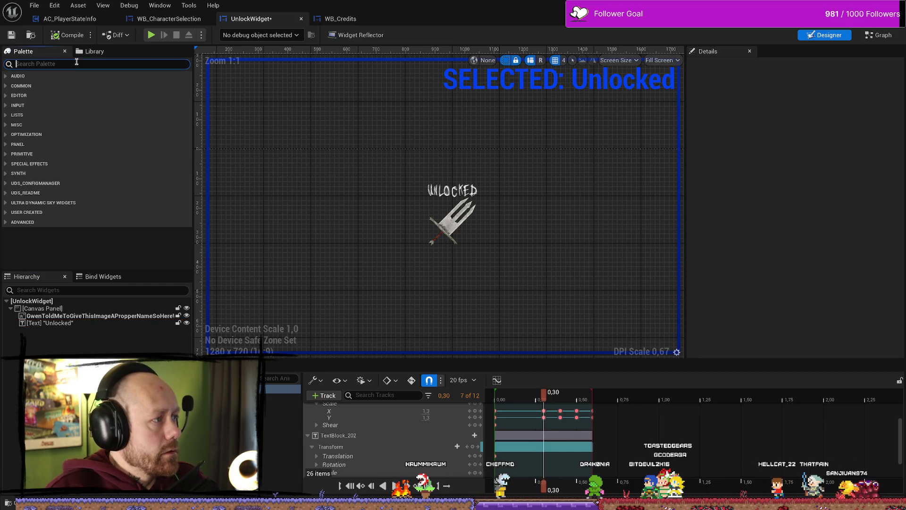
text(image)
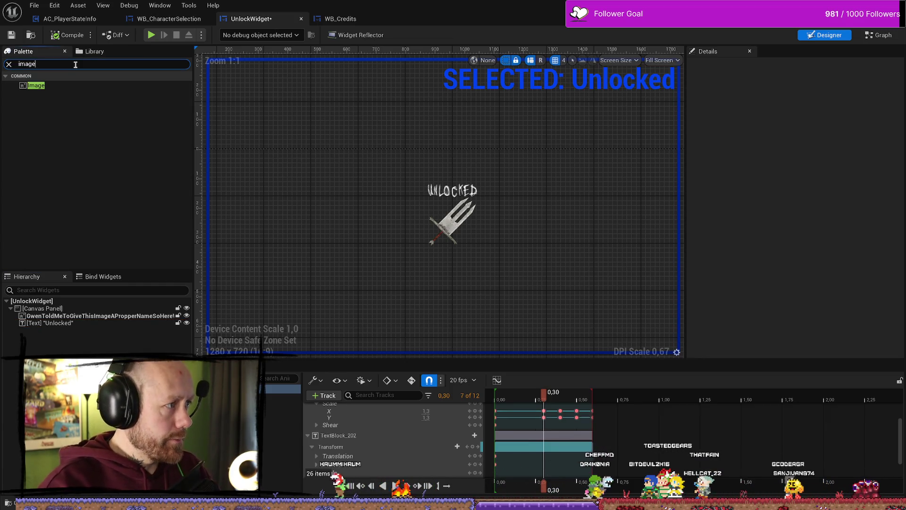
drag(36, 85, 76, 349)
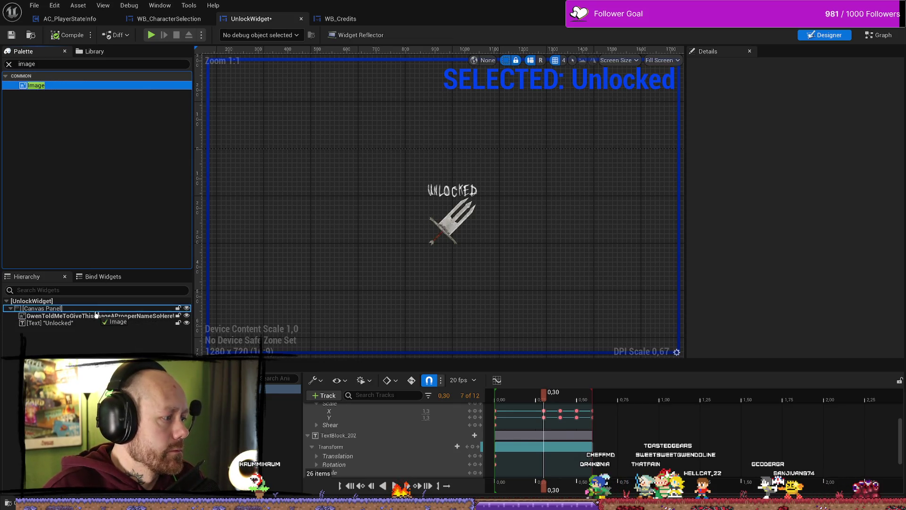
click(70, 333)
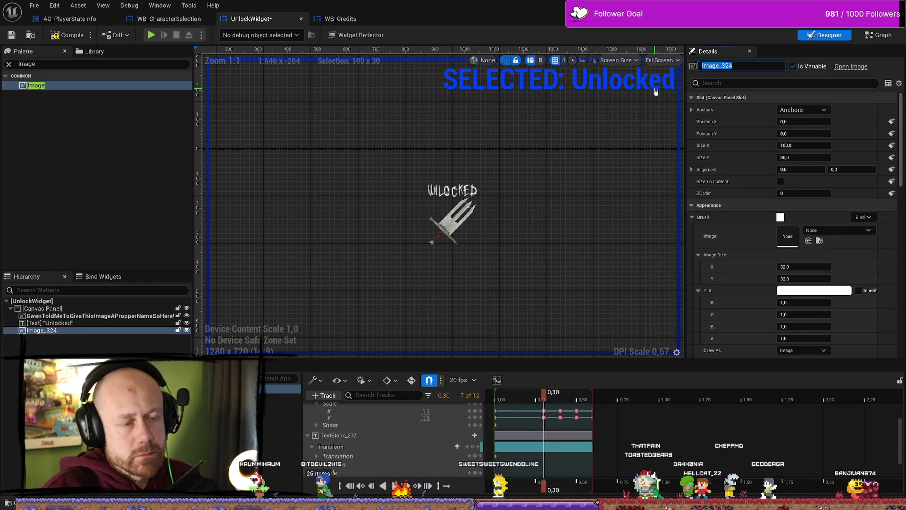
text(Background)
key(Return)
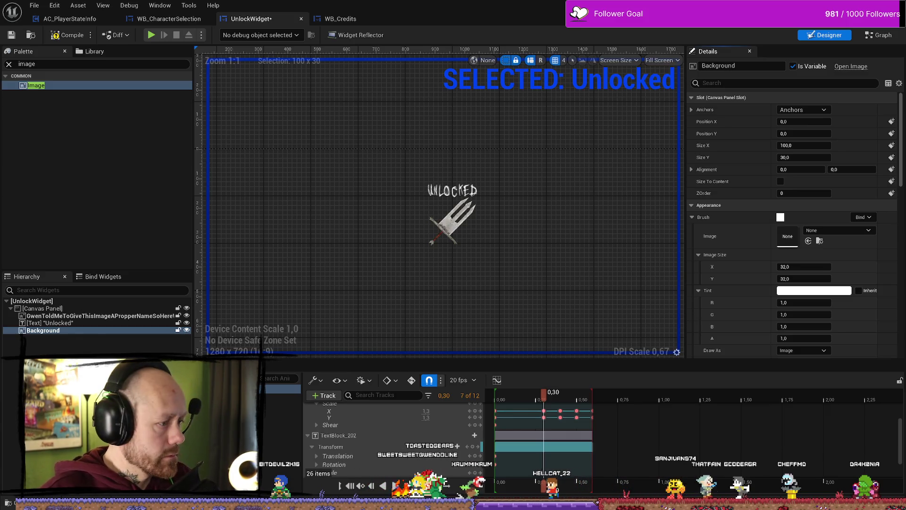
key(ctrl+space)
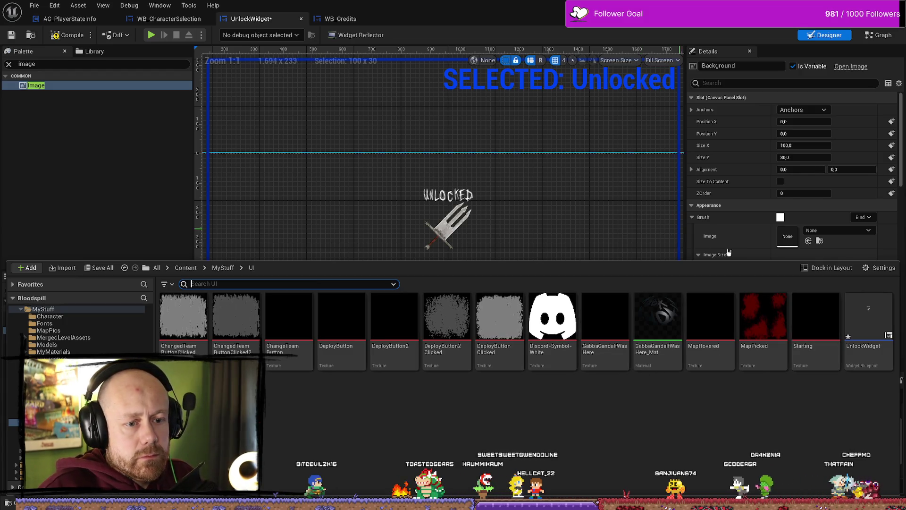
Assign the Starting splatter texture to the Background image
mouse_move(815, 316)
mouse_down()
mouse_move(802, 238)
mouse_move(794, 239)
mouse_up()
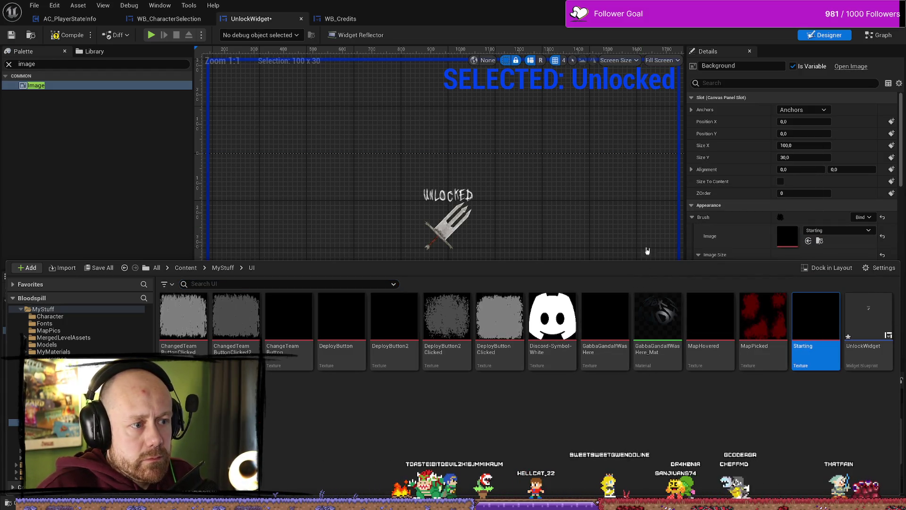
click(642, 191)
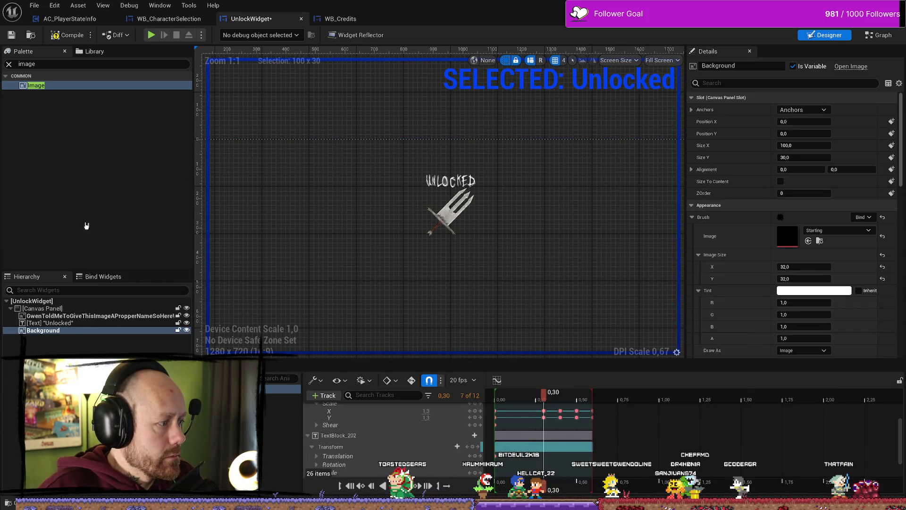
click(450, 181)
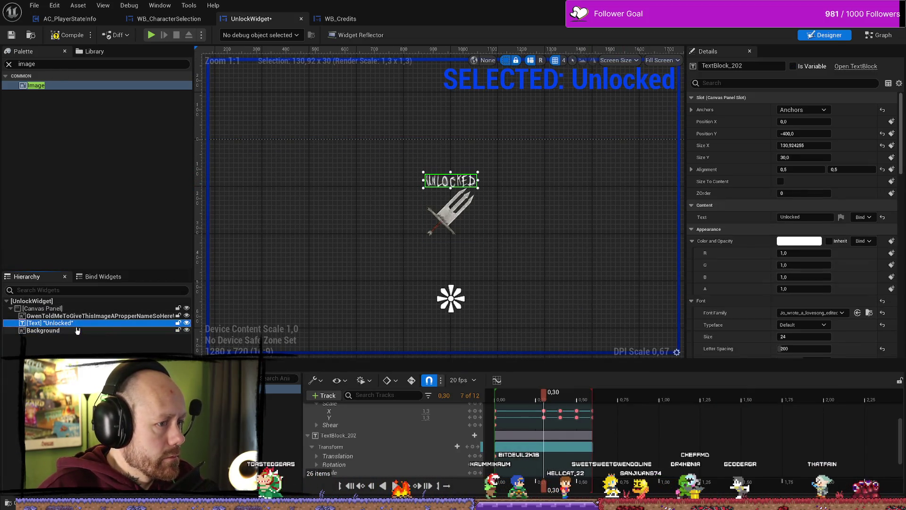
Resize the Background, first to 500 × 500, then to 350 wide by 305 high
scroll(448, 243, down, 4)
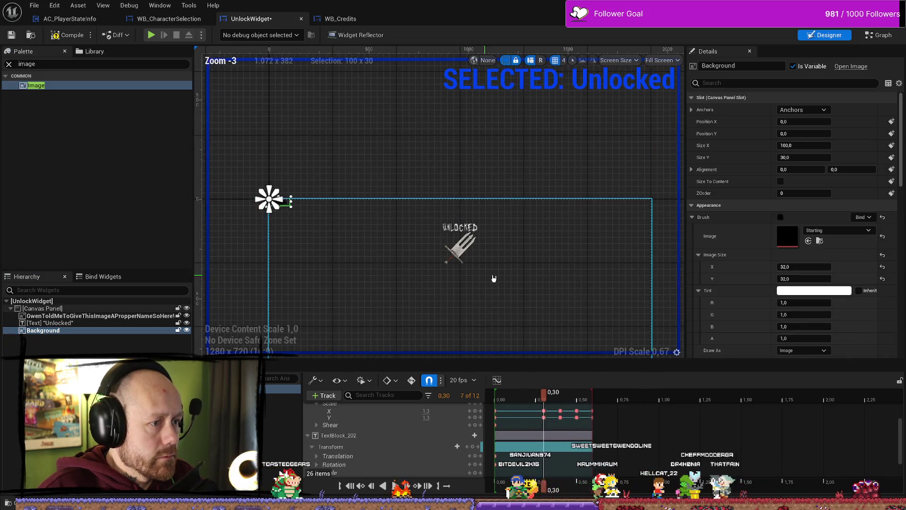
click(803, 146)
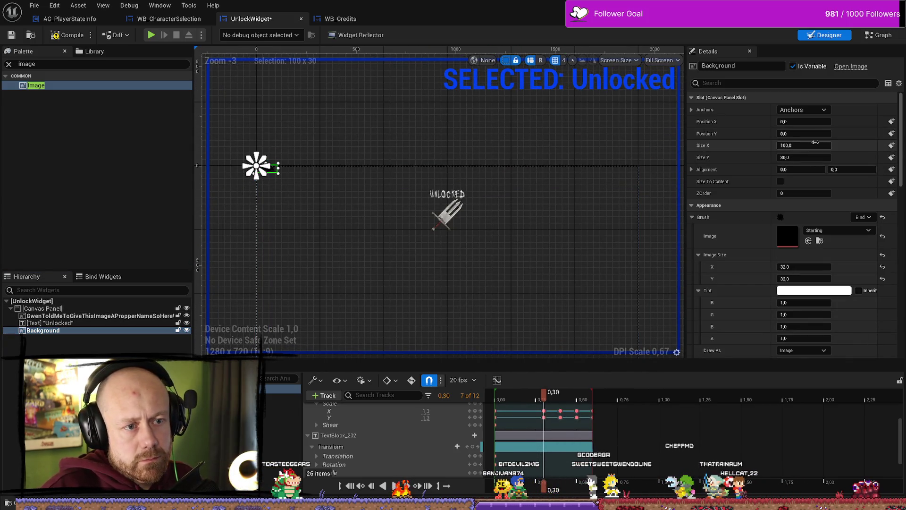
text(50)
key(Tab)
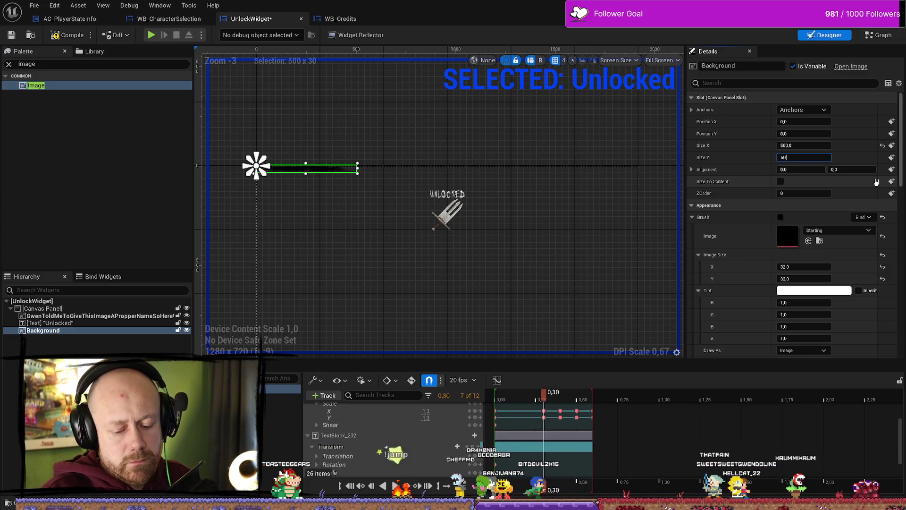
text(0,0)
key(Return)
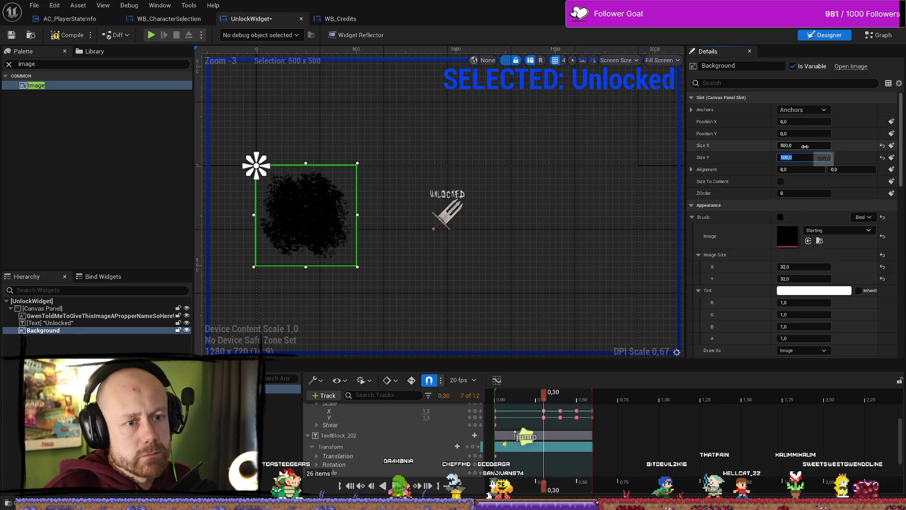
text(350)
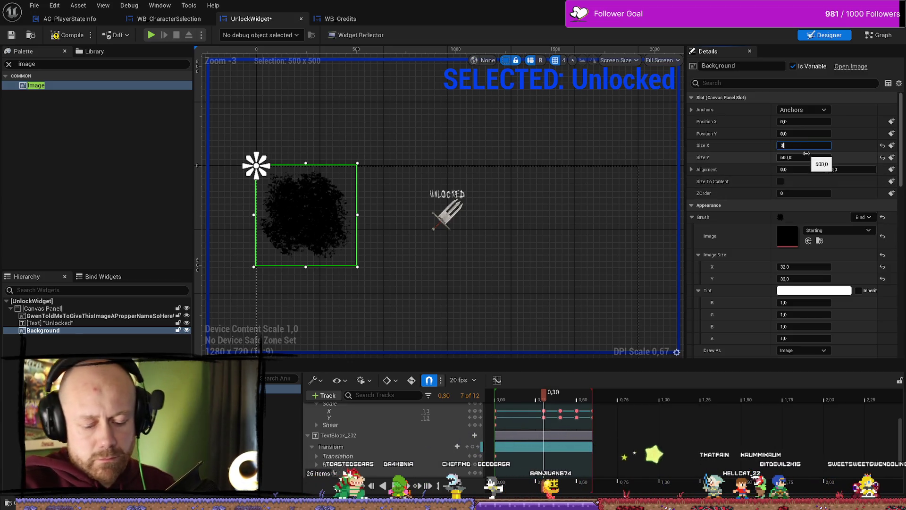
key(Return)
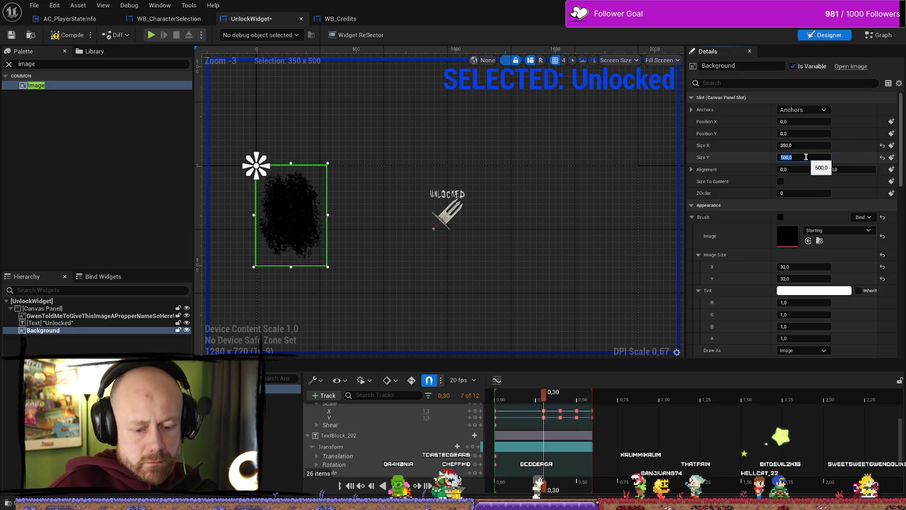
key(Return)
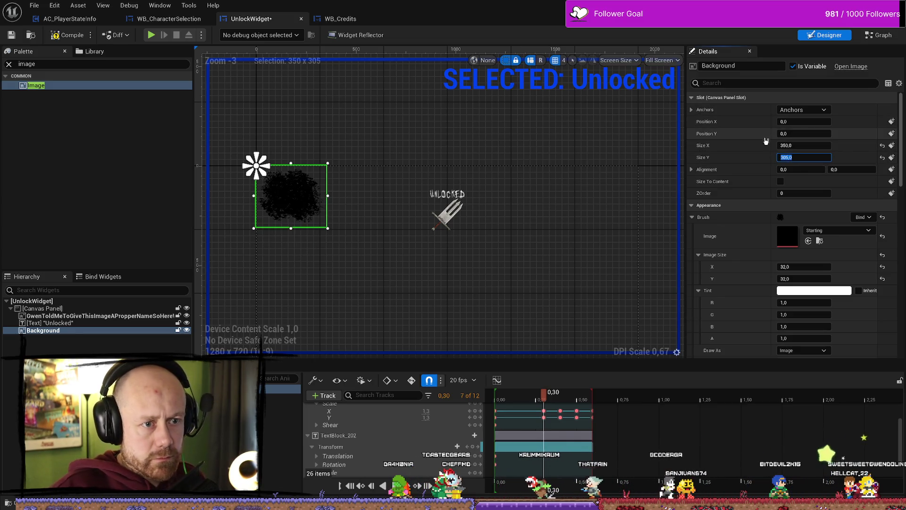
Anchor Background to the canvas centre with 0.5, 0.5 alignment and X position 0, sliding it lower
click(808, 111)
click(823, 162)
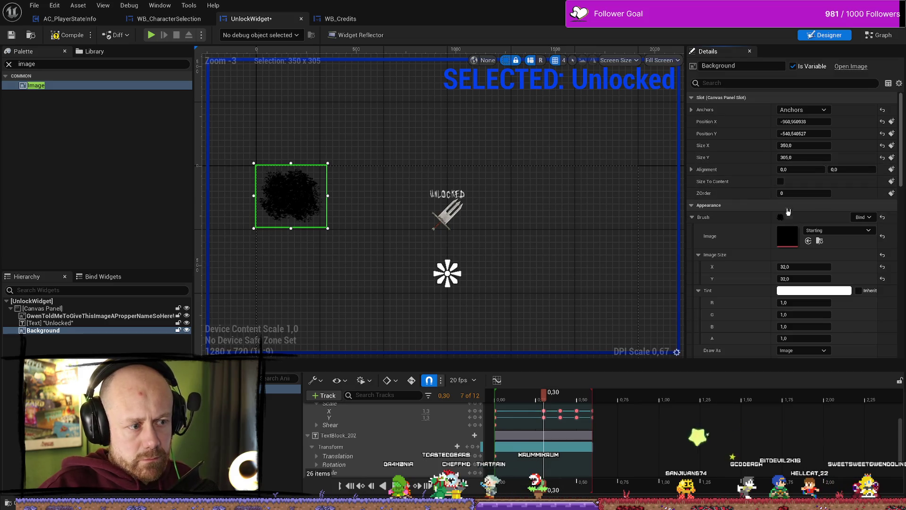
text(0,5)
key(Tab)
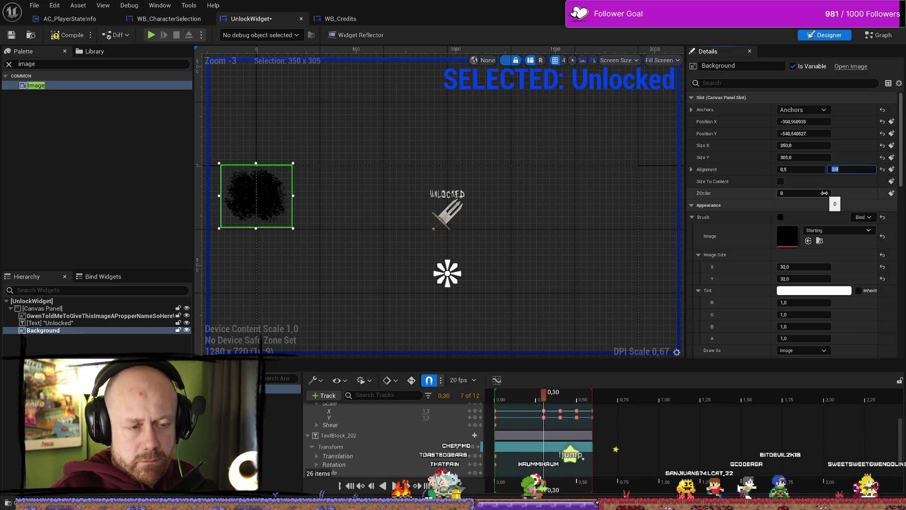
key(Return)
click(817, 121)
text(0)
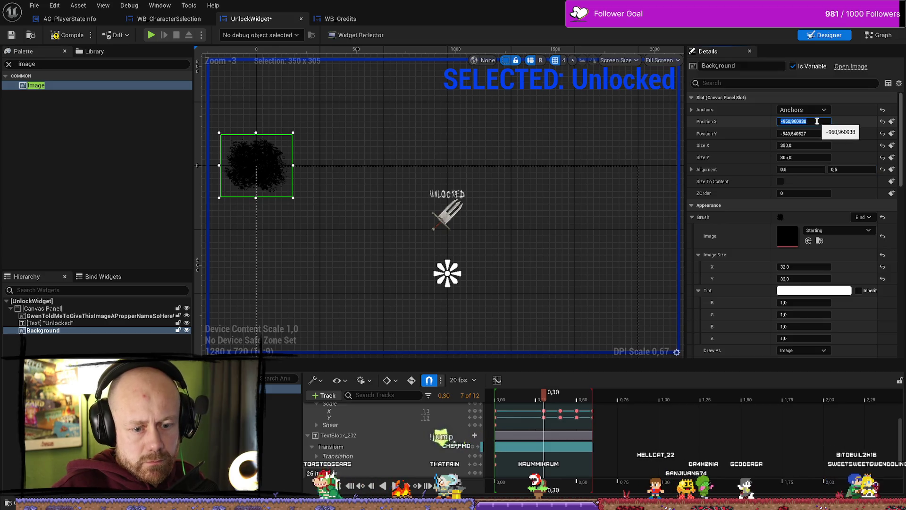
key(Return)
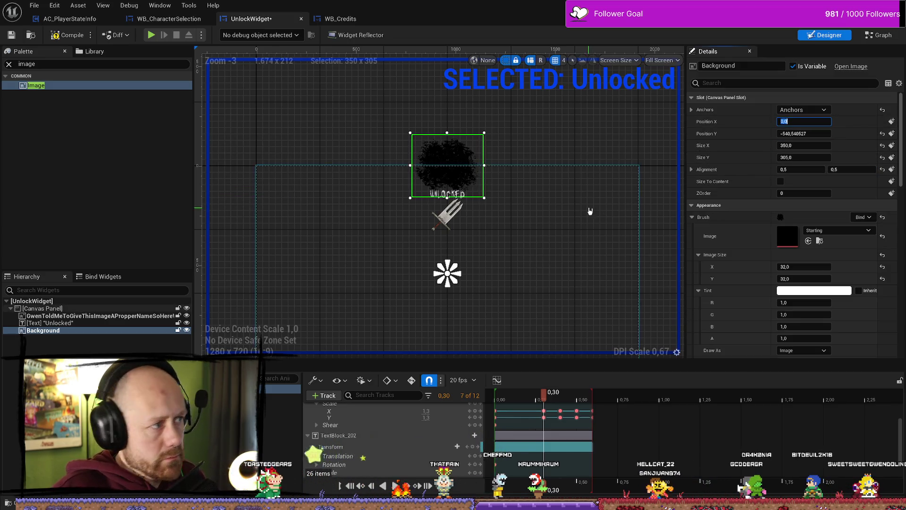
drag(803, 134, 849, 133)
Reorder Background in the Canvas Panel, set its width to 400, and nudge it slightly lower
drag(42, 331, 60, 312)
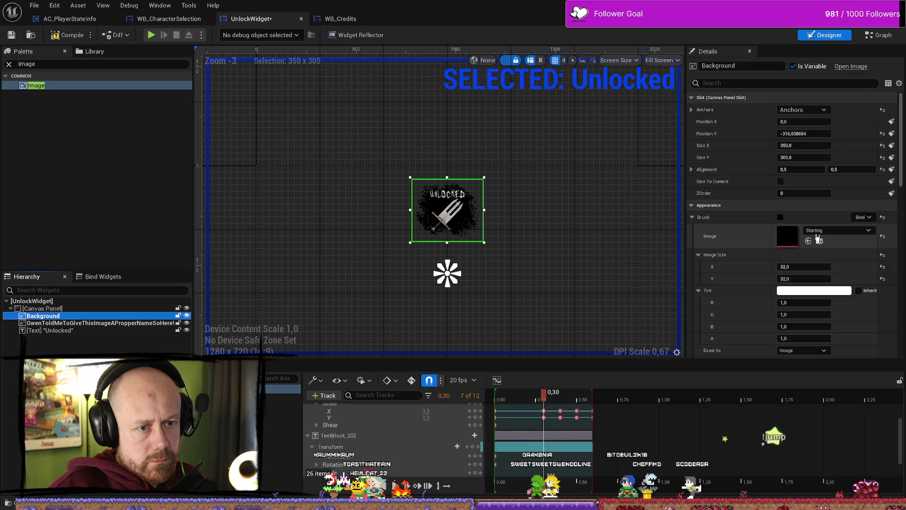
click(806, 146)
text(00)
key(Tab)
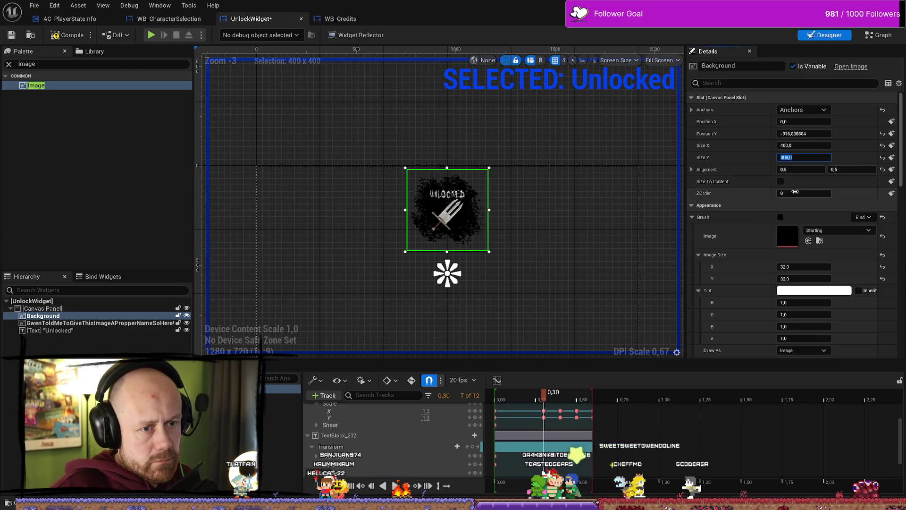
drag(808, 134, 816, 134)
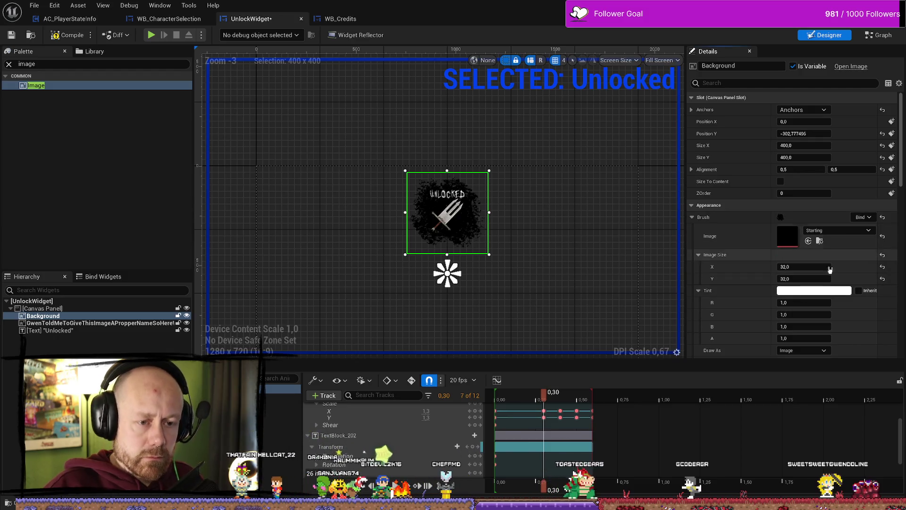
click(827, 291)
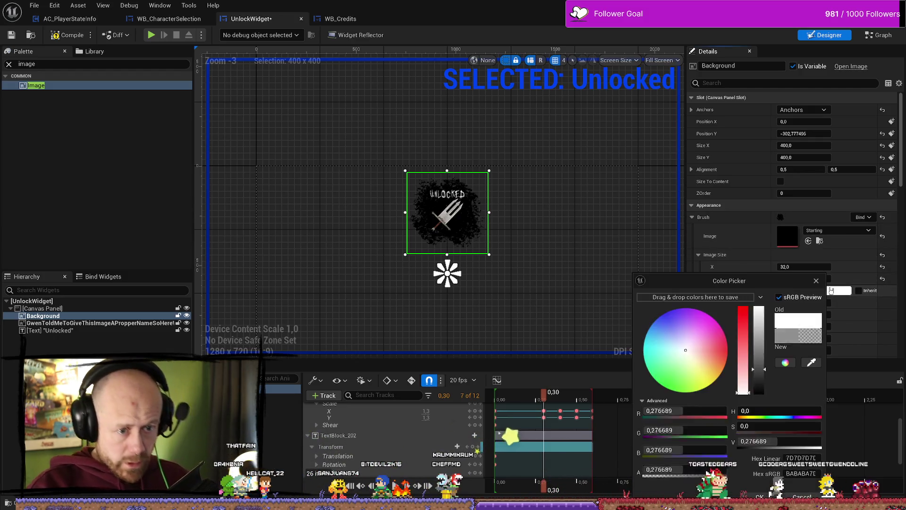
Lower the Background tint's alpha to 0.538 and compile the widget
mouse_move(721, 478)
mouse_down()
mouse_move(672, 474)
mouse_move(686, 469)
mouse_up()
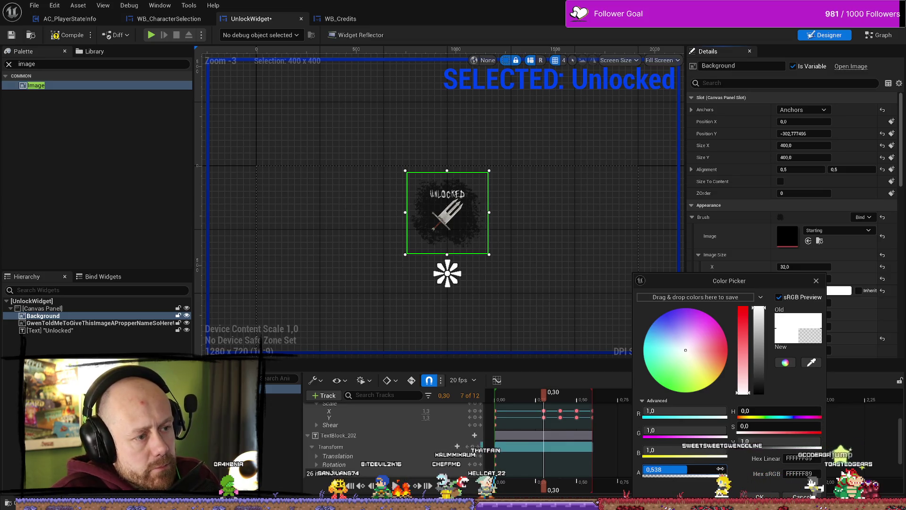
click(759, 495)
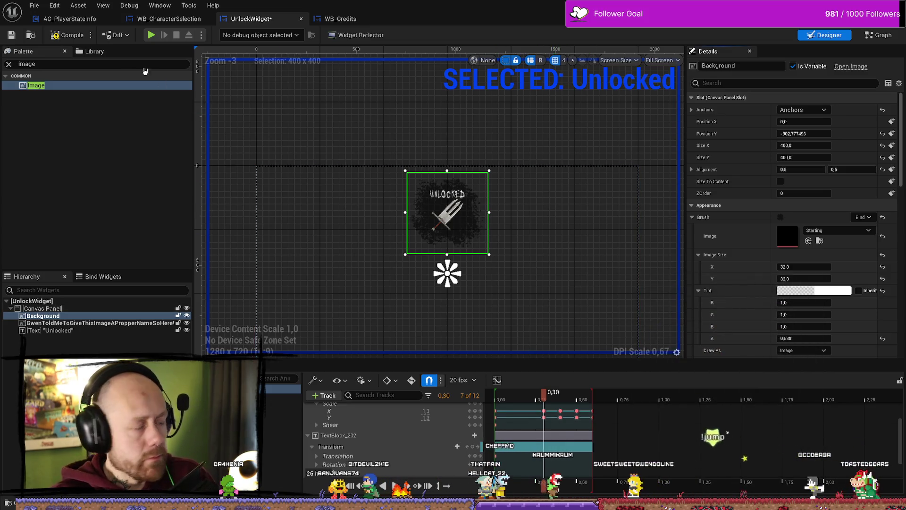
click(67, 35)
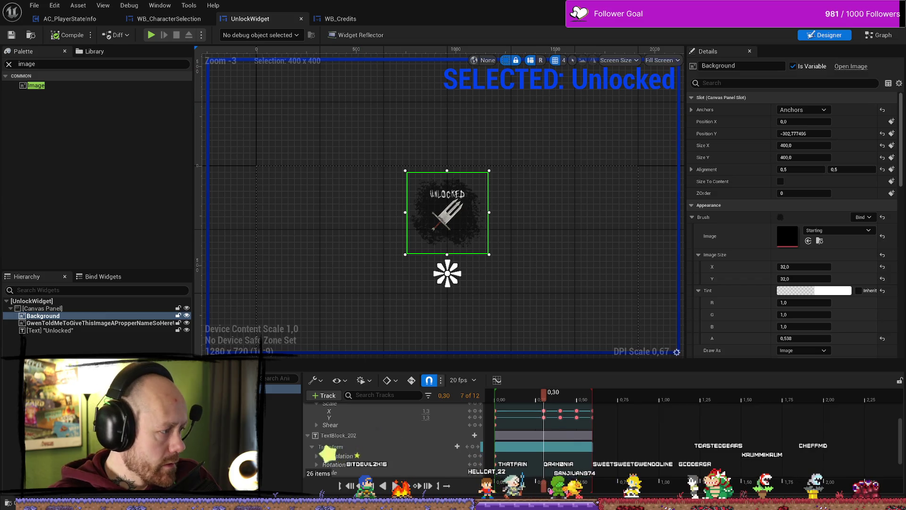
key(alt+Tab)
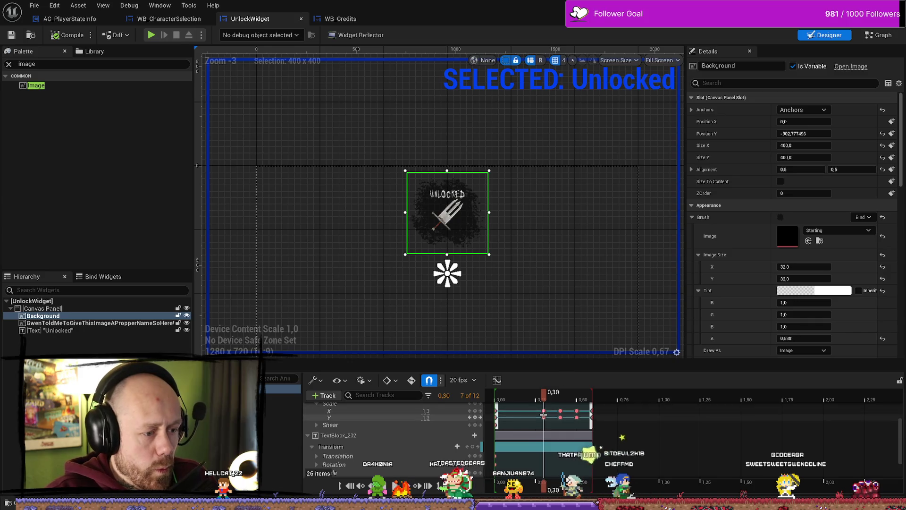
scroll(543, 420, up, 2)
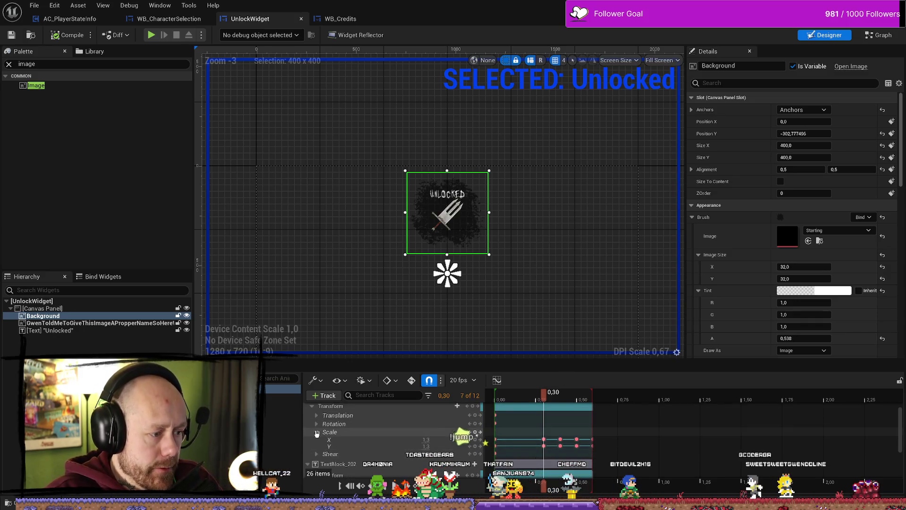
Collapse Scale, expand the dagger's Translation track, and set Translation X back to 0
click(317, 432)
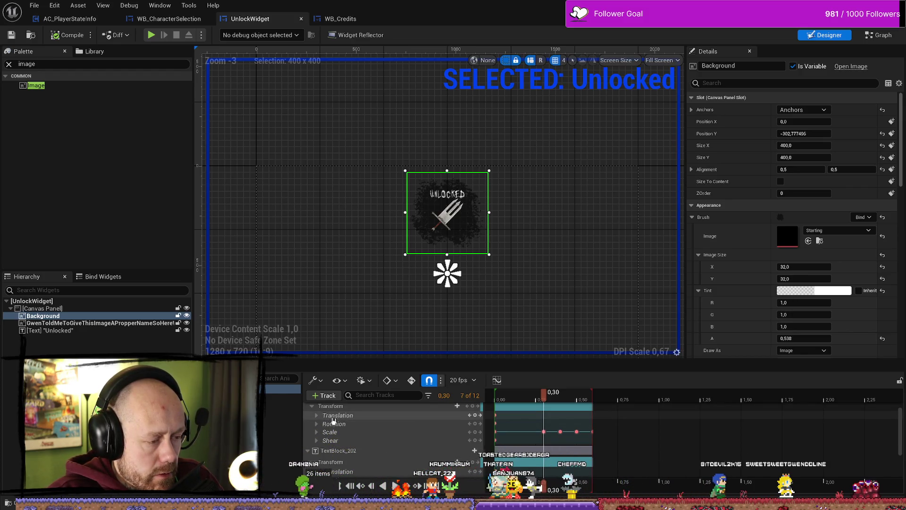
click(336, 415)
click(316, 416)
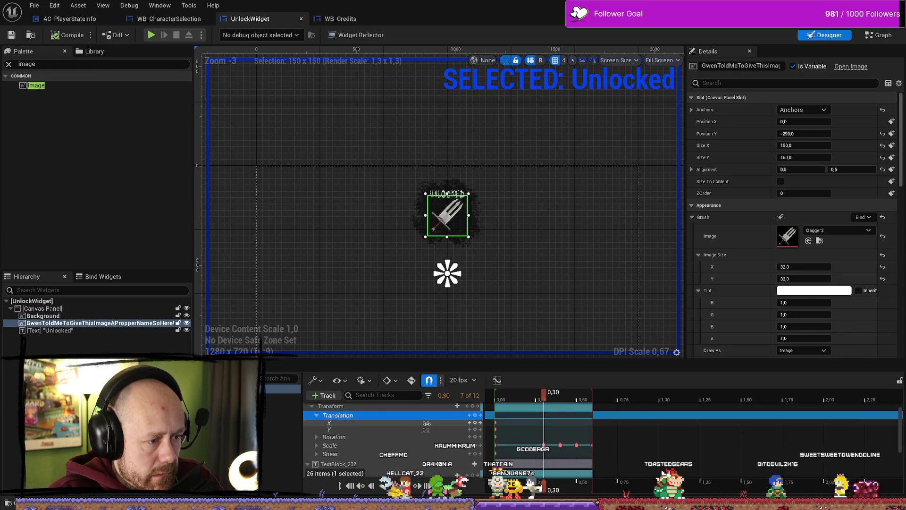
mouse_move(427, 422)
mouse_down()
mouse_move(444, 423)
mouse_move(425, 422)
mouse_up()
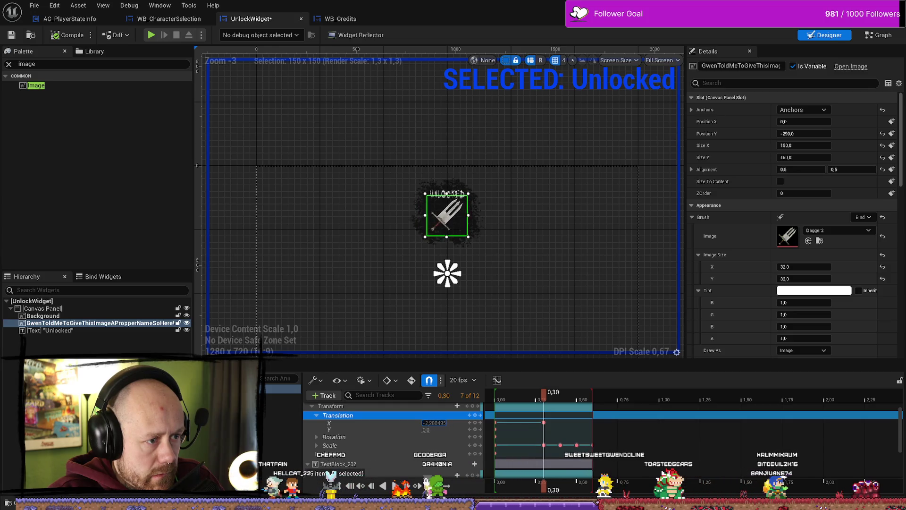
text(0)
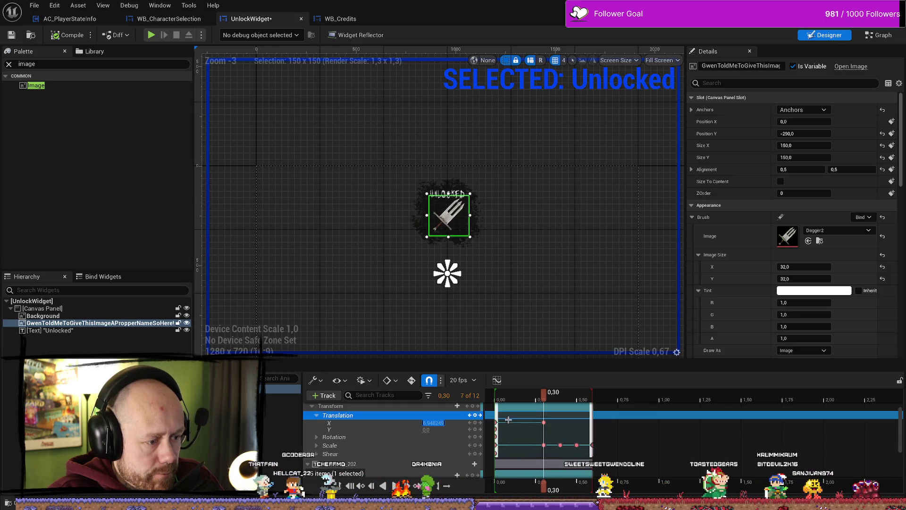
key(Return)
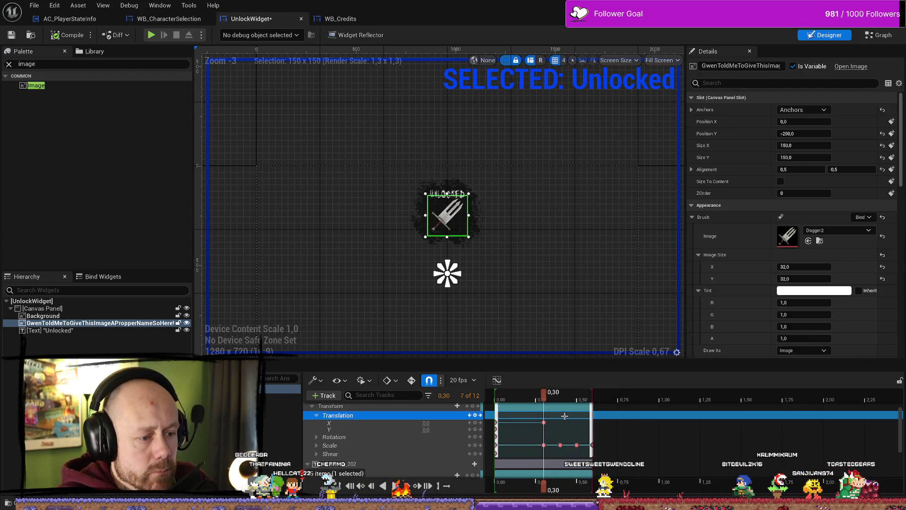
Delete the Translation X keyframe at 0.30, then scrub and play the animation preview
click(543, 422)
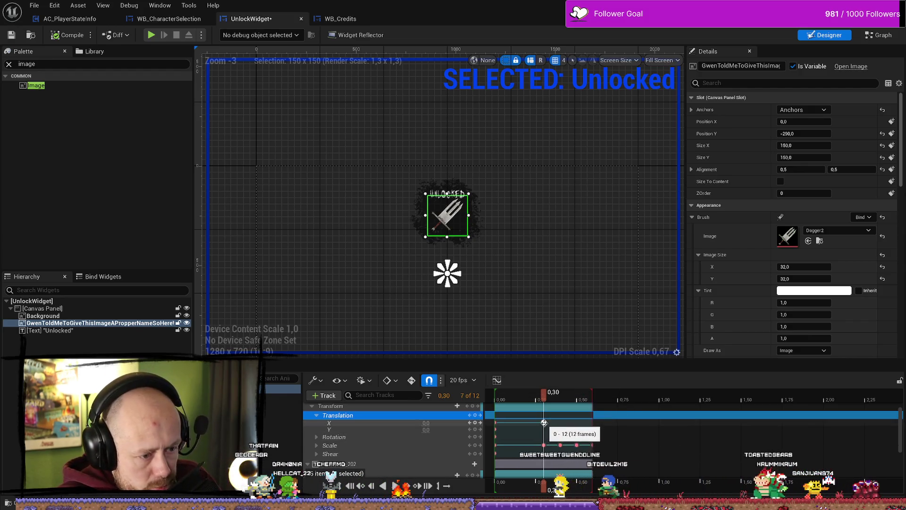
key(Delete)
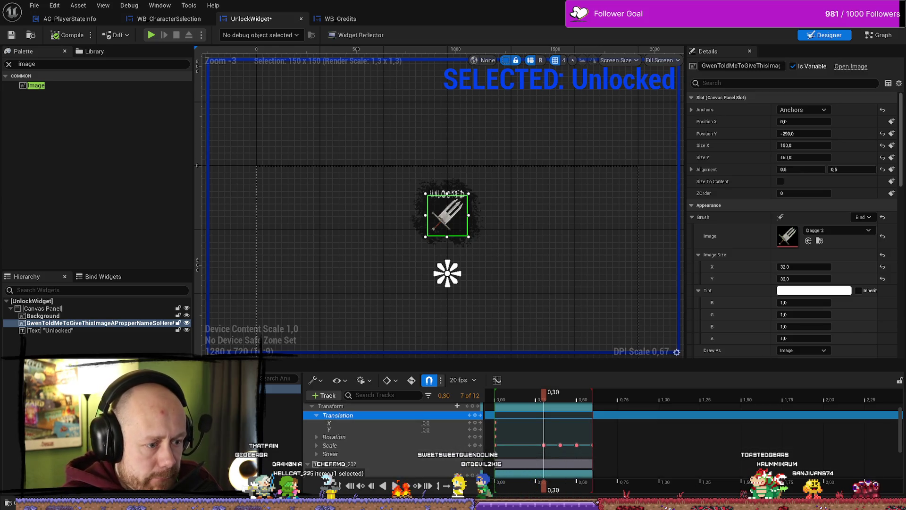
mouse_move(544, 393)
mouse_down()
mouse_move(466, 398)
mouse_move(548, 417)
mouse_move(495, 415)
mouse_move(551, 414)
mouse_up()
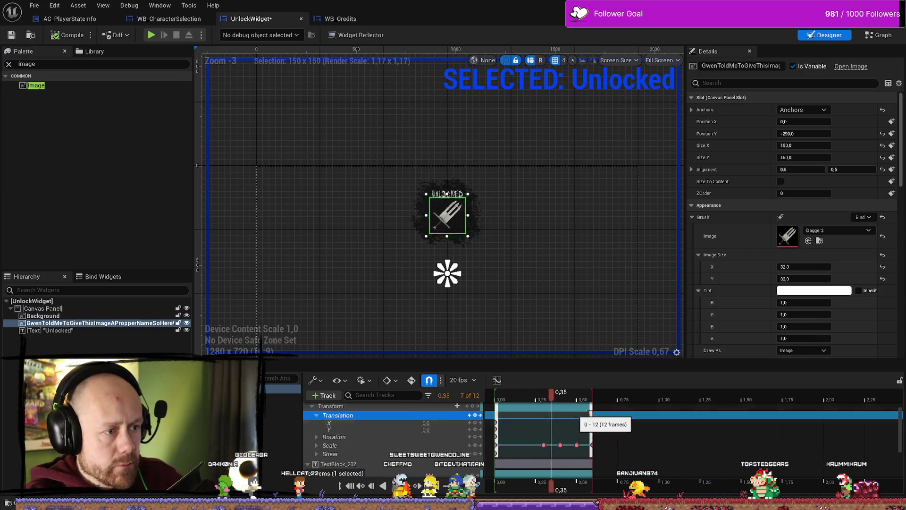
click(577, 400)
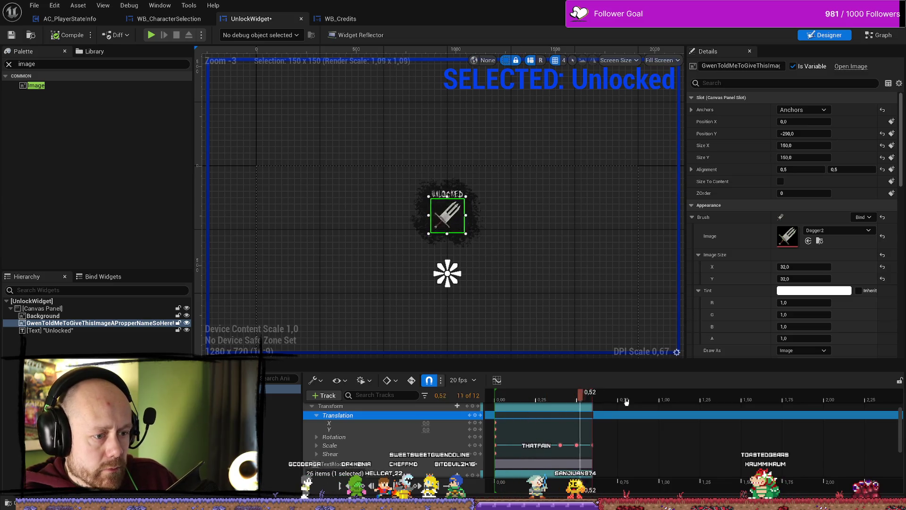
key(space)
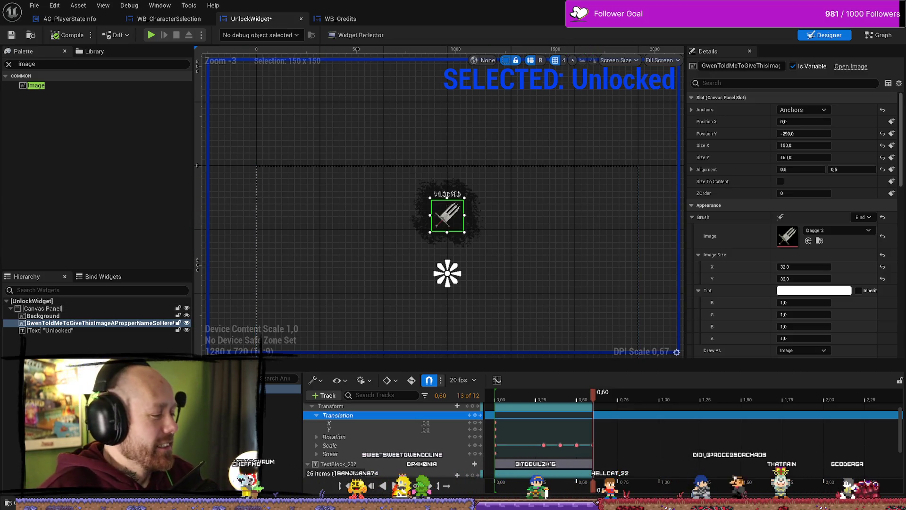
Zoom in on the UNLOCKED badge, select the splatter Background, and fold the text and dagger tracks
scroll(524, 253, up, 3)
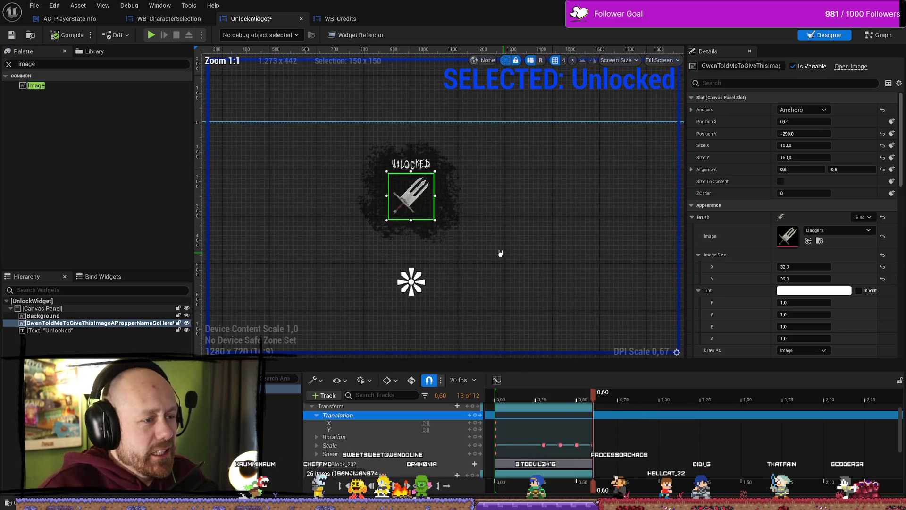
scroll(408, 198, up, 3)
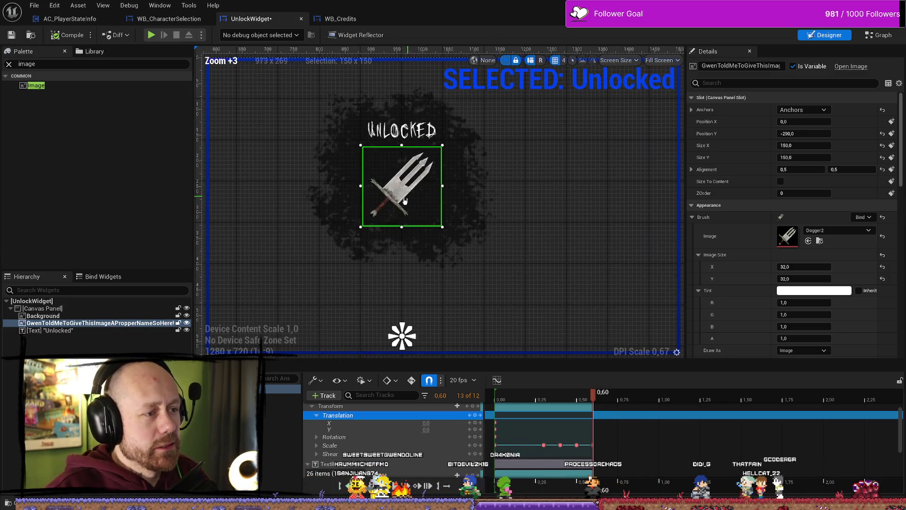
click(481, 200)
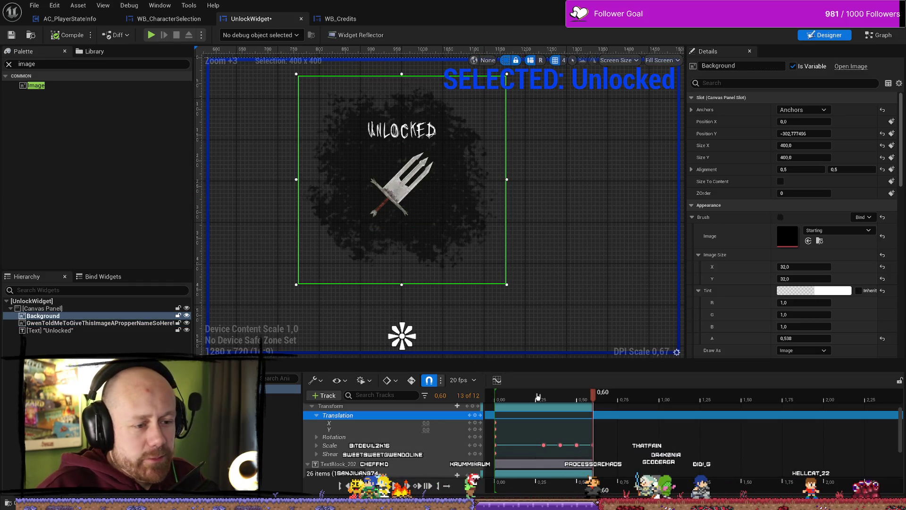
scroll(310, 453, down, 2)
click(308, 444)
click(307, 409)
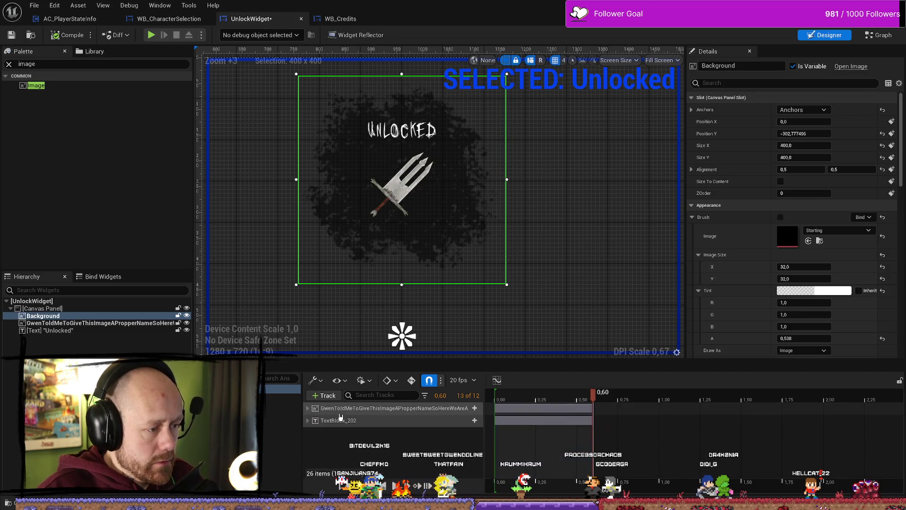
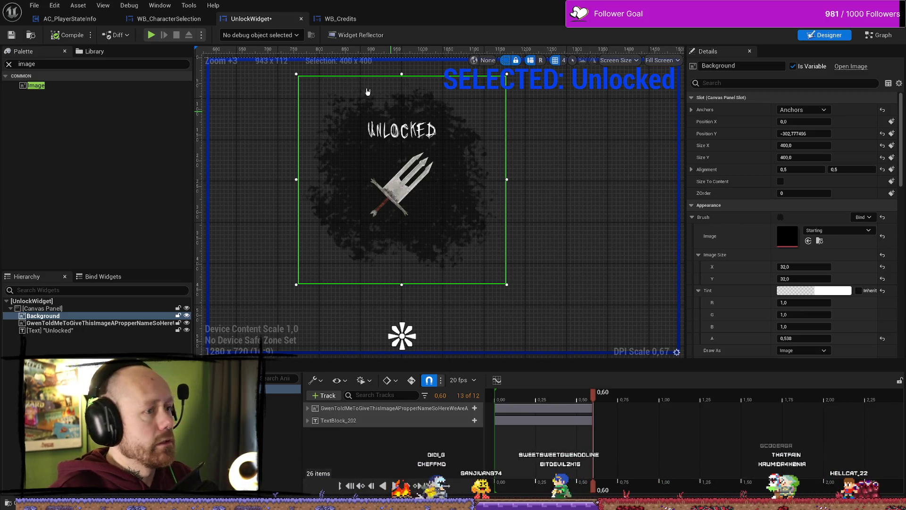
Switch from Unreal Engine to the BloodSpill Trello board in the browser and maximize it
key(alt+Tab)
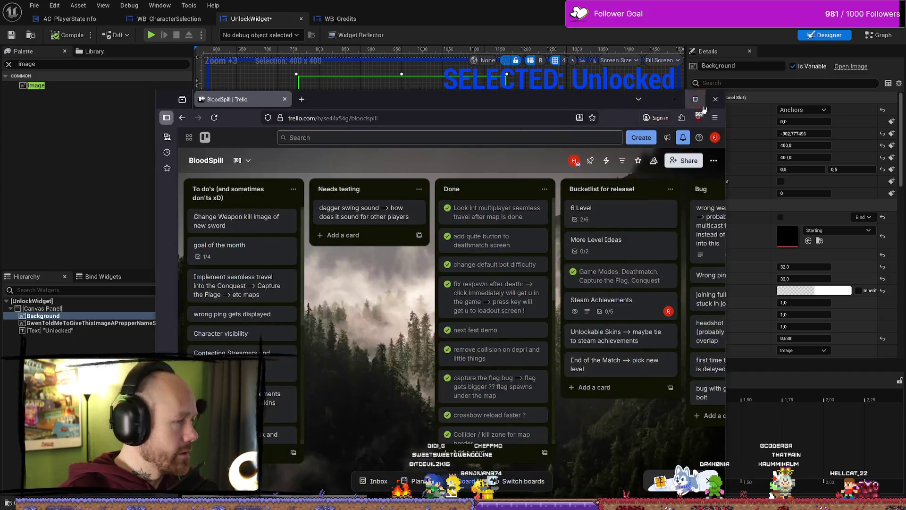
key(super+Up)
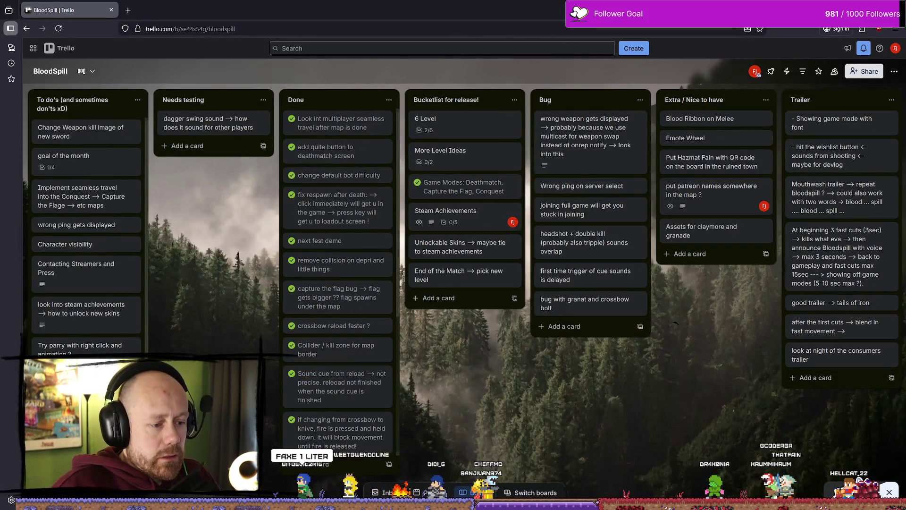
Move the Trailer list to the end of the board, after social media
scroll(705, 240, right, 6)
scroll(463, 196, right, 3)
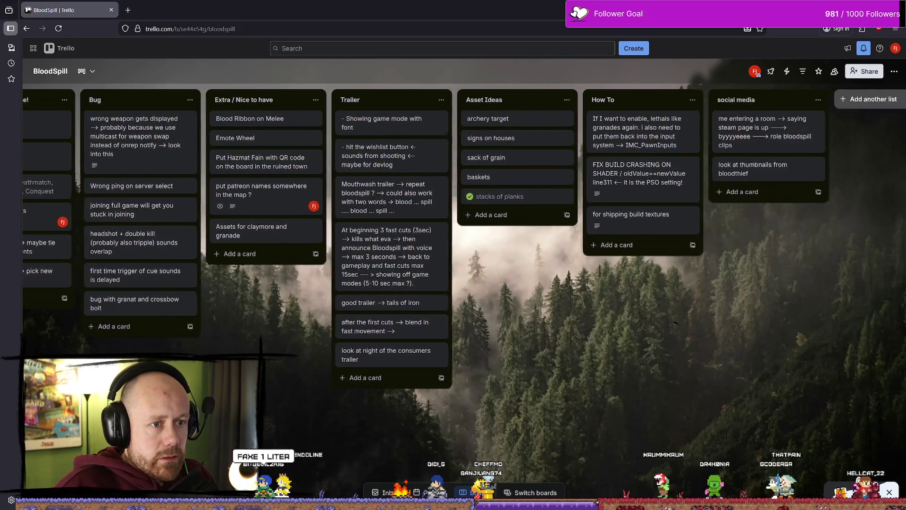
drag(333, 101, 746, 105)
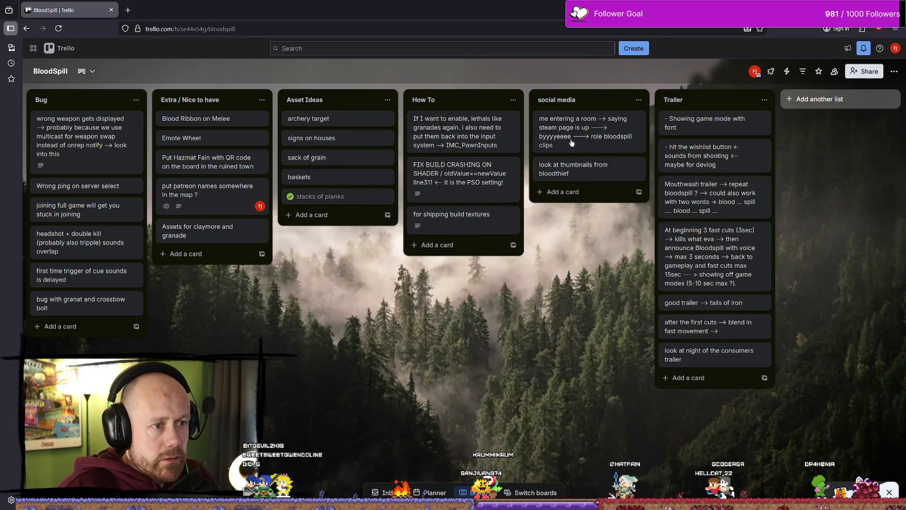
Rename the social media list to 'social media idears'
click(579, 101)
click(590, 101)
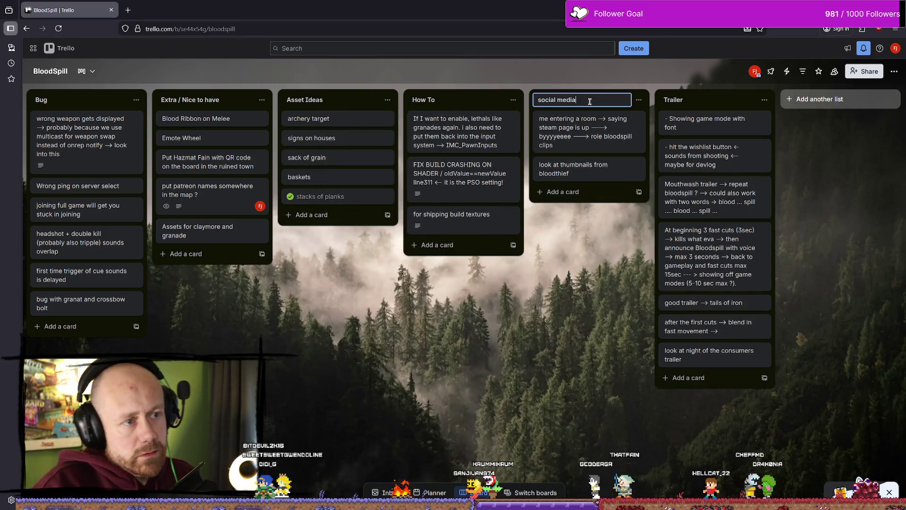
text( idears)
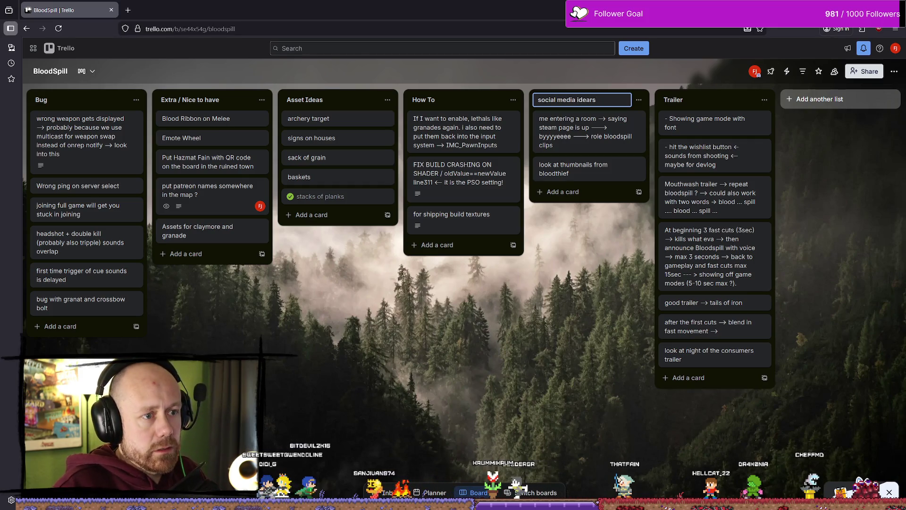
key(Return)
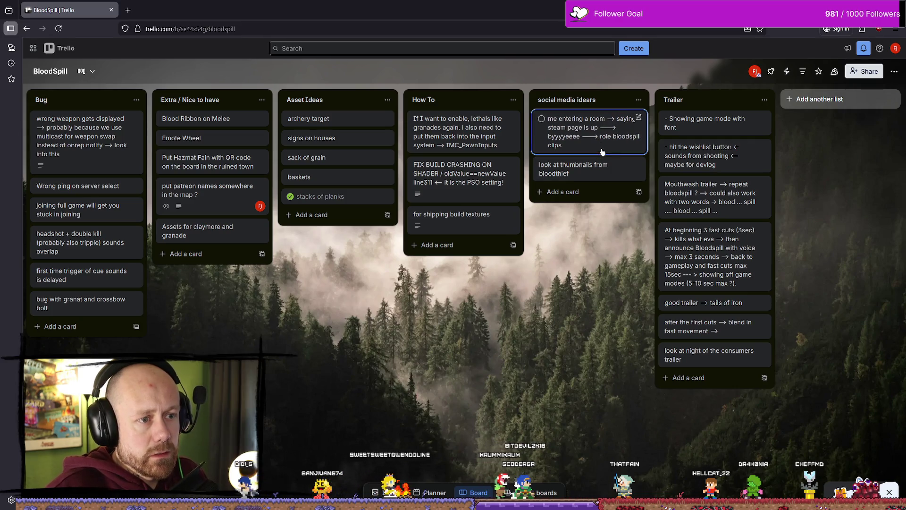
Archive the 'me entering a room' card, leaving the thumbnails card unchanged
right_click(575, 131)
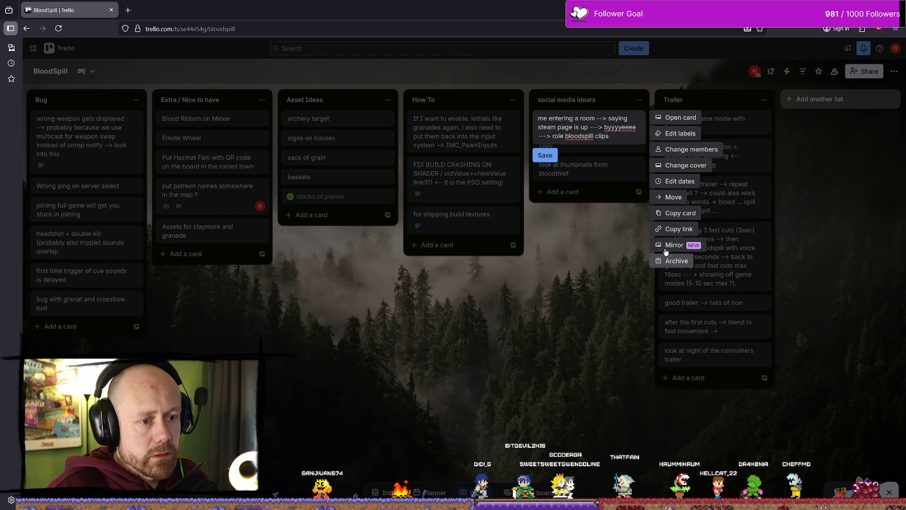
click(670, 259)
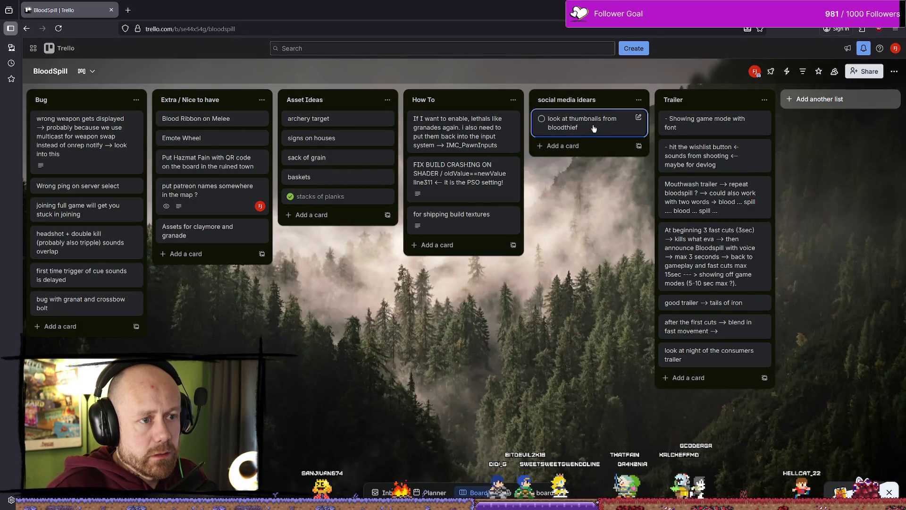
right_click(594, 126)
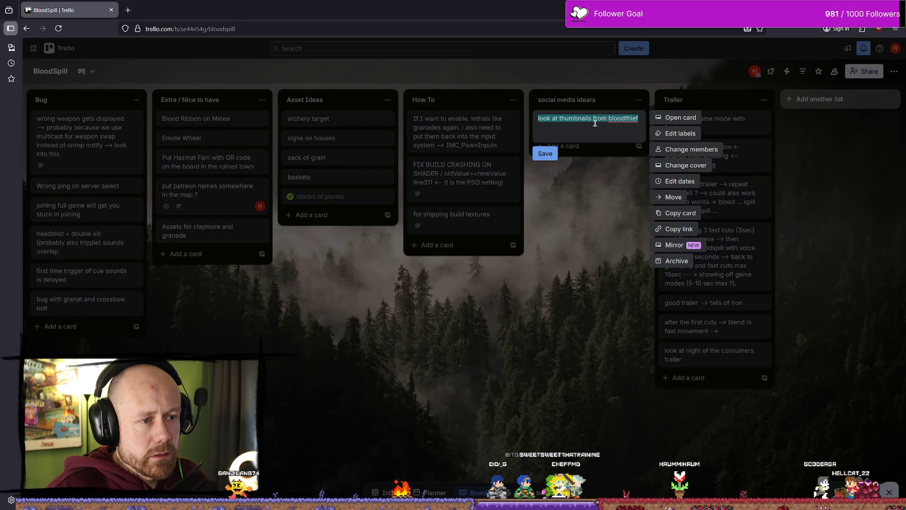
click(580, 135)
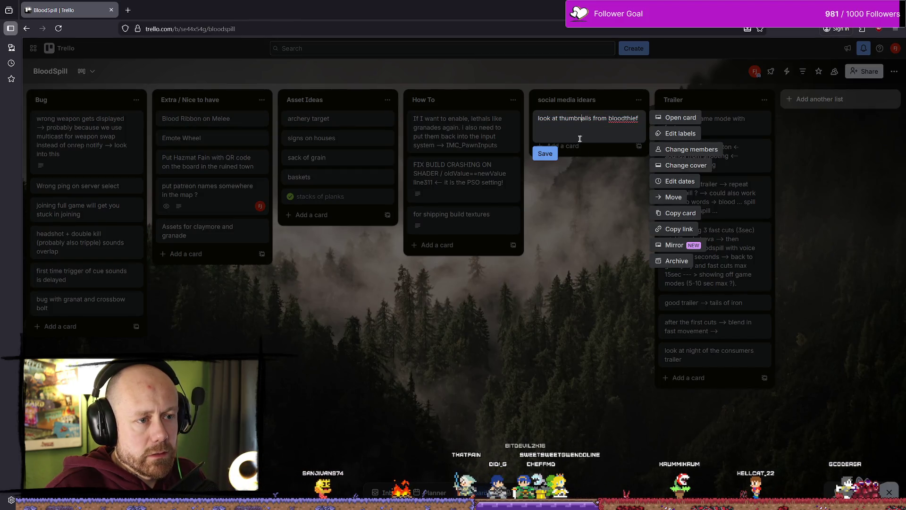
key(Escape)
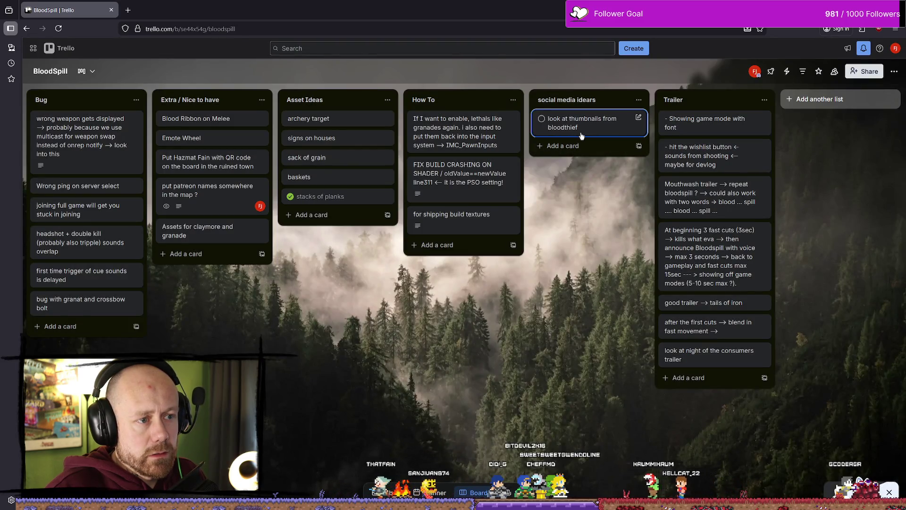
Append 'for YT' to the Bloodthief thumbnails card title
click(593, 129)
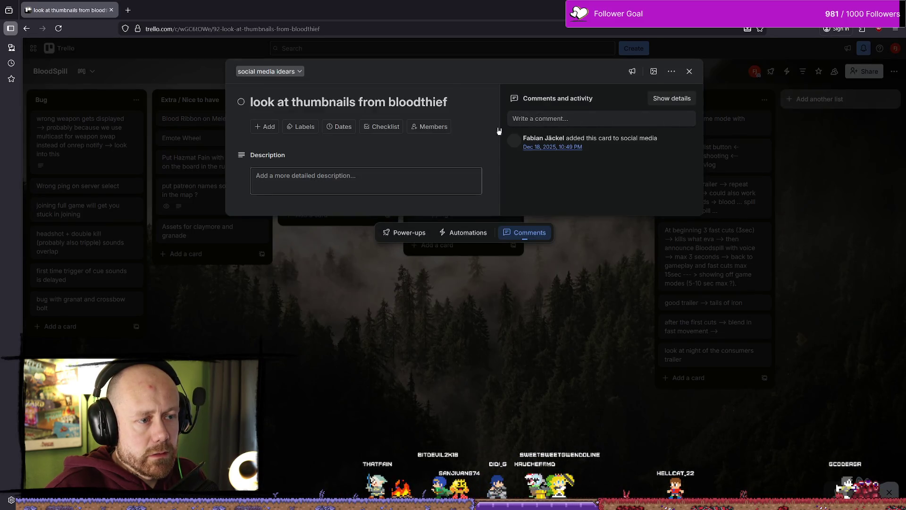
text( for YT)
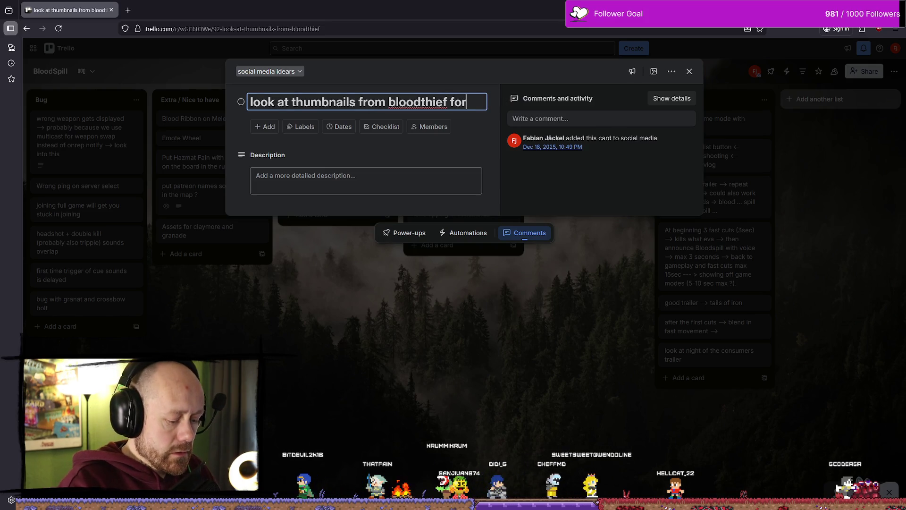
key(Return)
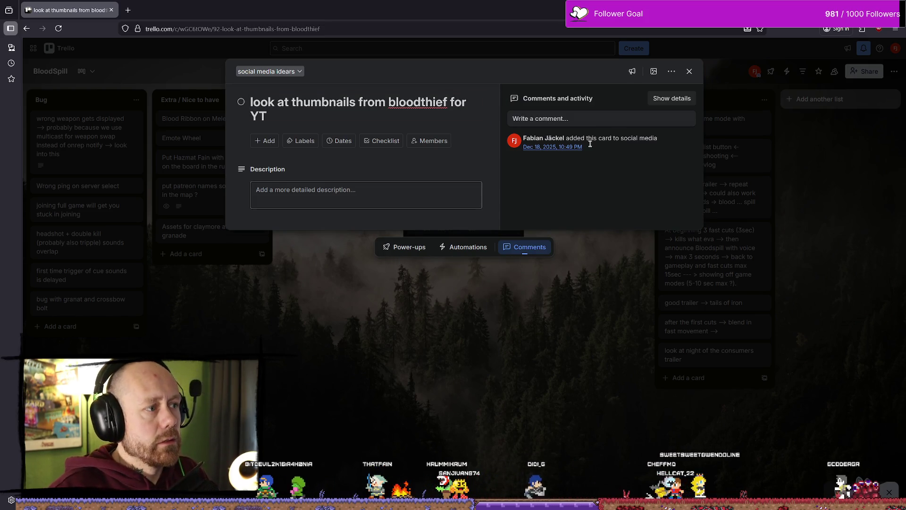
key(Escape)
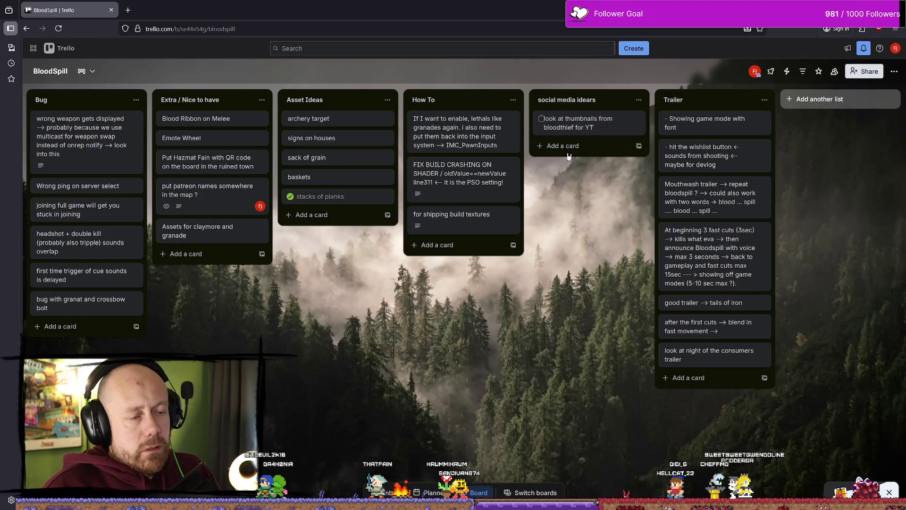
key(n)
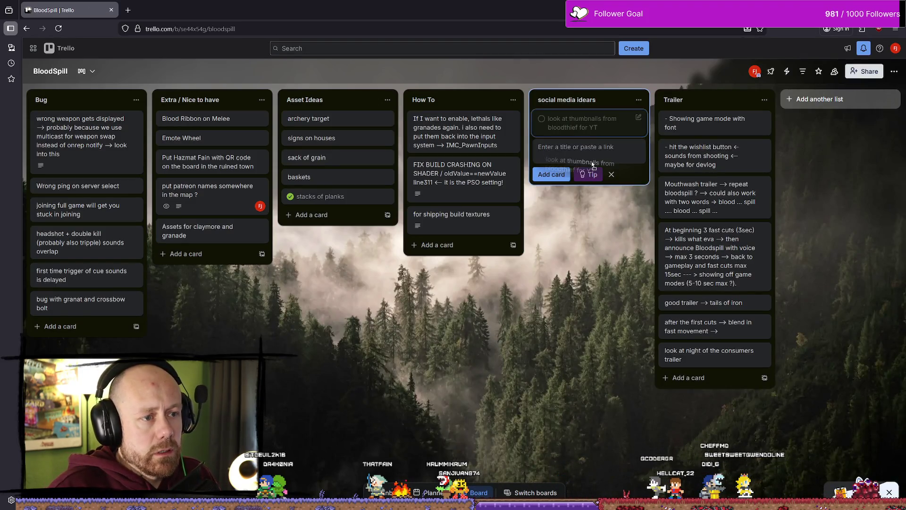
drag(587, 127, 550, 150)
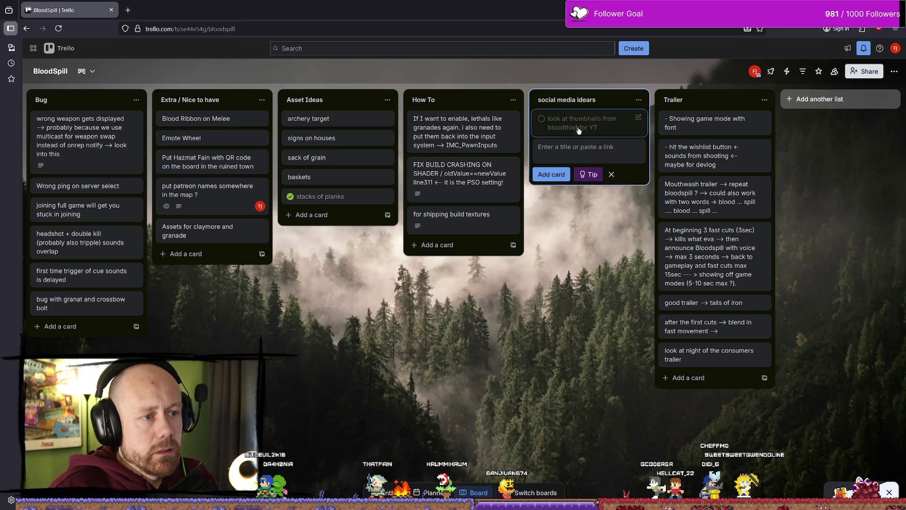
Rename the list to 'social media / ideas'
click(611, 99)
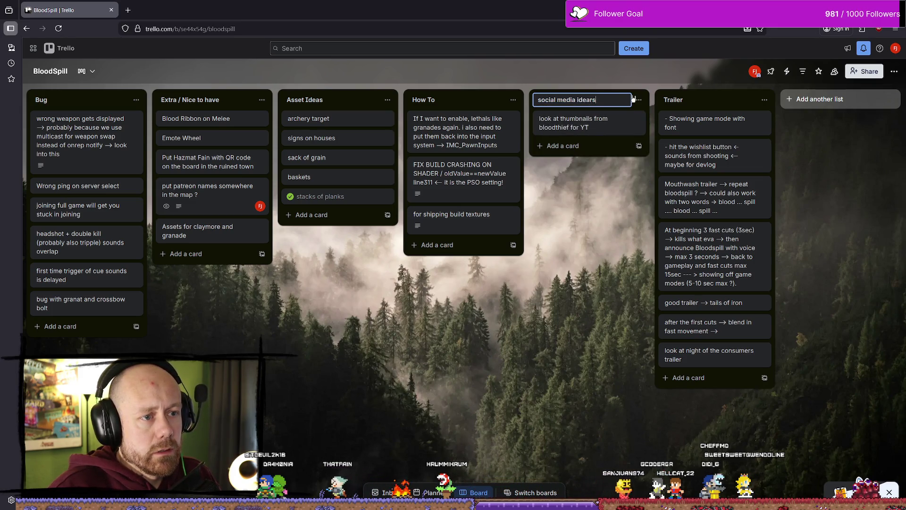
text(s)
click(565, 99)
text(/)
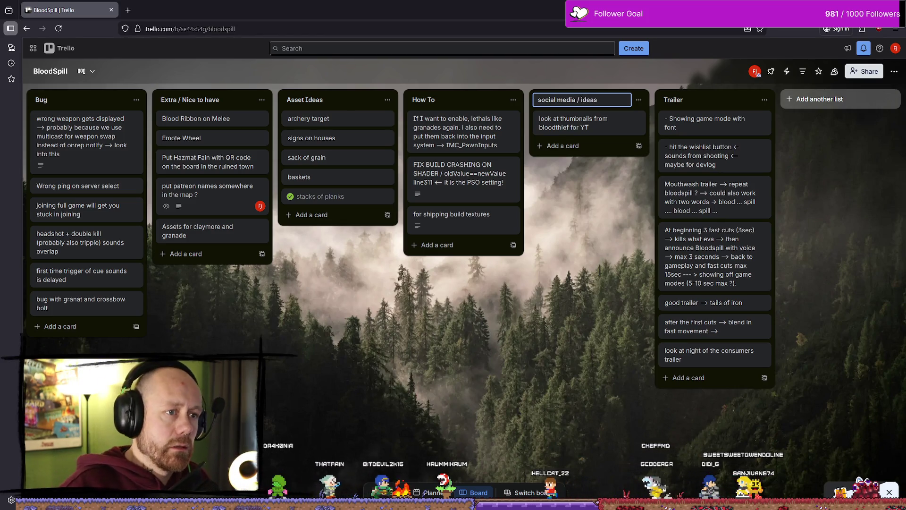
Add a new 'post ideas' card to the social media / ideas list
click(563, 146)
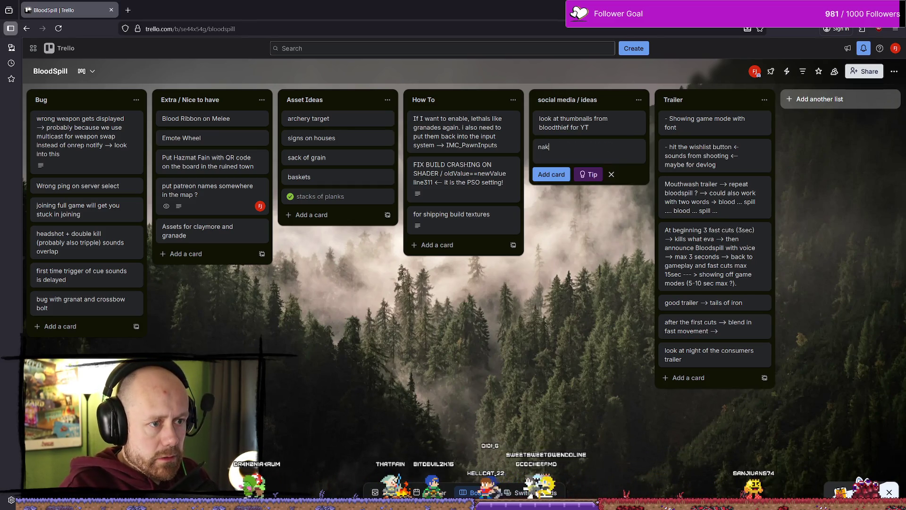
text(post i)
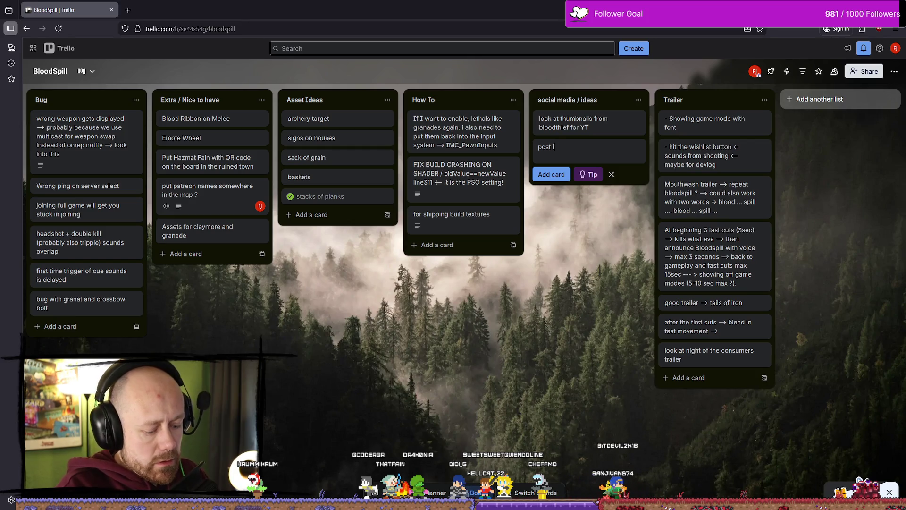
key(Return)
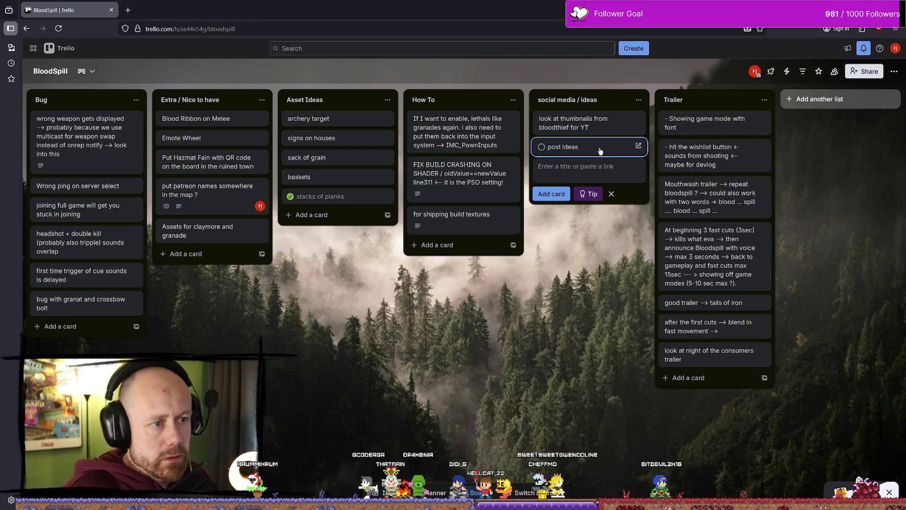
Add a checklist to the post ideas card with the item 'unlockable items'
click(600, 151)
click(462, 101)
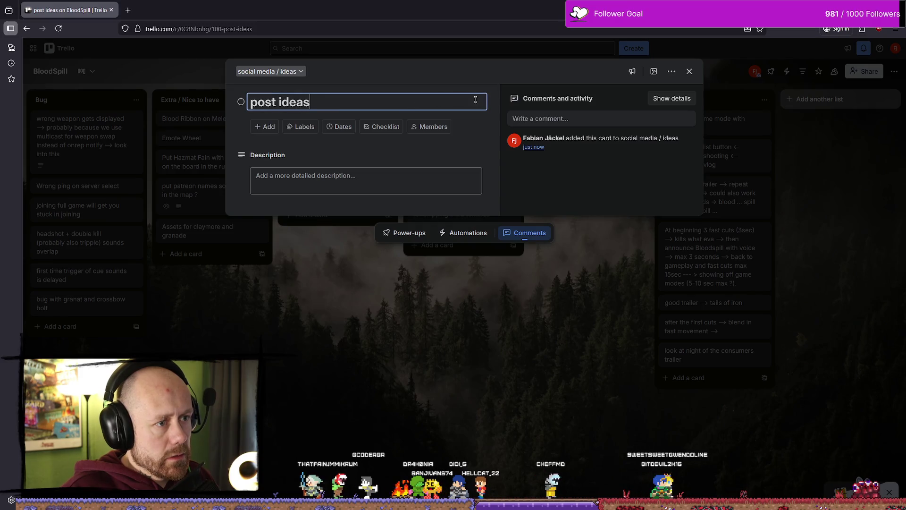
click(269, 128)
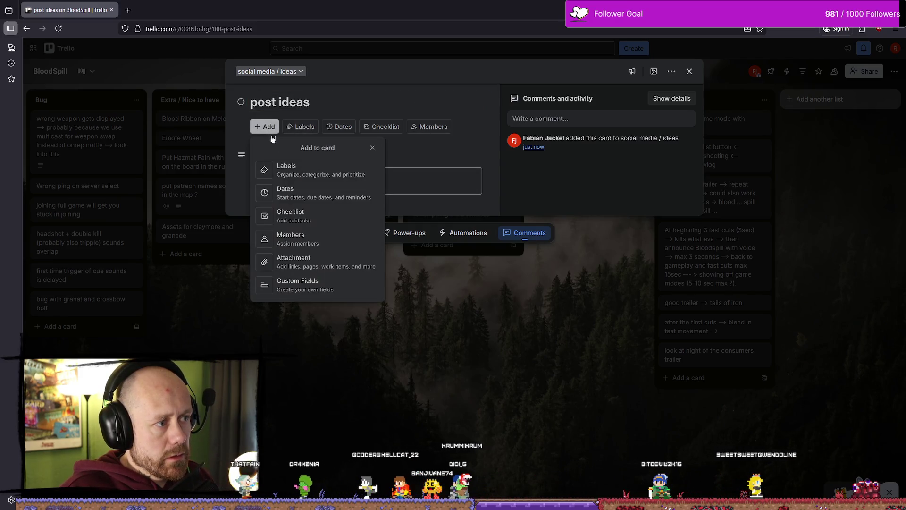
click(295, 215)
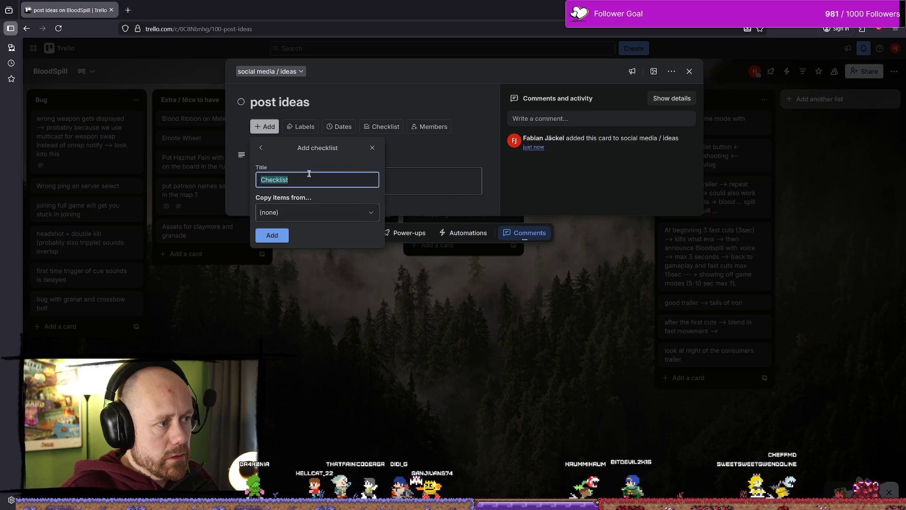
click(272, 235)
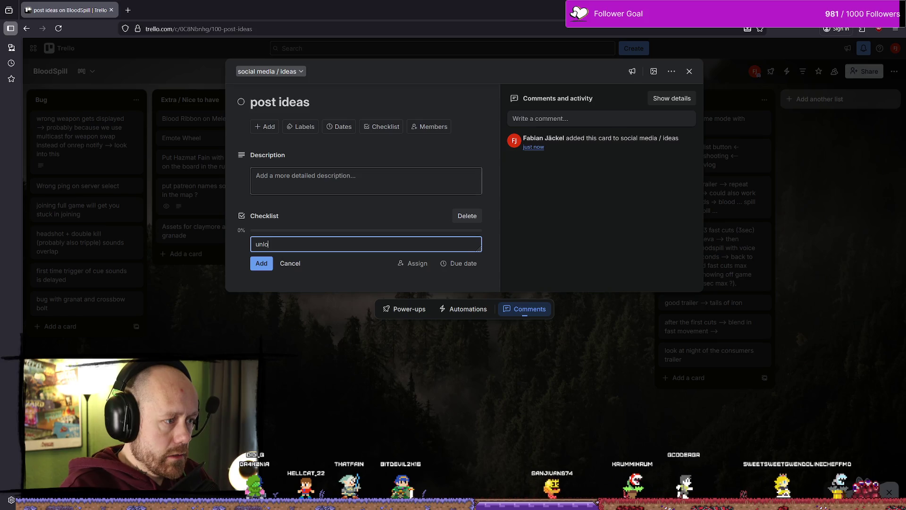
text(ckable)
key(BackSpace)
text(ems)
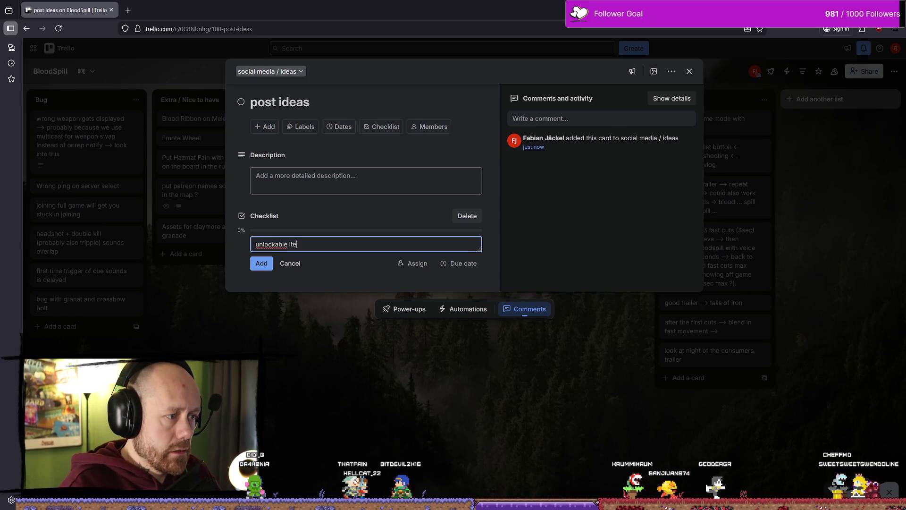
key(Return)
Change the checklist item to 'unlock able skins' using the spelling suggestion
click(362, 249)
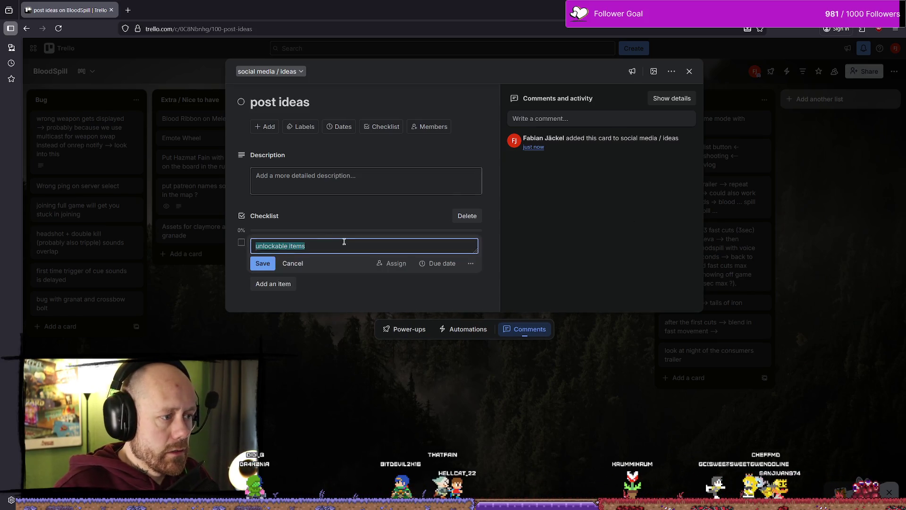
click(356, 238)
key(BackSpace)
key(BackSpace)
key(BackSpace)
text(skins)
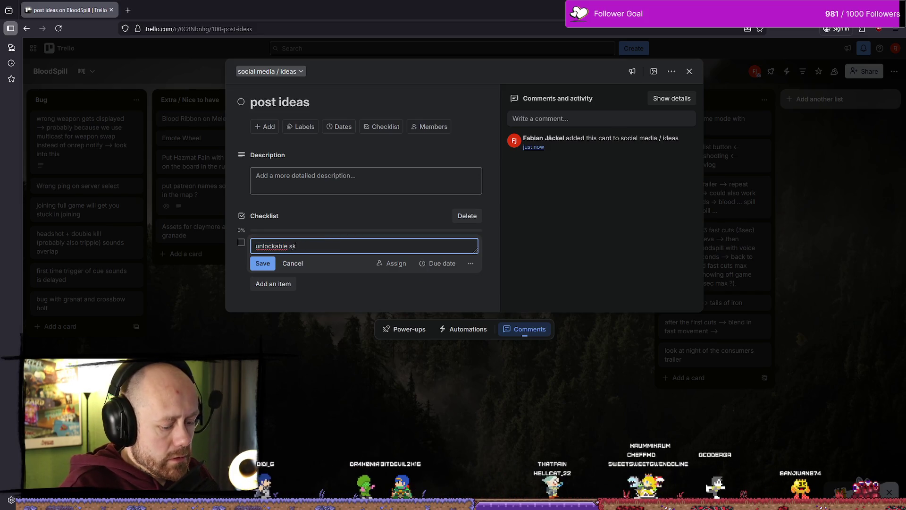
right_click(271, 246)
click(322, 255)
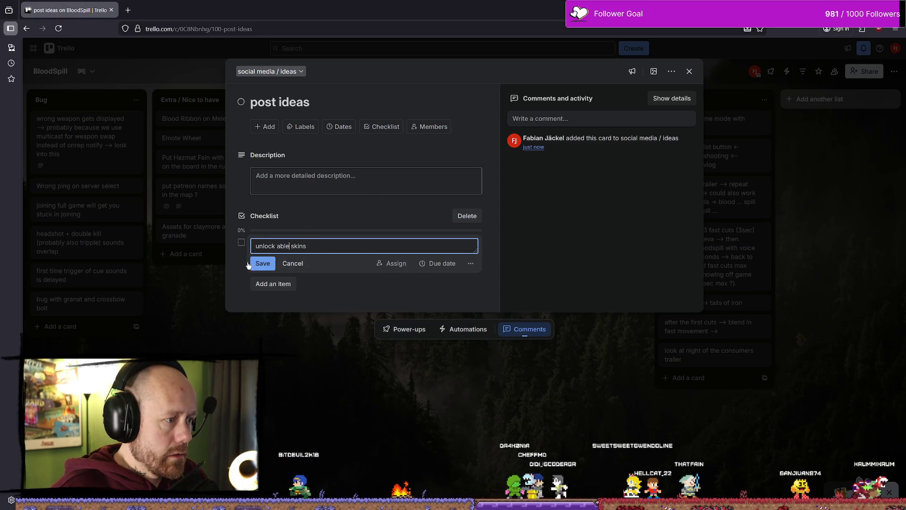
click(449, 286)
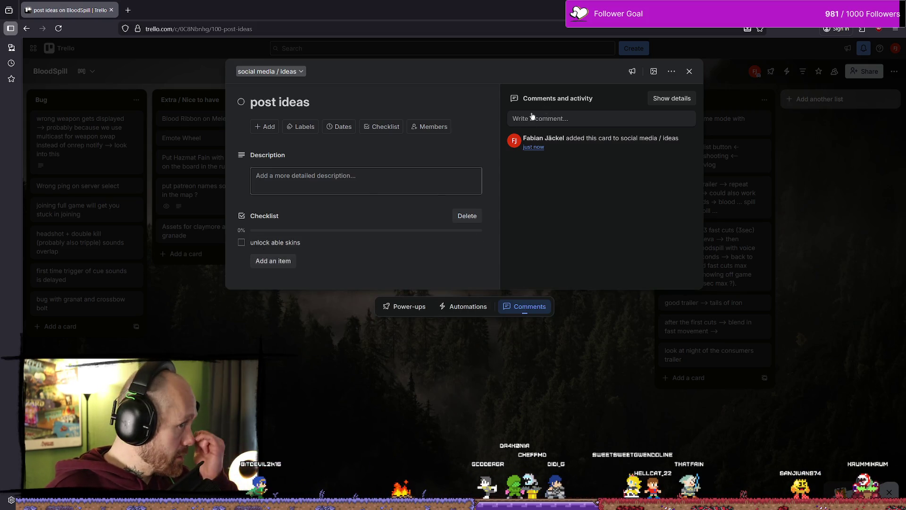
Extend the item to 'unlock able skins --> show how it unlocks' and close the card
click(329, 243)
text(--> show how it unlo)
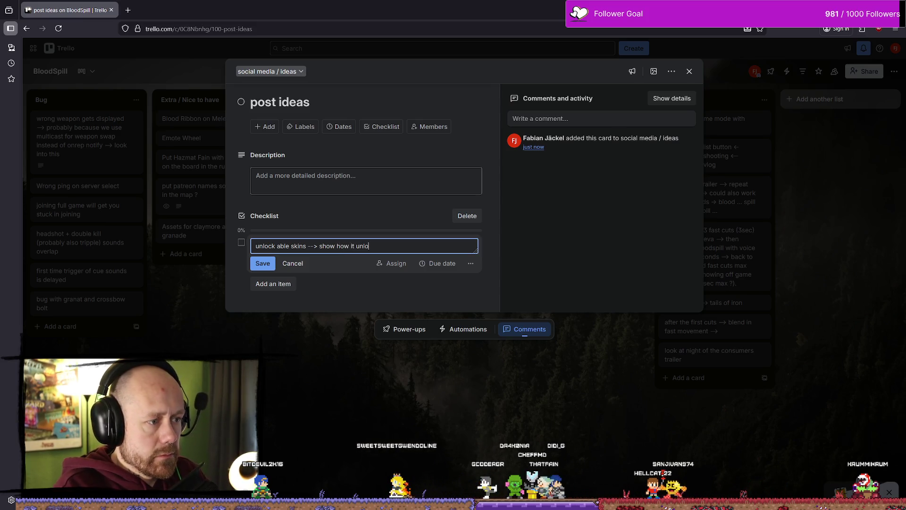
text(cks)
key(Return)
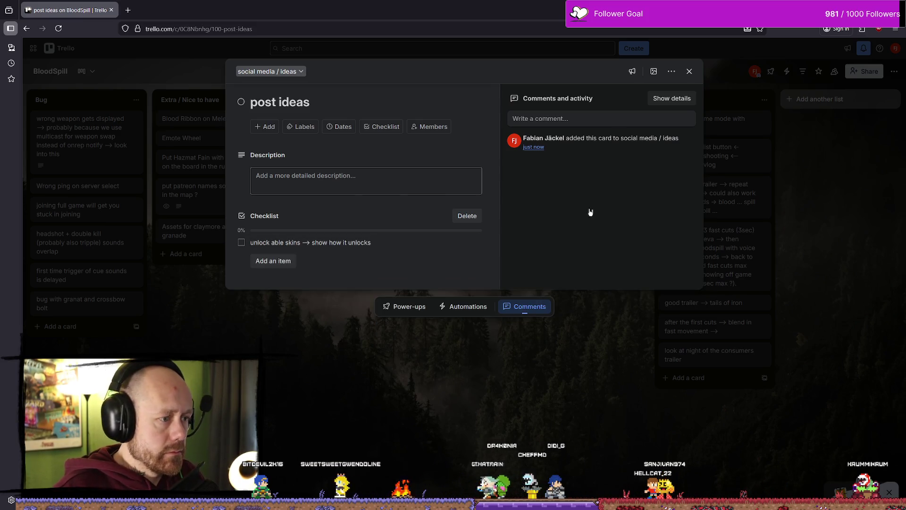
click(689, 71)
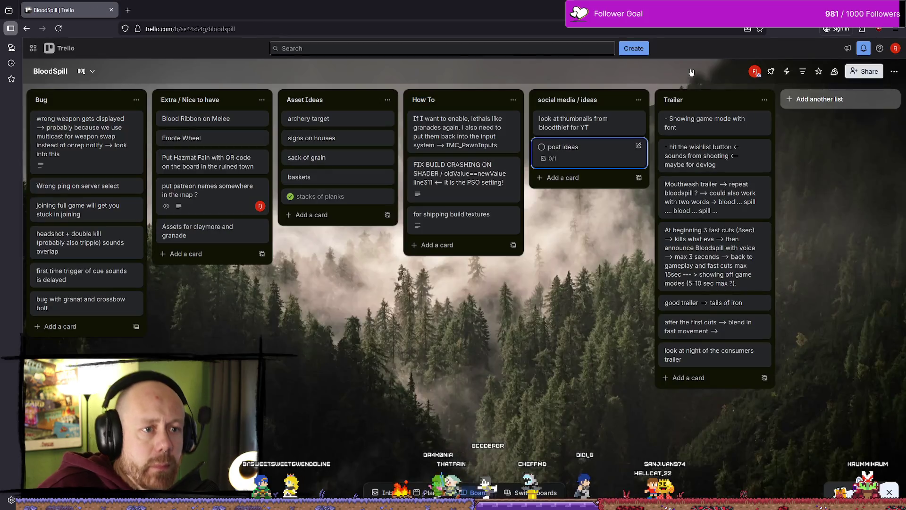
Move the post ideas card to the top of the social media / ideas list
click(610, 163)
click(584, 378)
drag(590, 149, 586, 124)
Rename the card to 'post ideas social media' and return to Unreal Engine
click(587, 123)
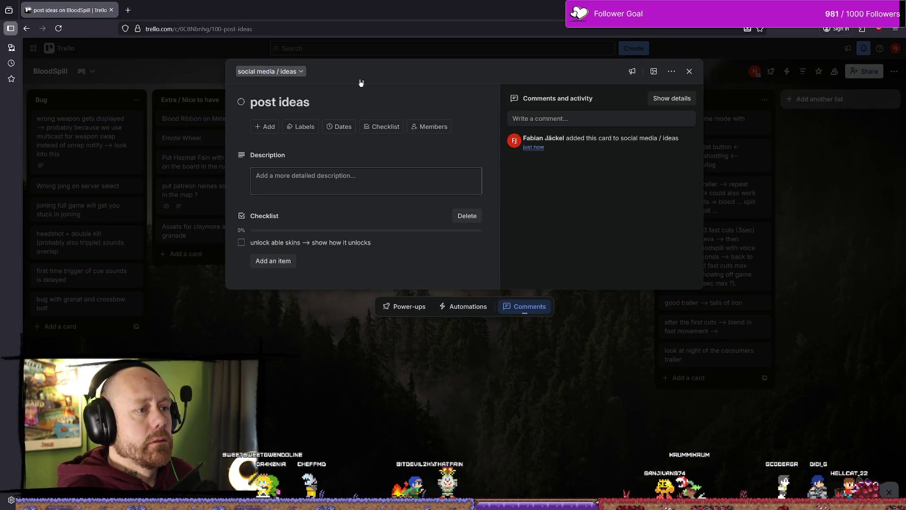
click(312, 104)
text(s)
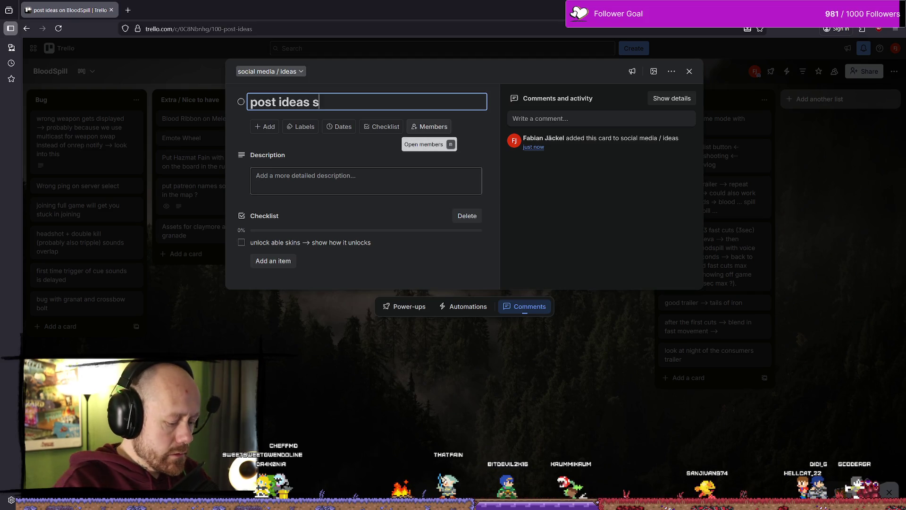
text(ocial media)
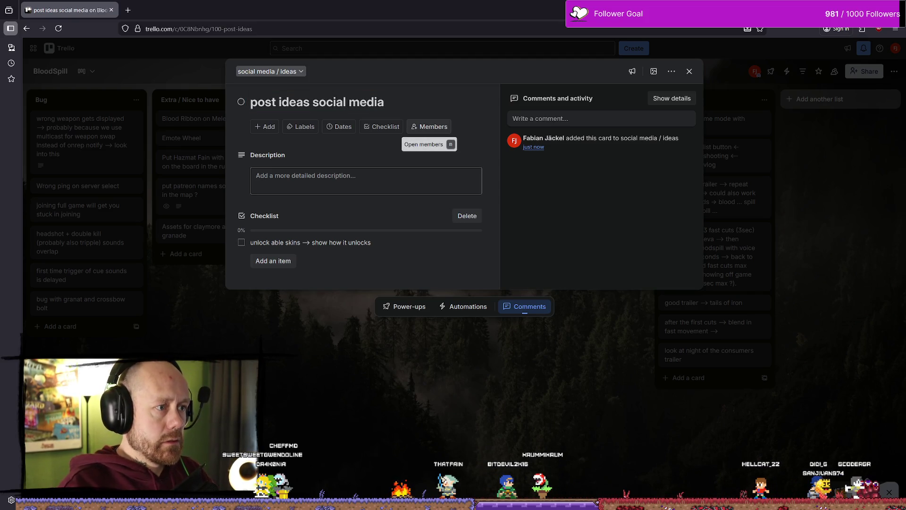
click(444, 433)
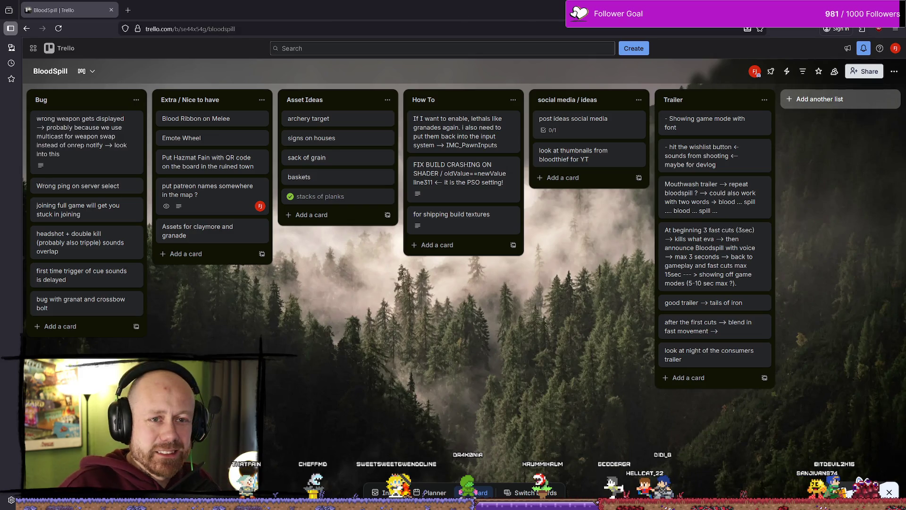
key(alt+Tab)
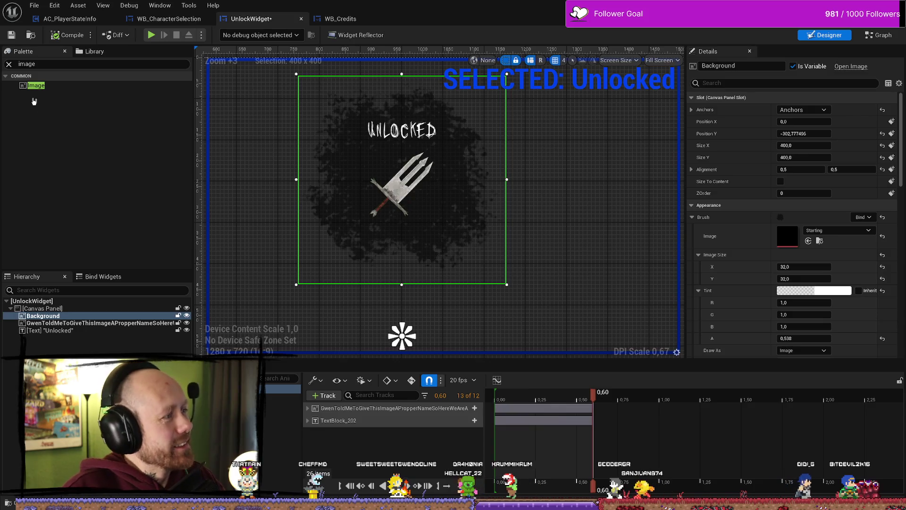
Add the Background widget from the Hierarchy as a track in the unlock animation
drag(43, 315, 370, 431)
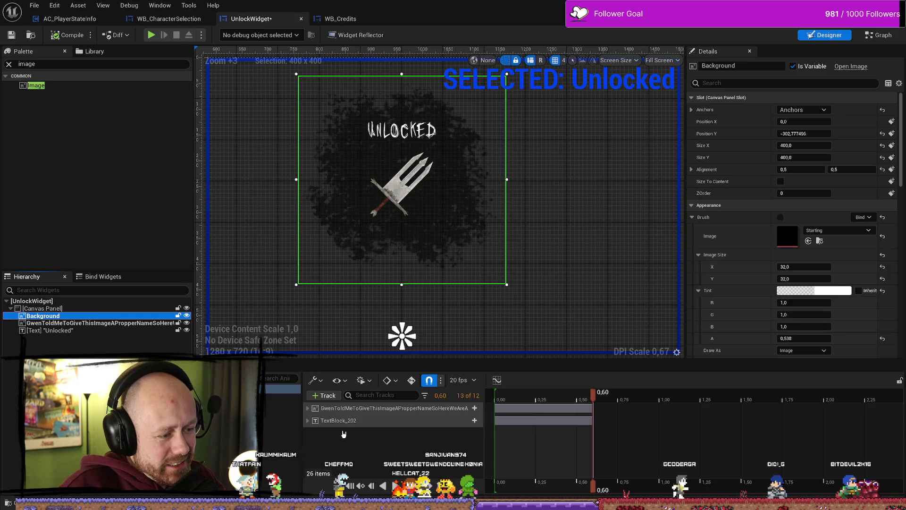
click(323, 395)
click(346, 410)
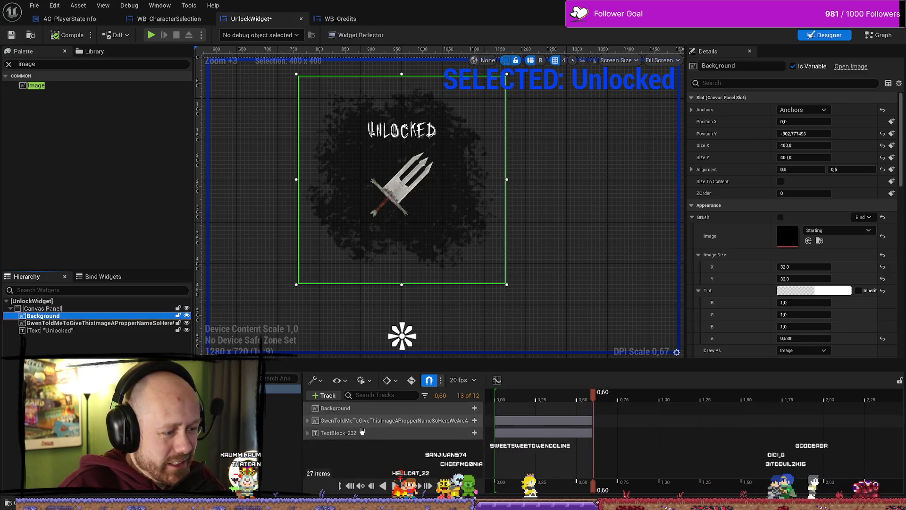
click(347, 410)
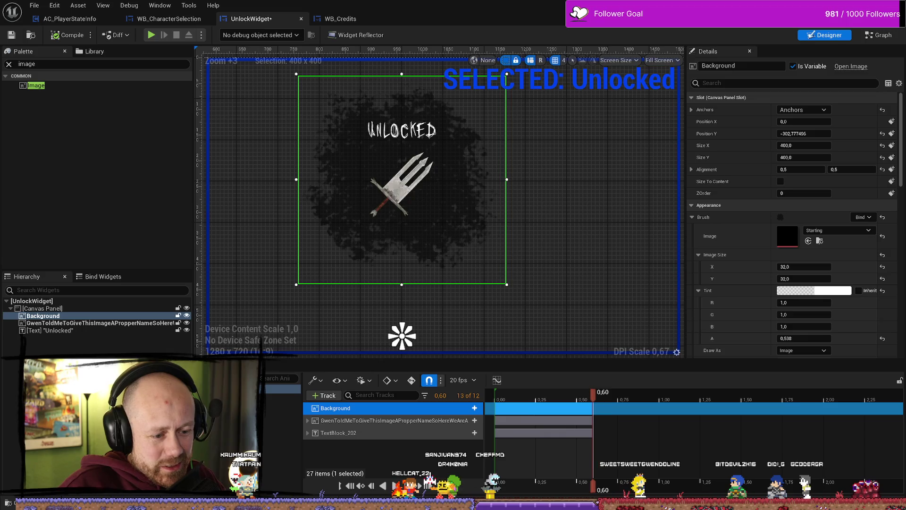
Scrub the timeline to inspect the existing image transform keys, then list Background's property tracks
mouse_move(585, 492)
mouse_down()
mouse_move(514, 485)
mouse_move(543, 481)
mouse_up()
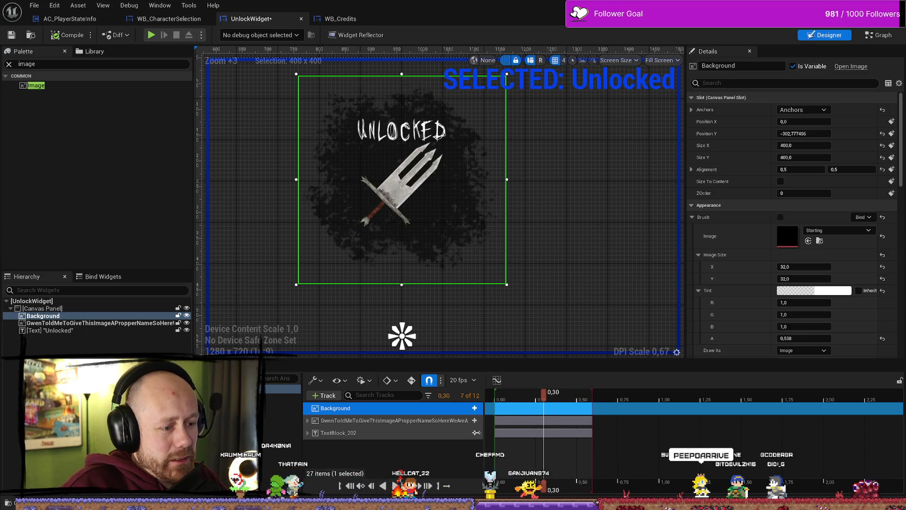
click(308, 420)
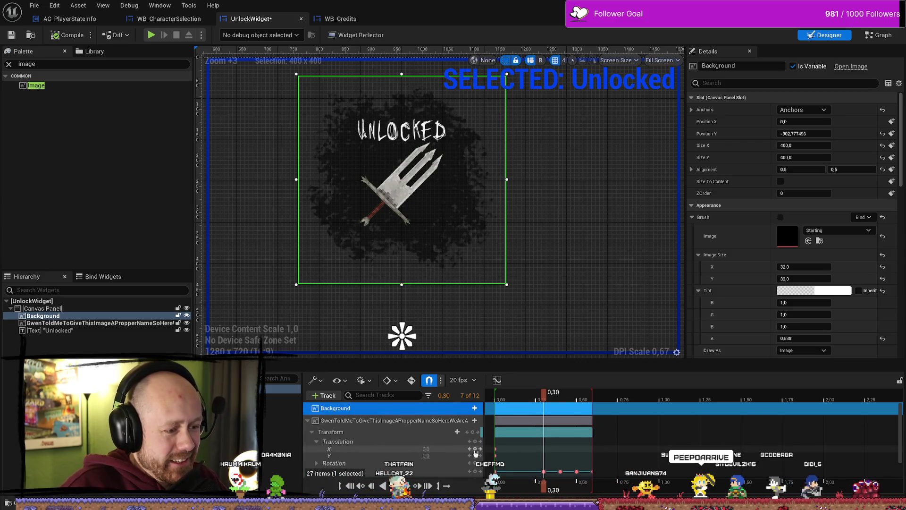
scroll(543, 486, down, 3)
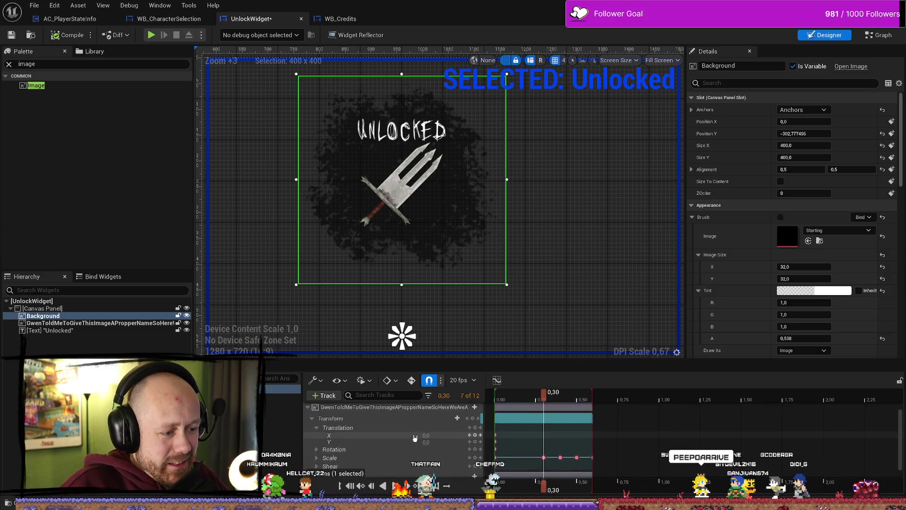
mouse_move(550, 493)
mouse_down()
mouse_move(557, 490)
mouse_move(547, 491)
mouse_up()
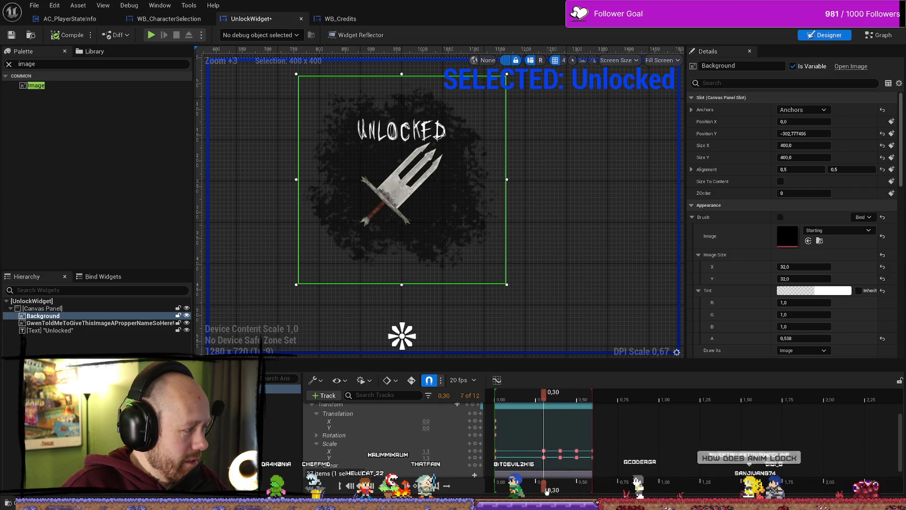
drag(547, 491, 500, 491)
scroll(529, 465, up, 3)
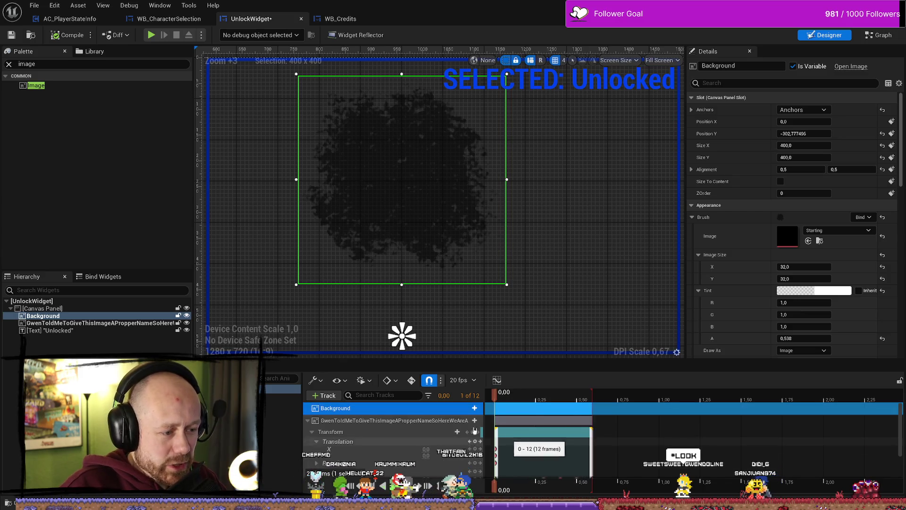
click(475, 408)
mouse_move(515, 209)
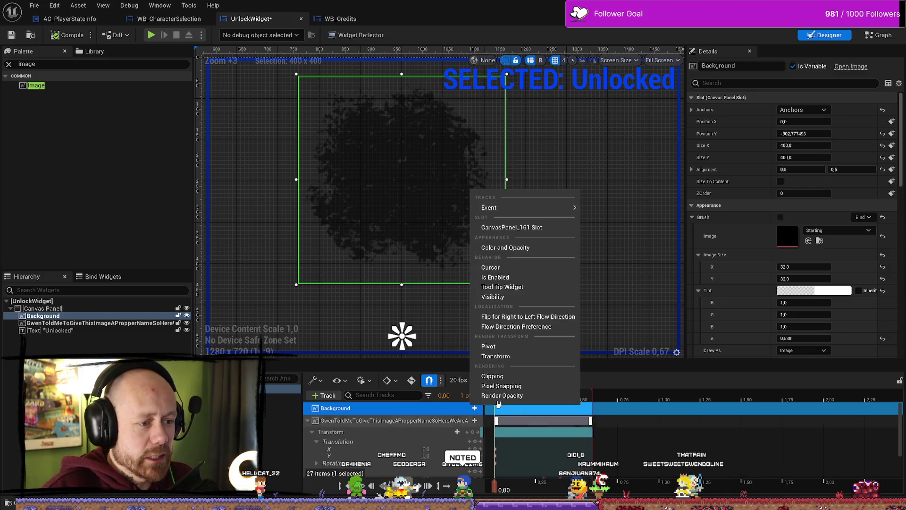
Add a Transform track on Background, select its Scale channel, and enable Auto-Key
click(495, 356)
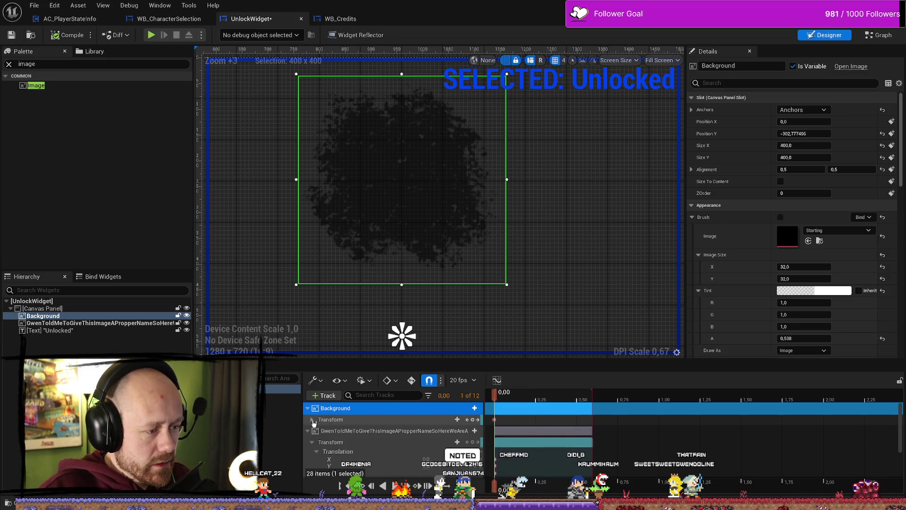
click(336, 447)
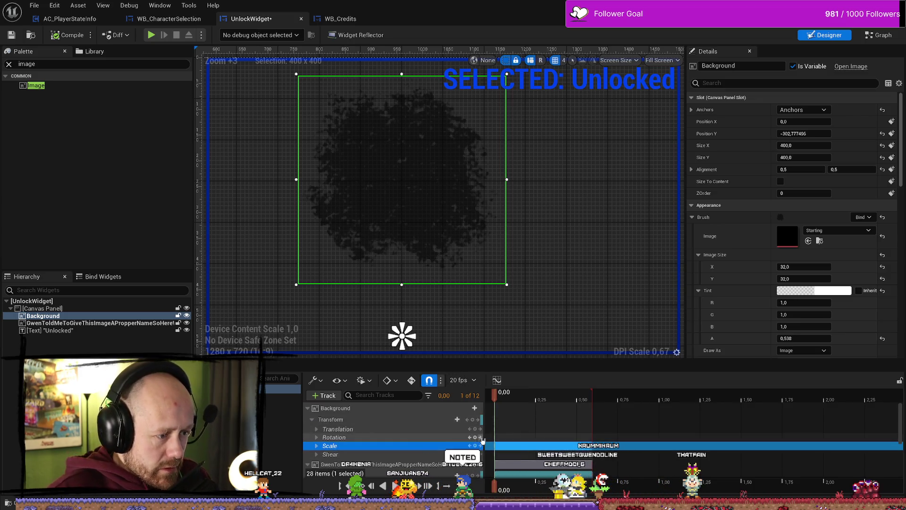
click(390, 379)
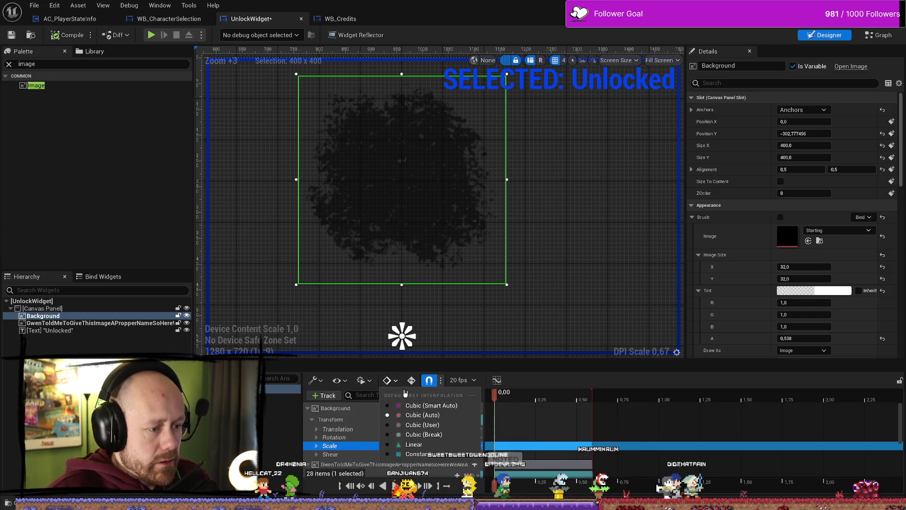
click(411, 380)
click(411, 380)
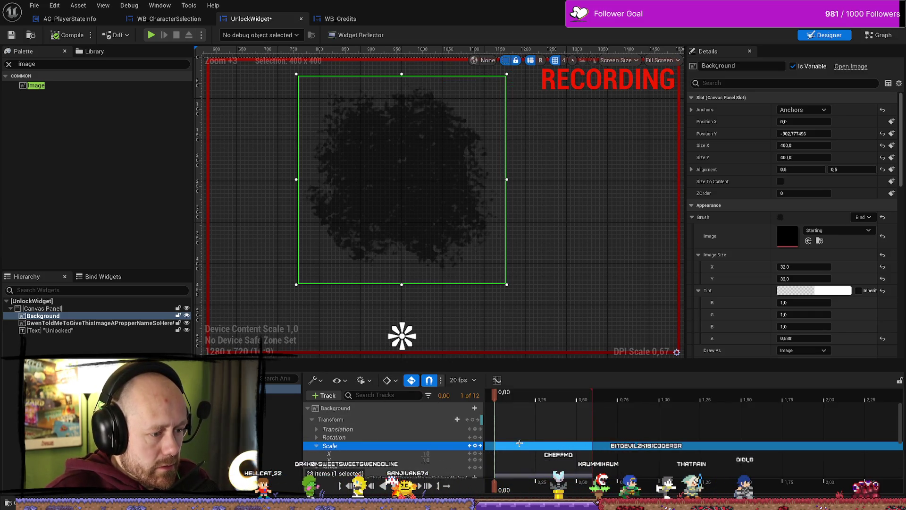
Key Background's scale up to 1.3 at the 0.30 mark
scroll(538, 451, down, 2)
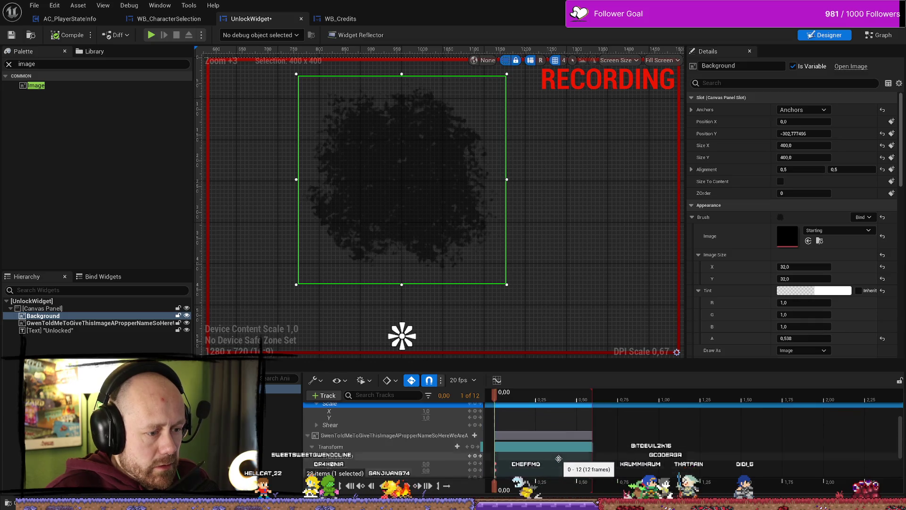
scroll(558, 450, up, 2)
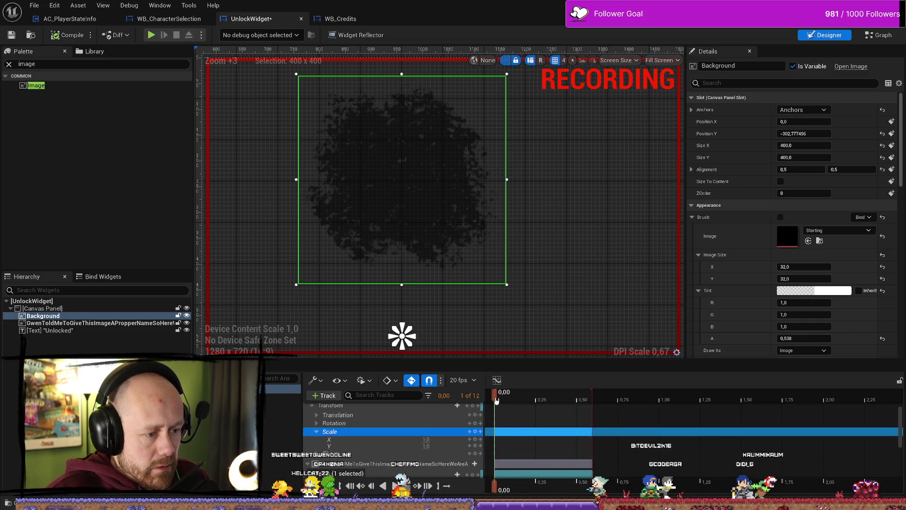
drag(496, 399, 545, 398)
scroll(549, 404, down, 1)
scroll(549, 404, up, 2)
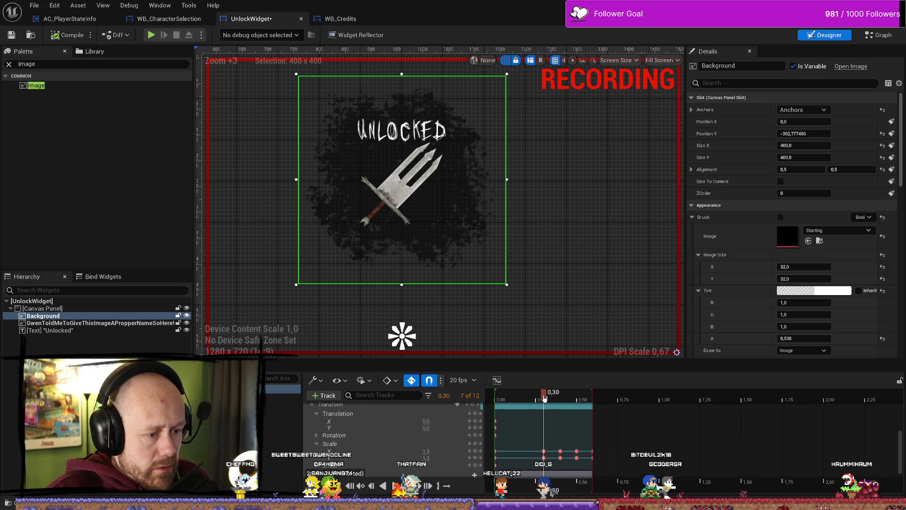
scroll(565, 429, up, 1)
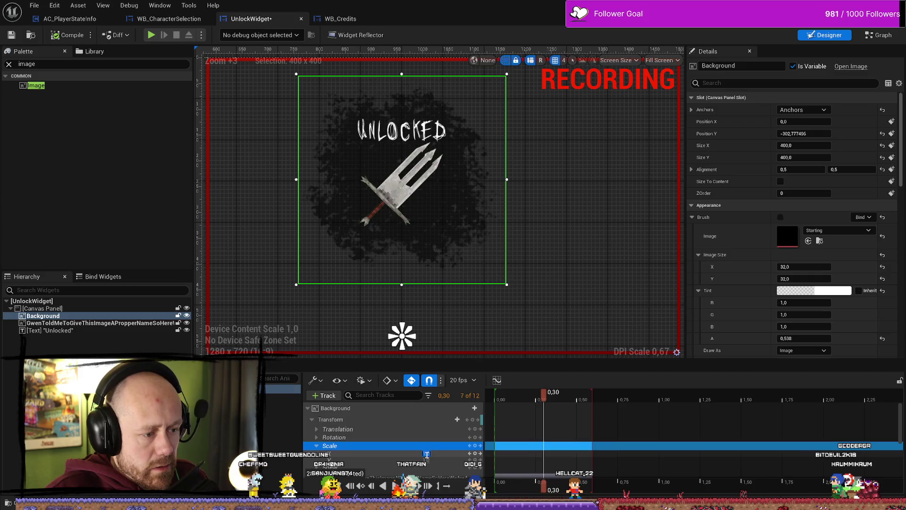
drag(426, 454, 426, 455)
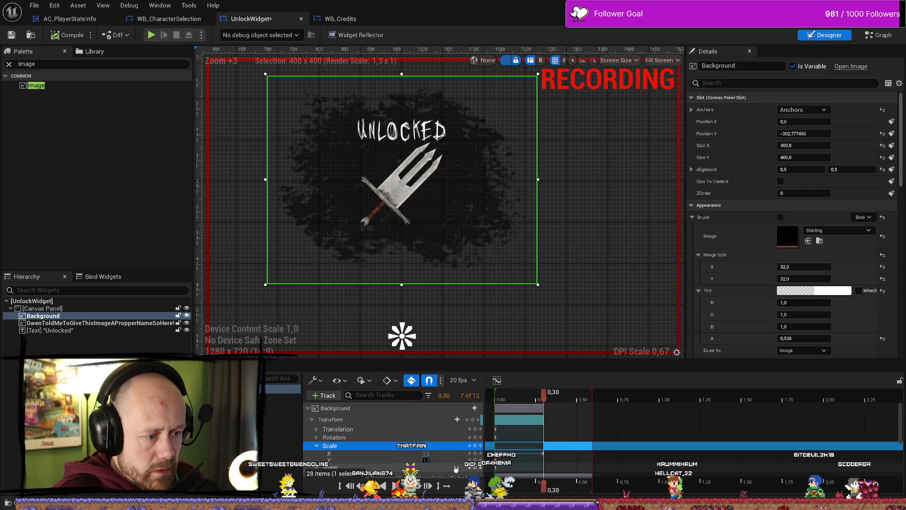
click(519, 399)
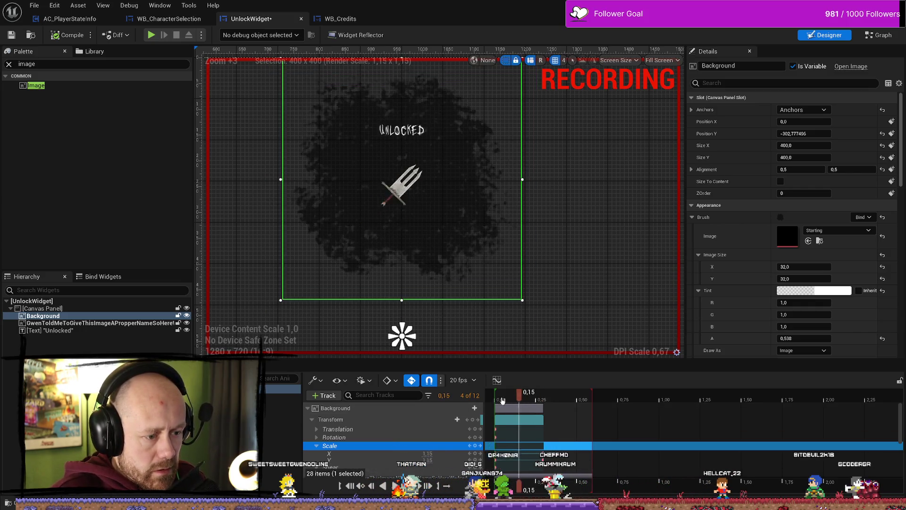
drag(505, 400, 483, 400)
click(427, 454)
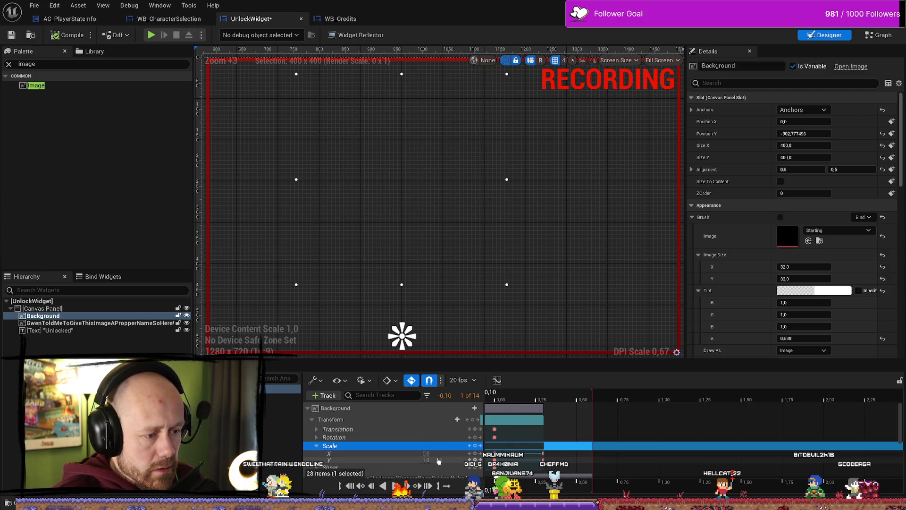
click(427, 460)
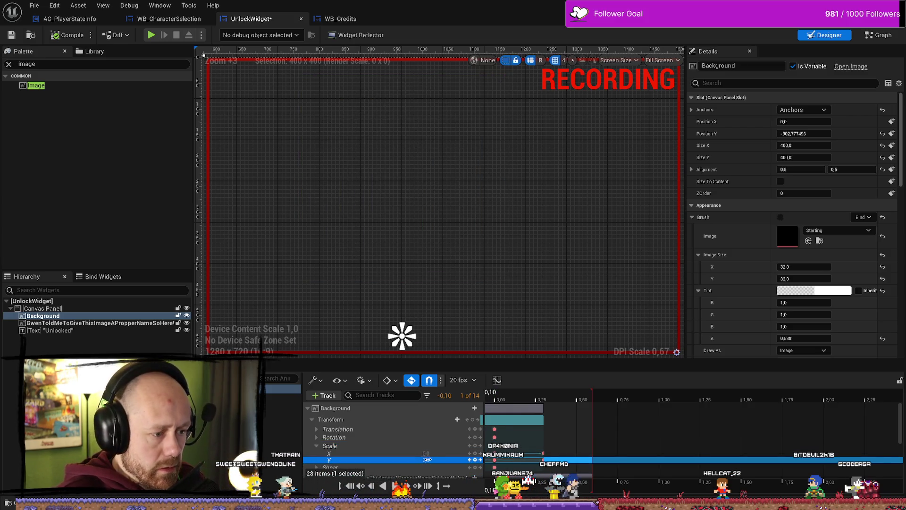
drag(509, 402, 481, 401)
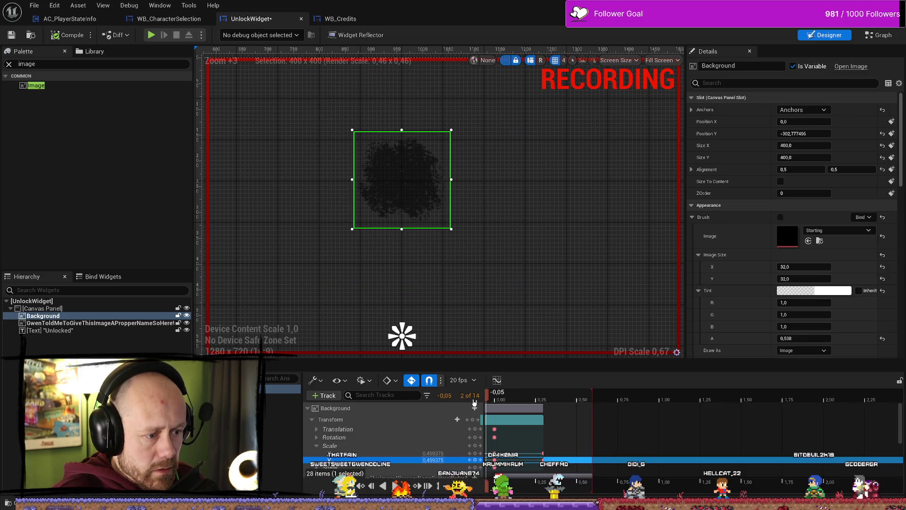
scroll(496, 411, down, 2)
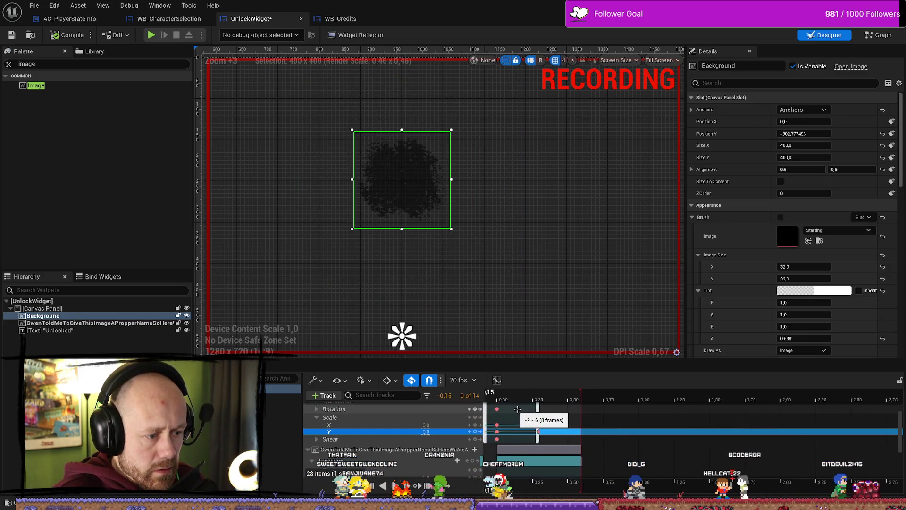
scroll(710, 417, up, 1)
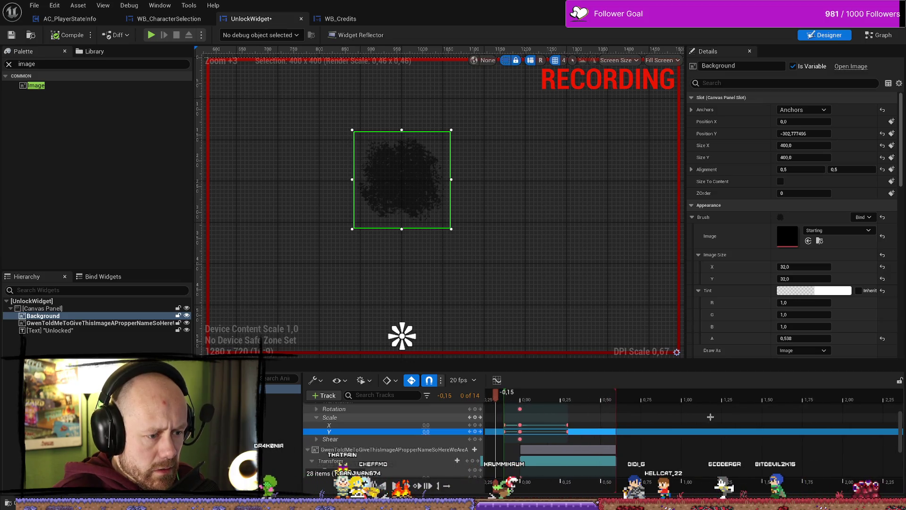
scroll(543, 393, up, 1)
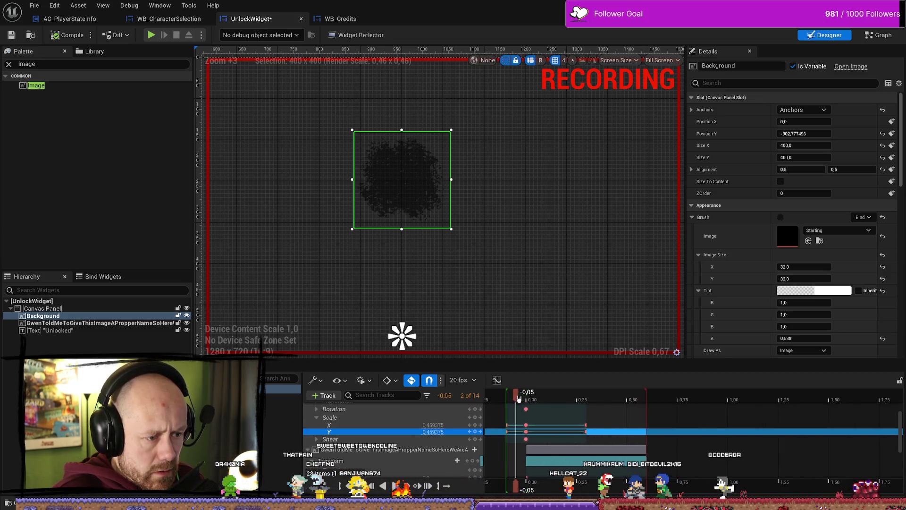
click(526, 394)
key(Left)
key(Left)
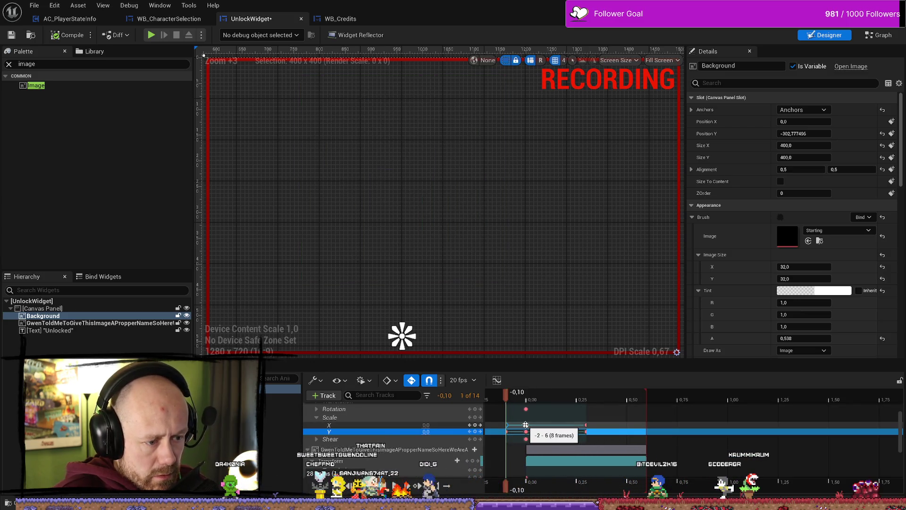
key(Right)
key(Right)
key(Left)
key(Left)
key(Right)
key(Right)
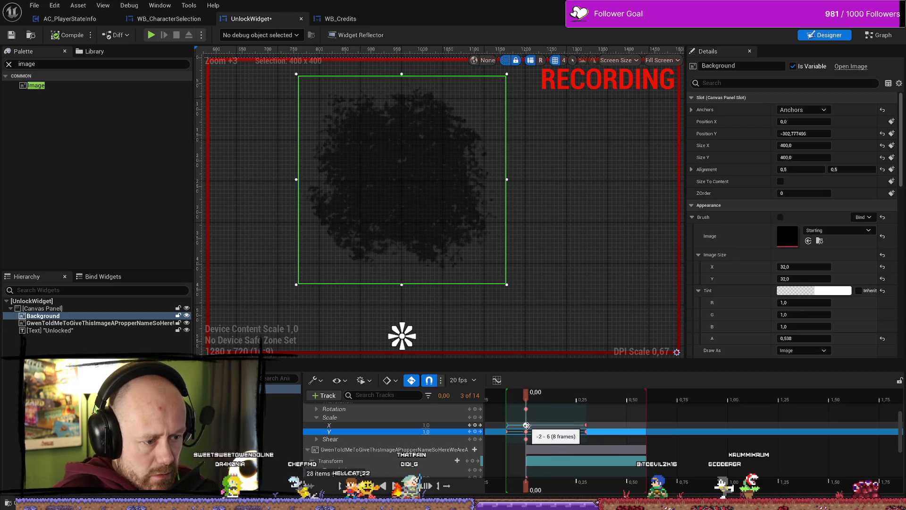
drag(526, 425, 538, 434)
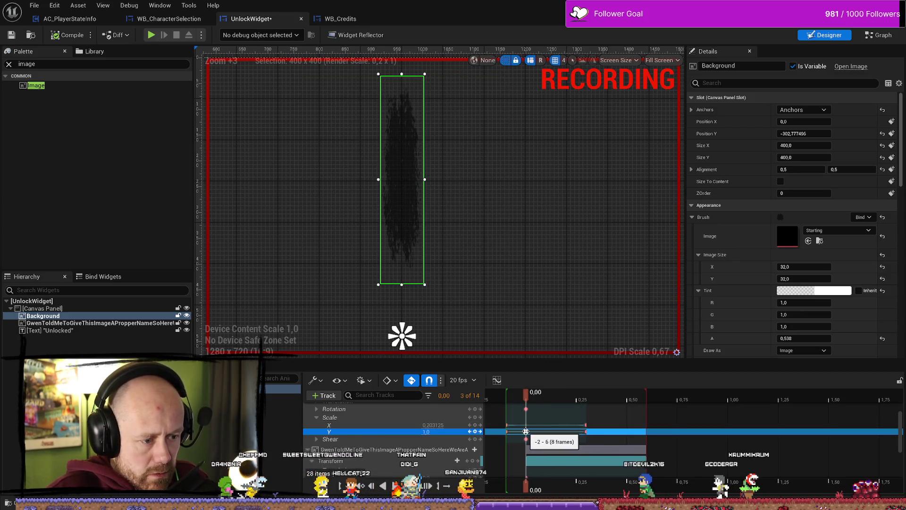
scroll(539, 435, down, 3)
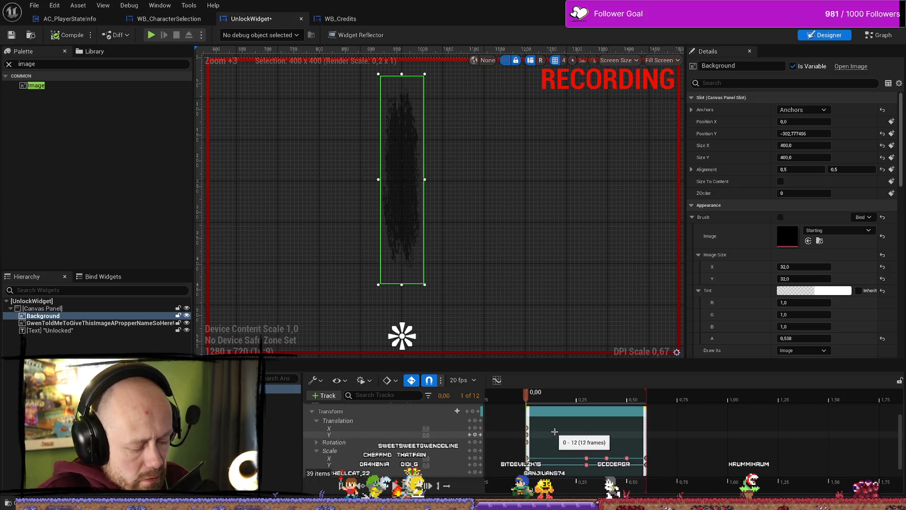
key(ctrl+z)
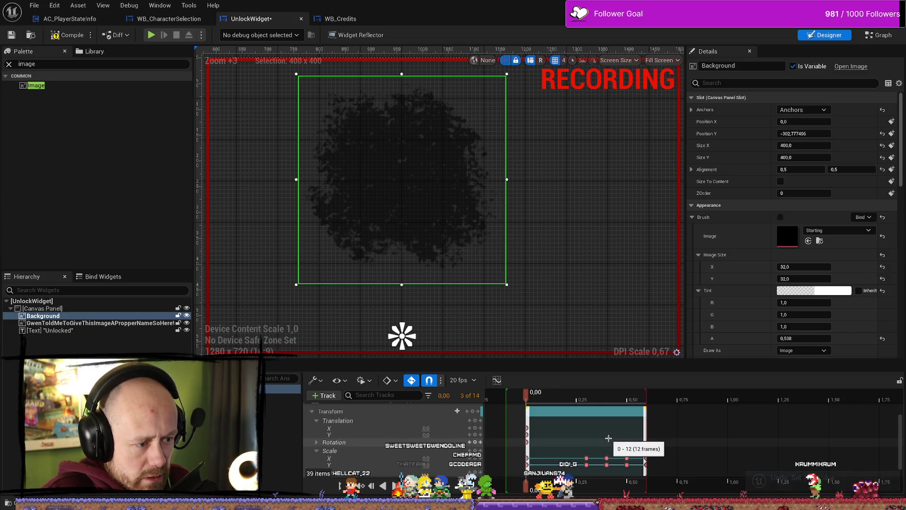
mouse_move(538, 403)
mouse_down()
mouse_move(613, 402)
mouse_move(502, 407)
mouse_up()
scroll(519, 415, down, 5)
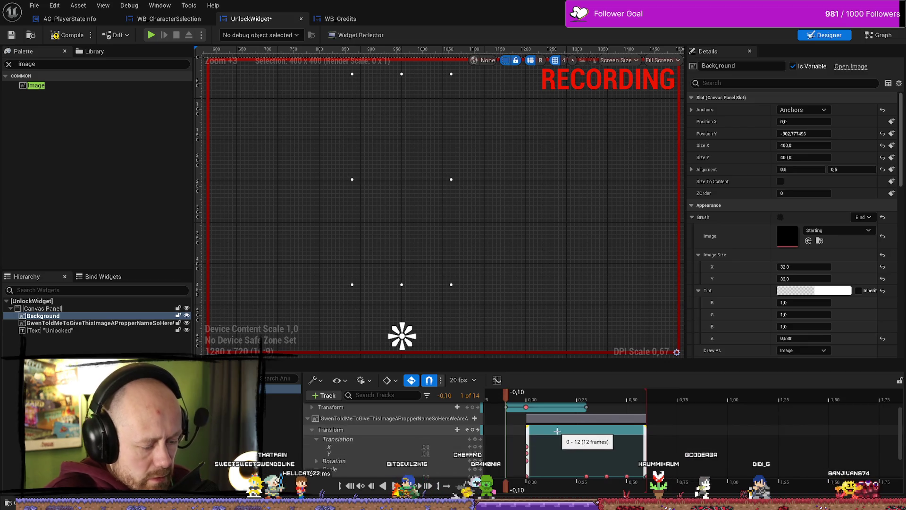
scroll(543, 425, up, 3)
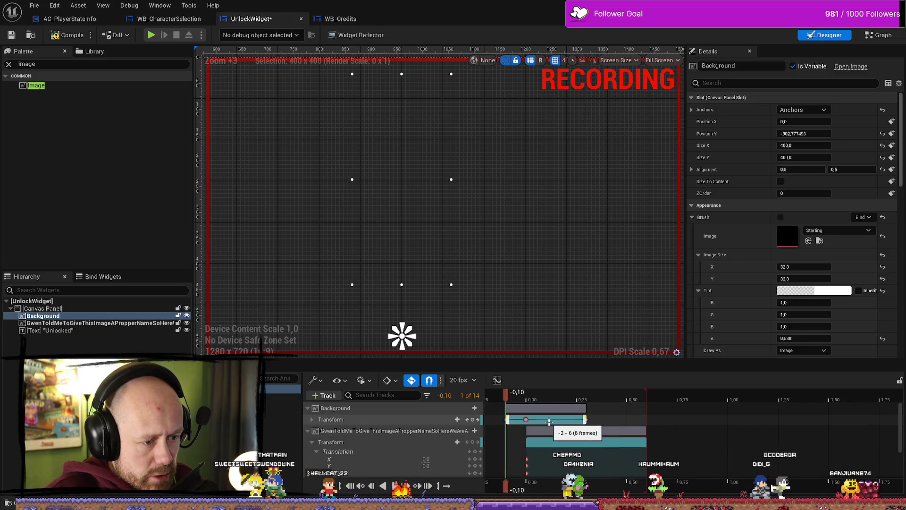
click(538, 423)
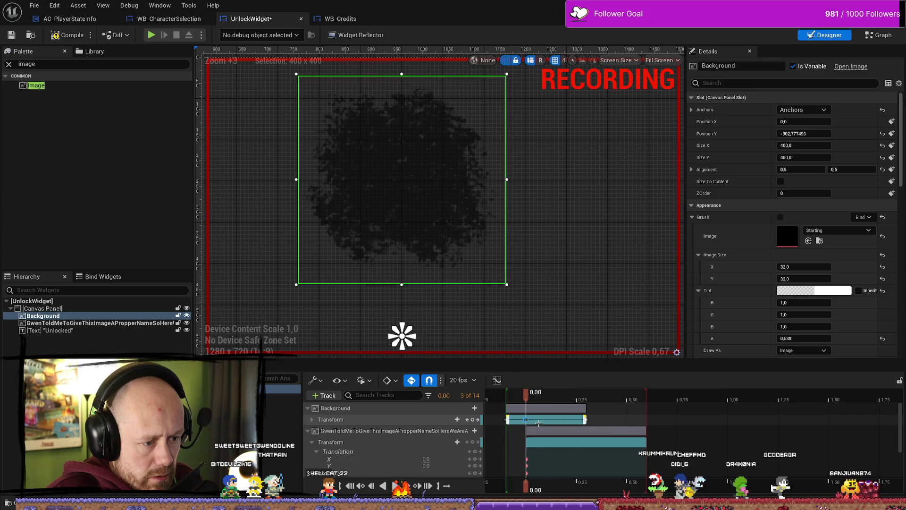
Expand Background's transform tracks and scrub and play to check scale growing from 0 to 1.3
mouse_move(538, 423)
mouse_down()
mouse_move(507, 420)
mouse_move(527, 421)
mouse_up()
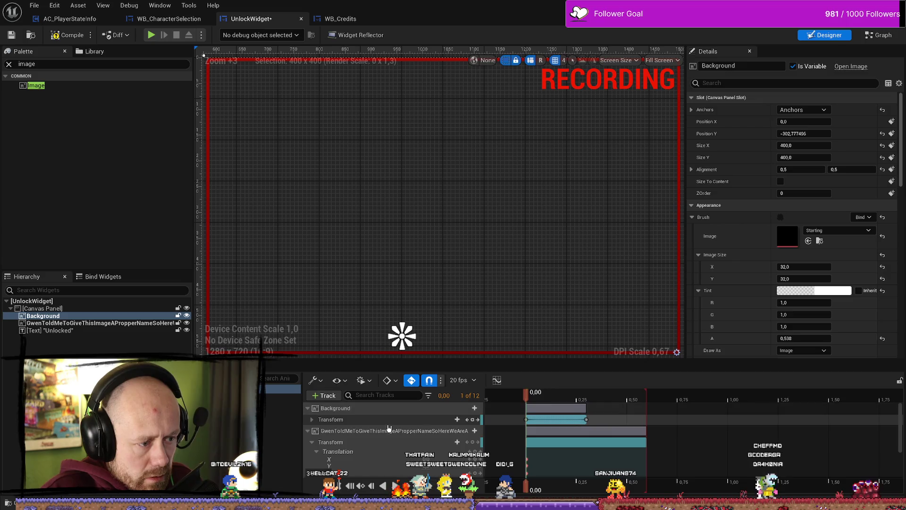
click(598, 401)
mouse_move(598, 403)
mouse_down()
mouse_move(529, 406)
mouse_move(557, 408)
mouse_up()
click(311, 420)
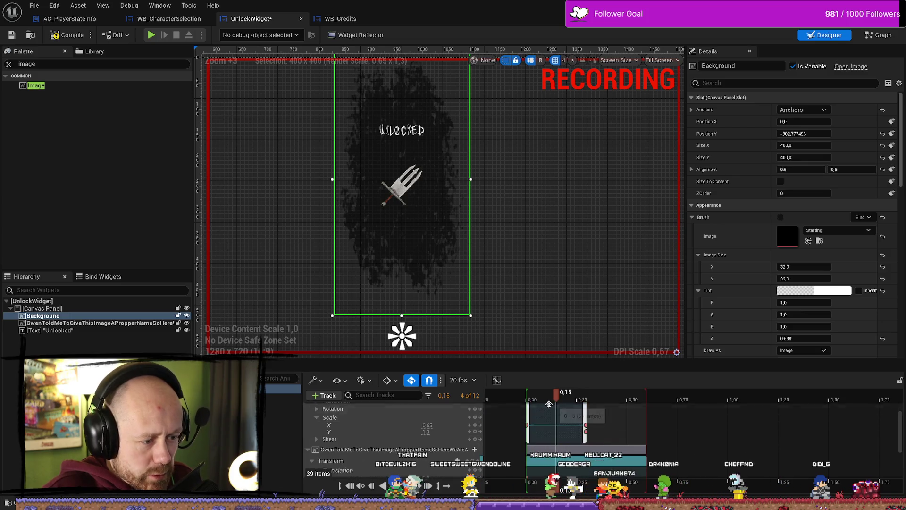
drag(558, 400, 526, 400)
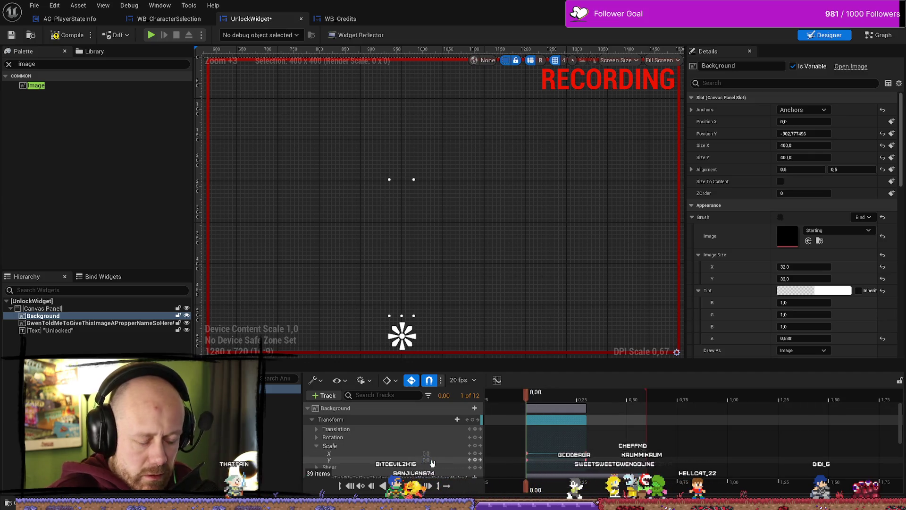
key(space)
mouse_move(560, 404)
mouse_down()
mouse_move(618, 403)
mouse_move(581, 405)
mouse_move(610, 403)
mouse_up()
scroll(589, 403, down, 1)
scroll(642, 439, up, 1)
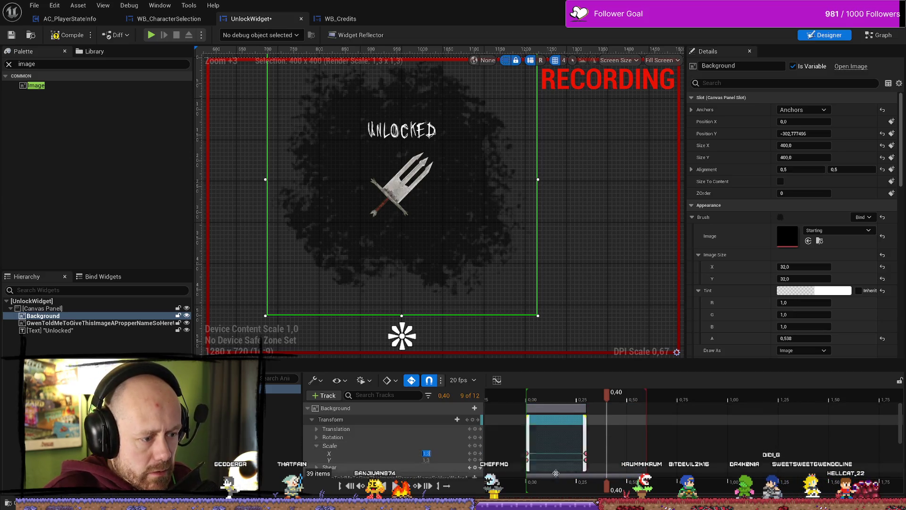
Key Background Scale X and Y to 1.0 at 0.40 and 1.1 at 0.50
key(Return)
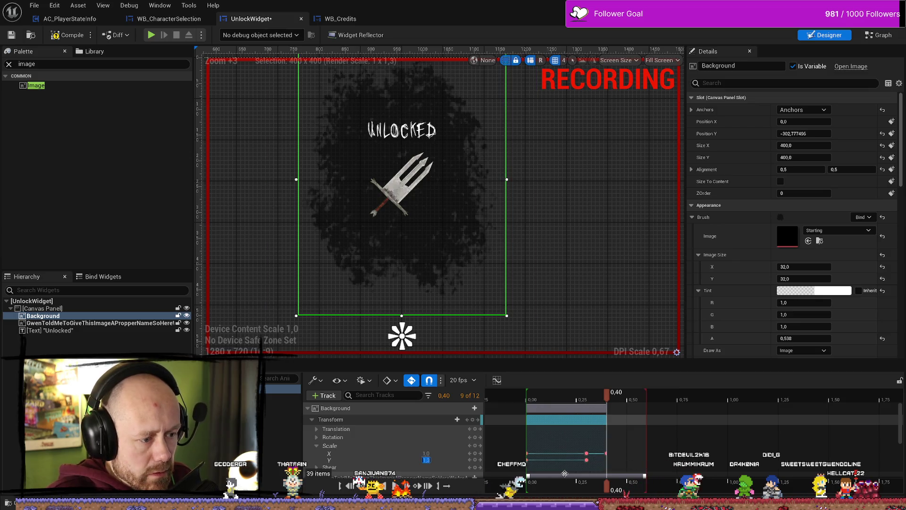
key(Return)
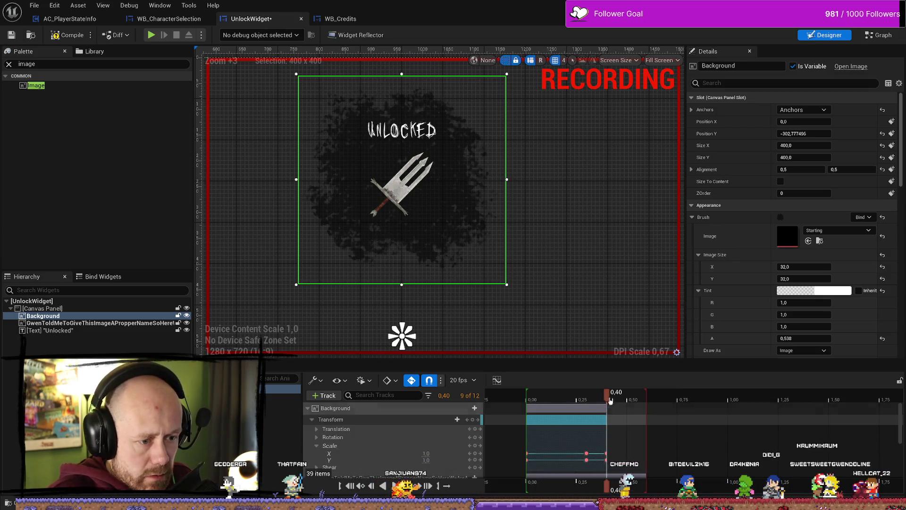
drag(612, 398, 627, 398)
scroll(659, 432, down, 1)
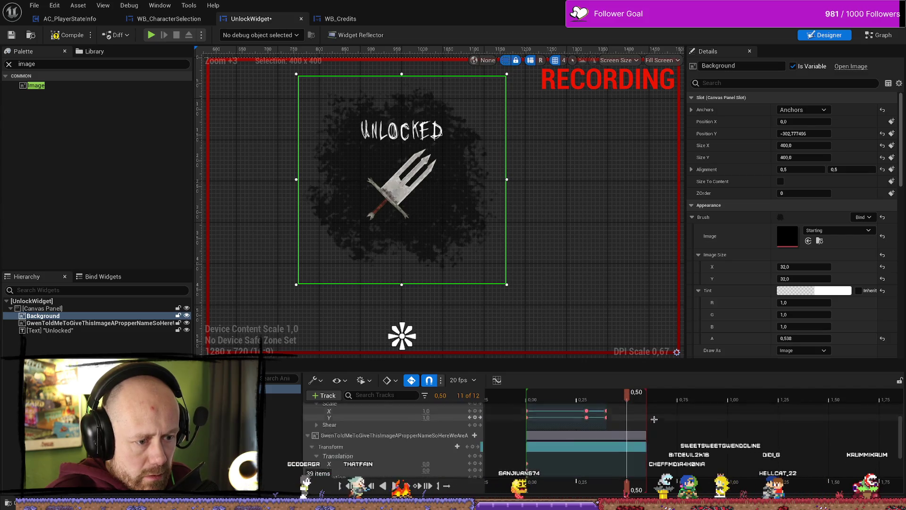
scroll(451, 442, up, 2)
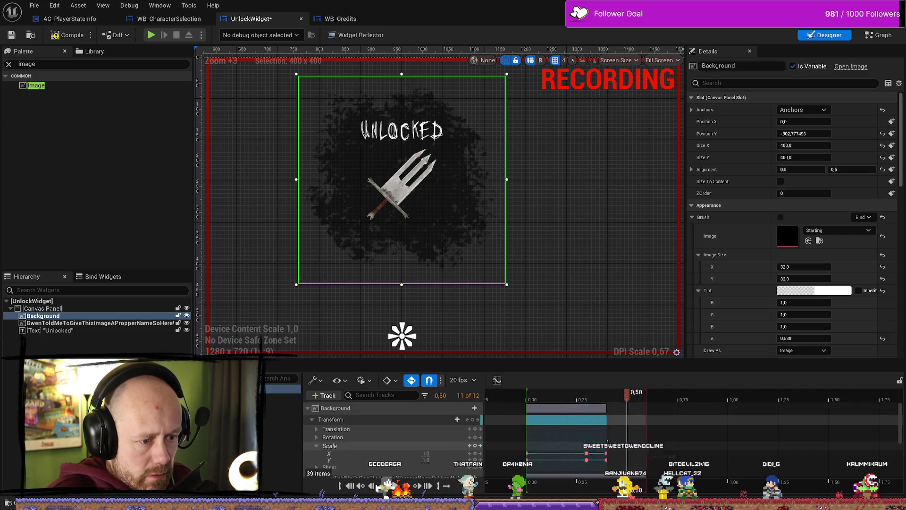
scroll(450, 443, down, 1)
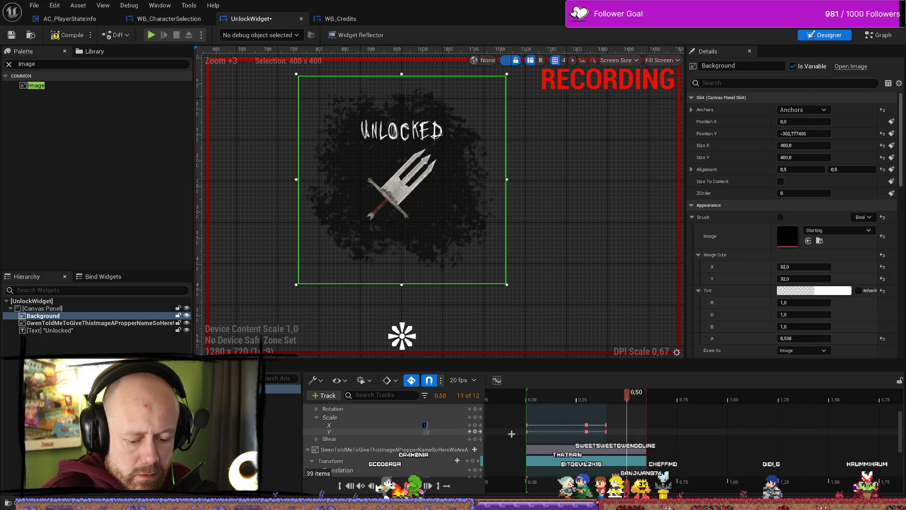
text(,1)
key(Return)
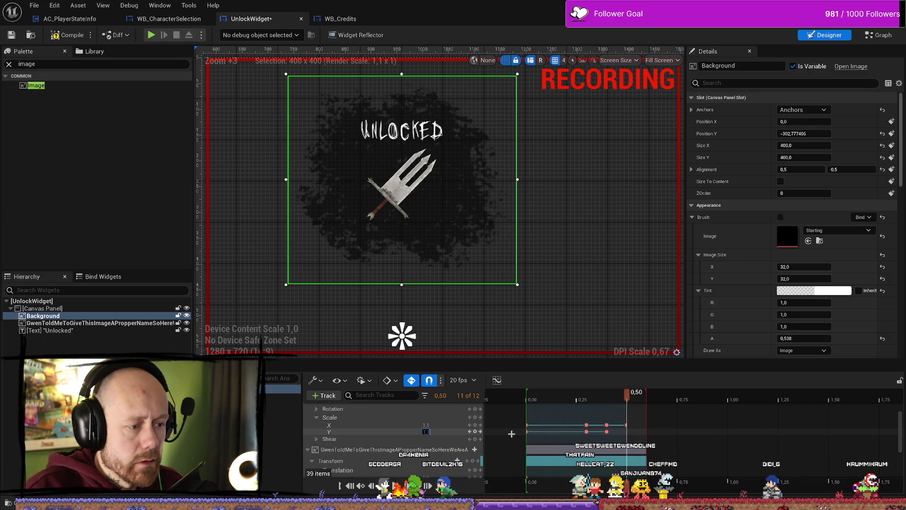
key(Return)
Key Scale X and Y back to 1.0 at 0.60 and play the pulse
drag(627, 393, 645, 398)
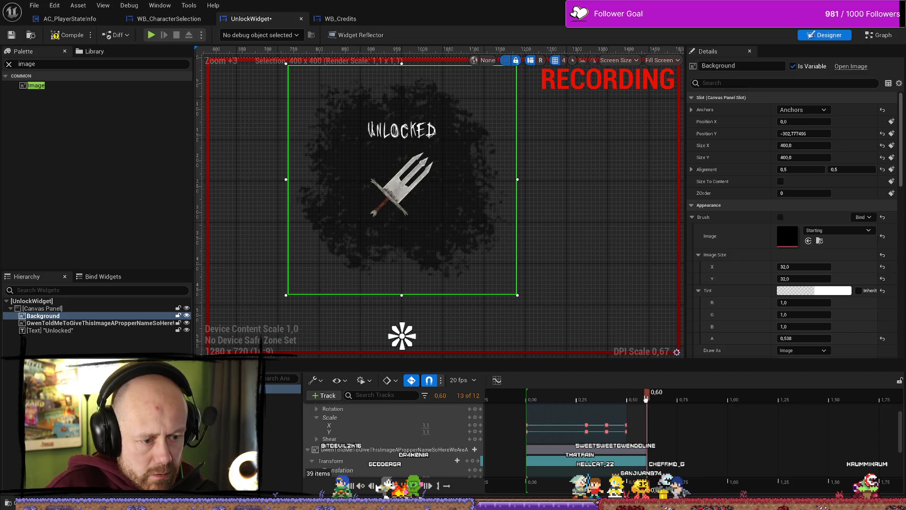
click(426, 425)
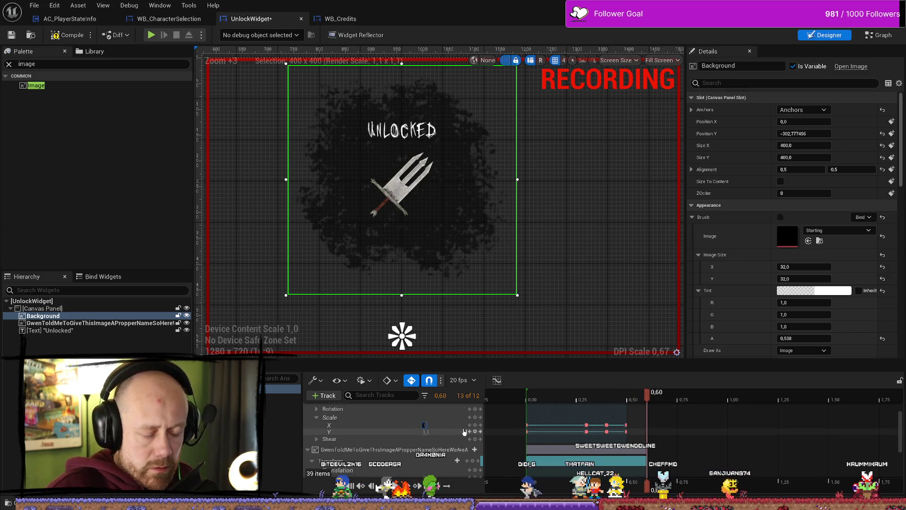
key(Return)
text(1)
key(Return)
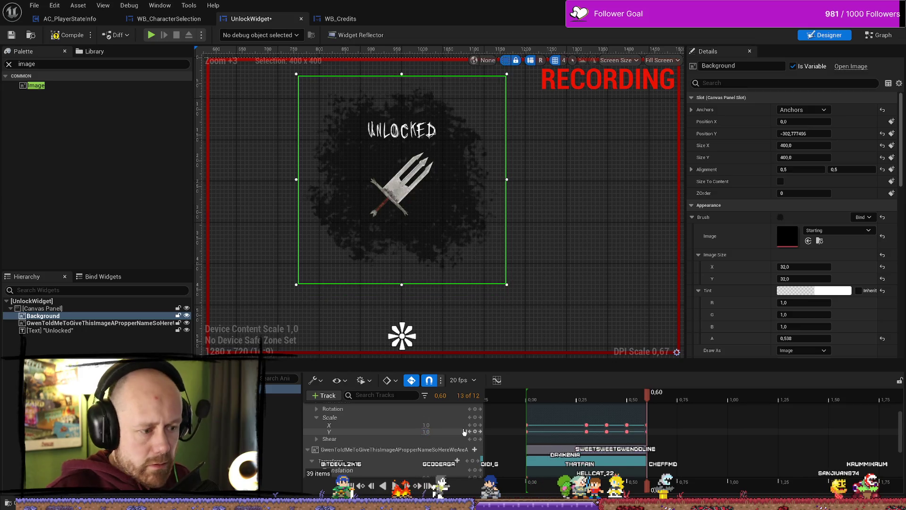
key(space)
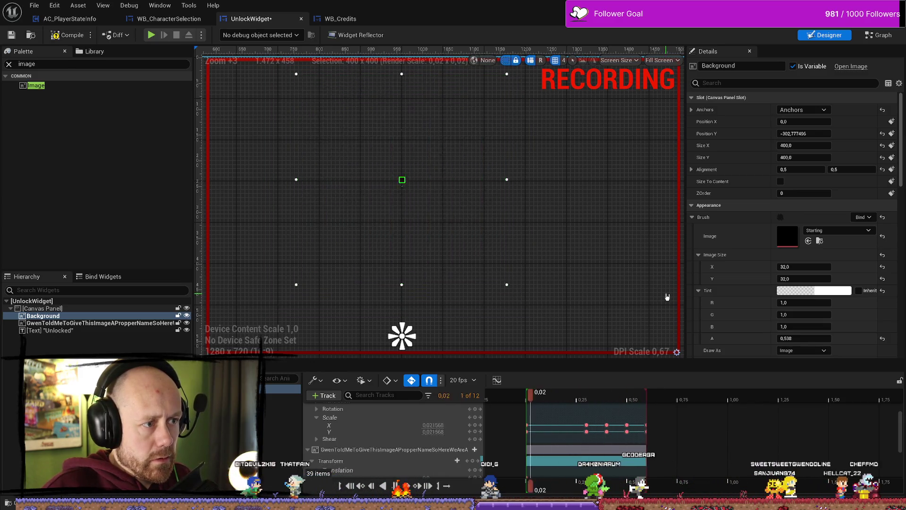
scroll(644, 227, down, 7)
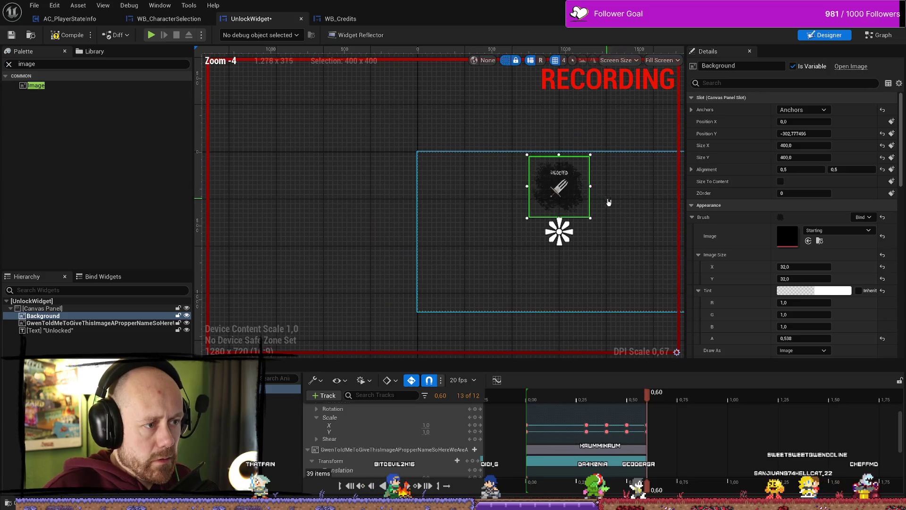
Zoom out to view the whole widget, replay the animation, then compile and save UnlockWidget
mouse_move(643, 226)
mouse_down()
mouse_move(589, 223)
mouse_move(582, 231)
mouse_up()
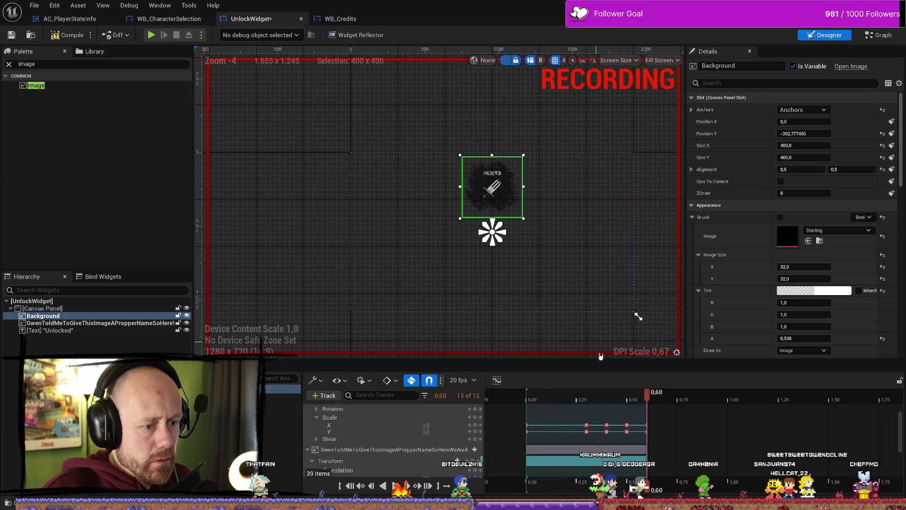
drag(583, 399, 530, 398)
key(space)
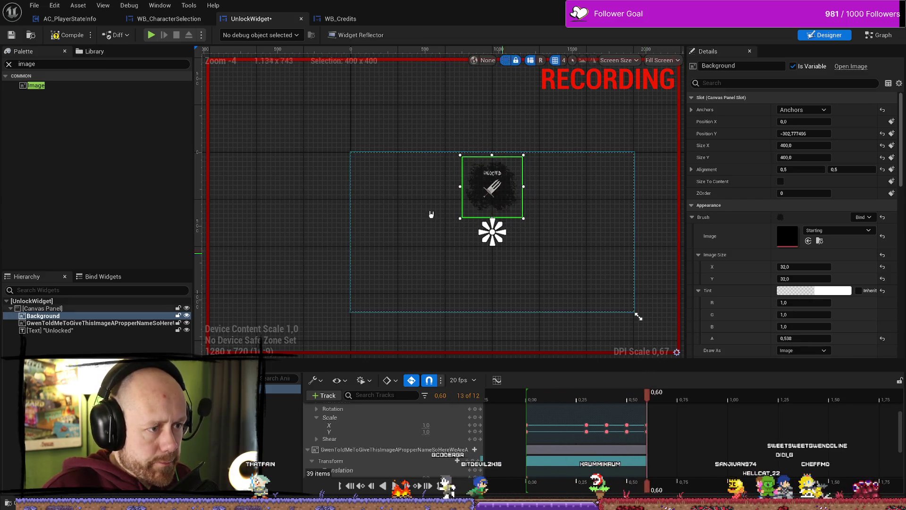
click(54, 35)
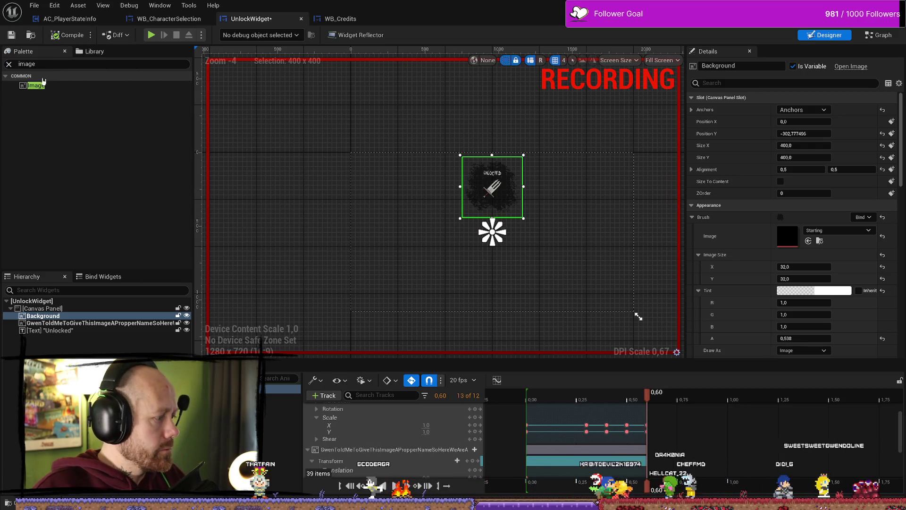
click(10, 35)
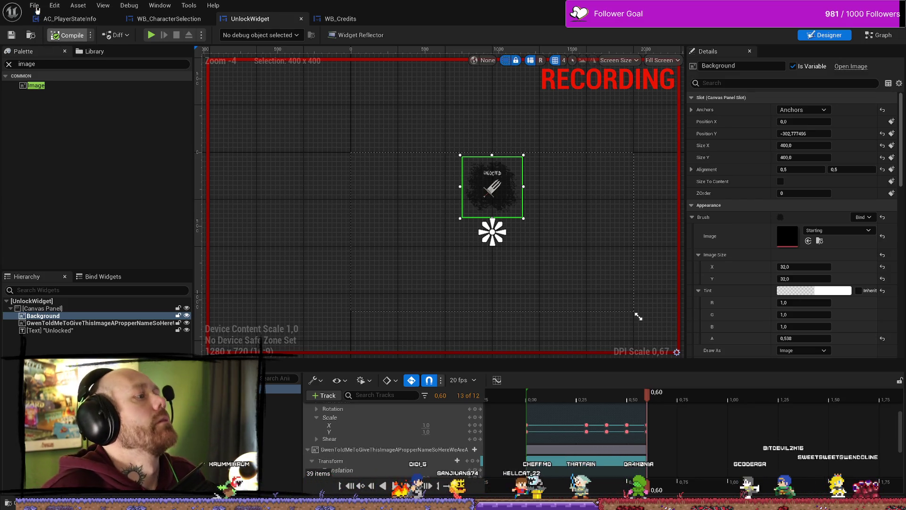
Save all changed assets and turn off auto-key recording in the animation
click(34, 5)
click(76, 59)
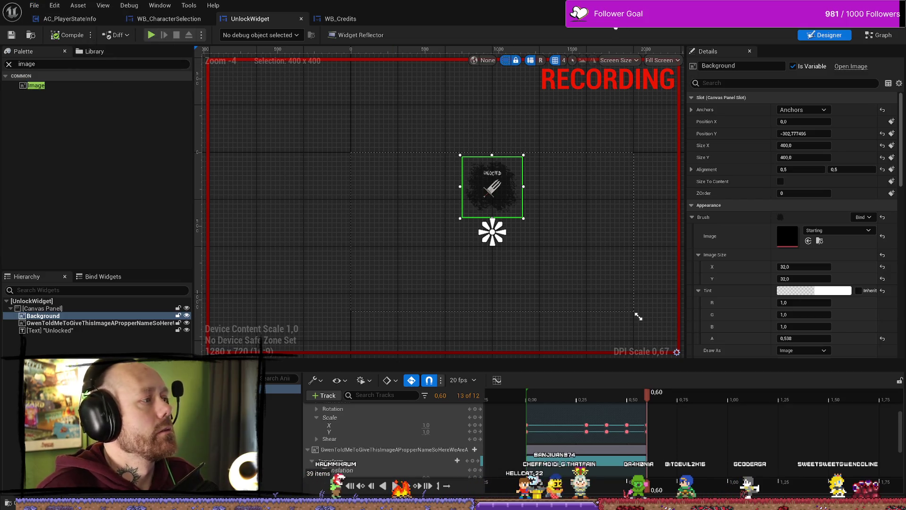
click(412, 380)
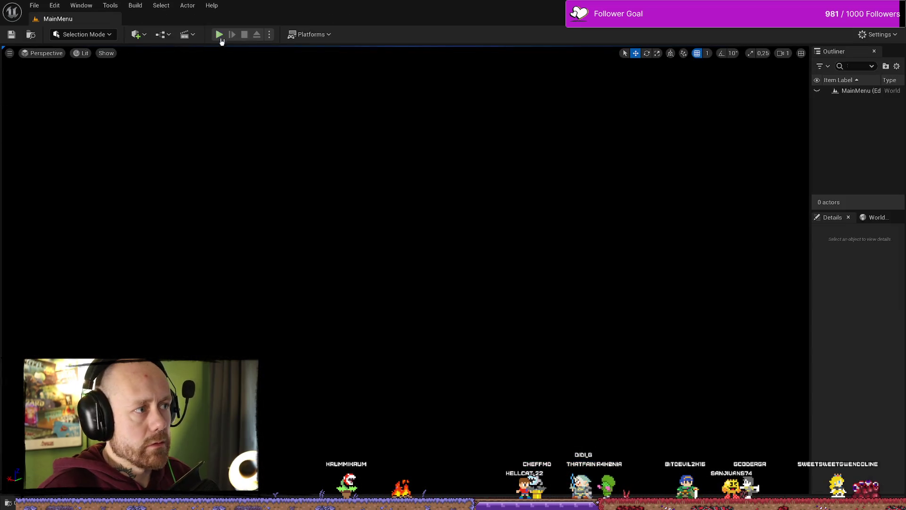
Play in the editor, start the Ruined Village Deathmatch with bots, and deploy with the crossbow
key(alt+p)
click(78, 293)
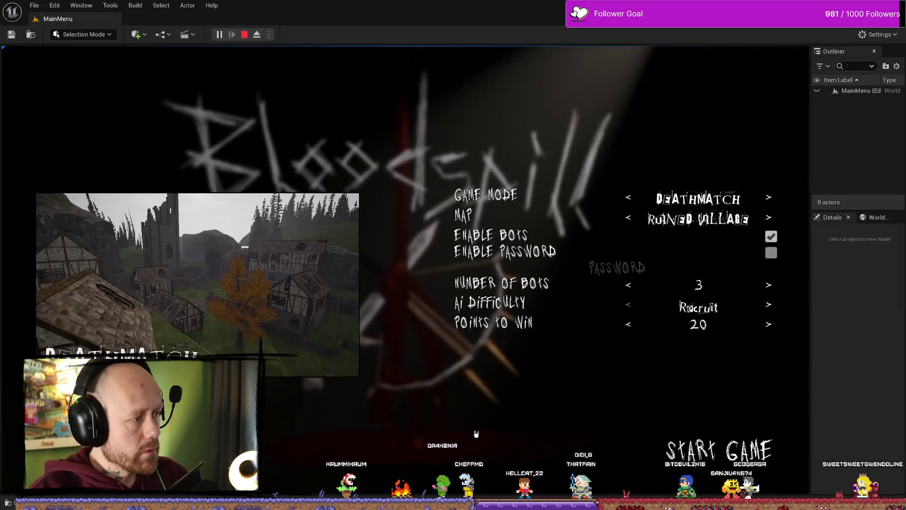
click(739, 451)
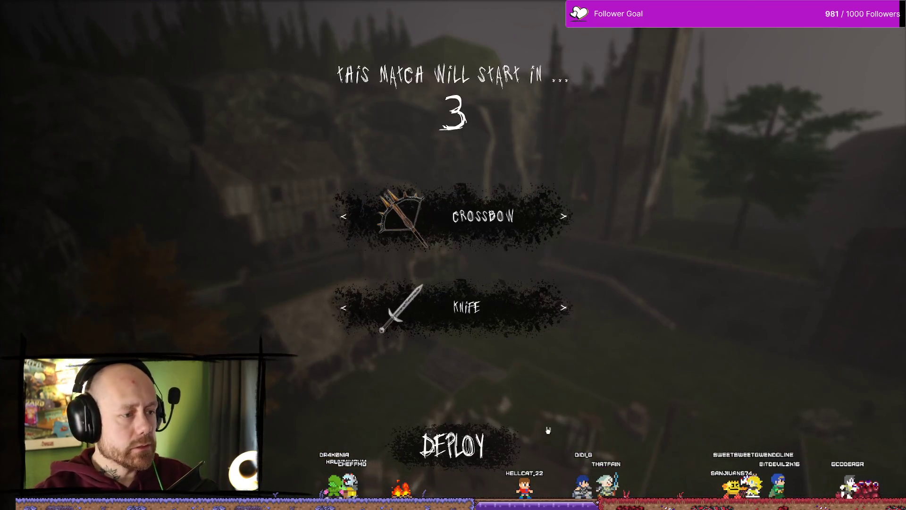
click(434, 436)
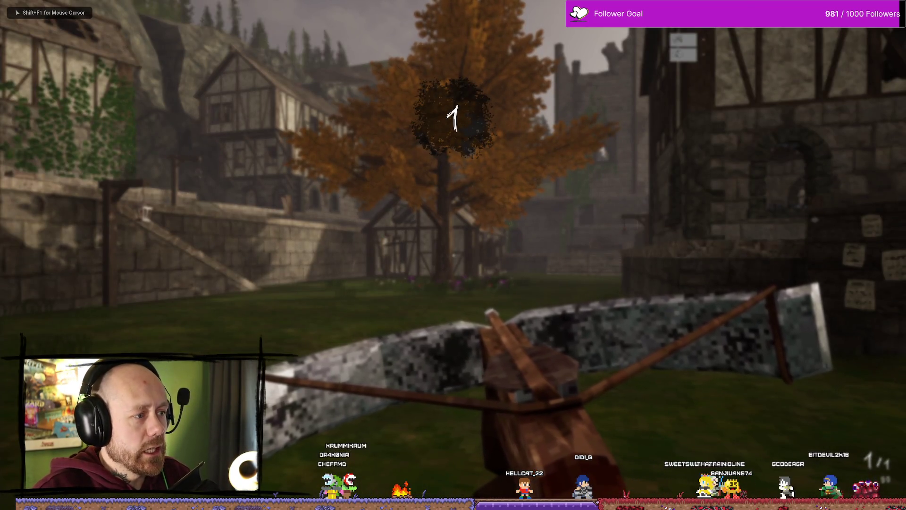
Advance toward the stone wall, aim down the crossbow sights, and shoot an enemy
key(w)
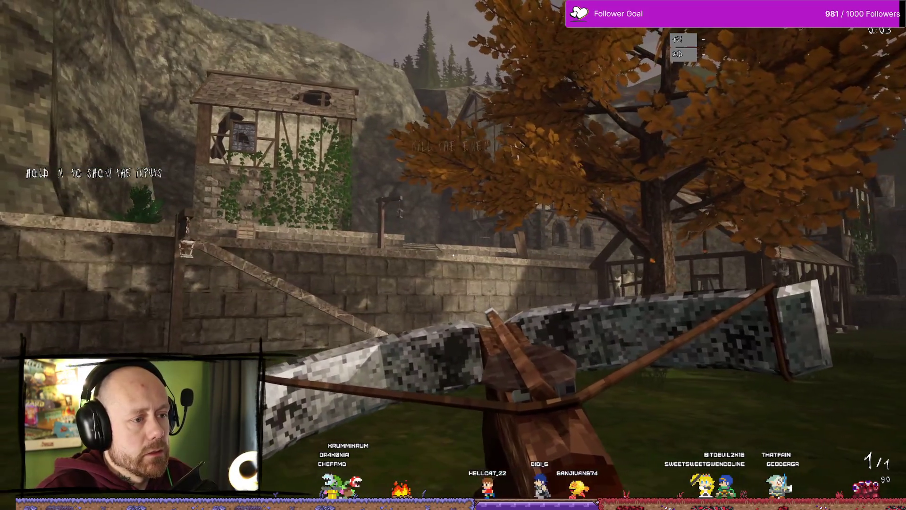
right_click(453, 255)
click(453, 256)
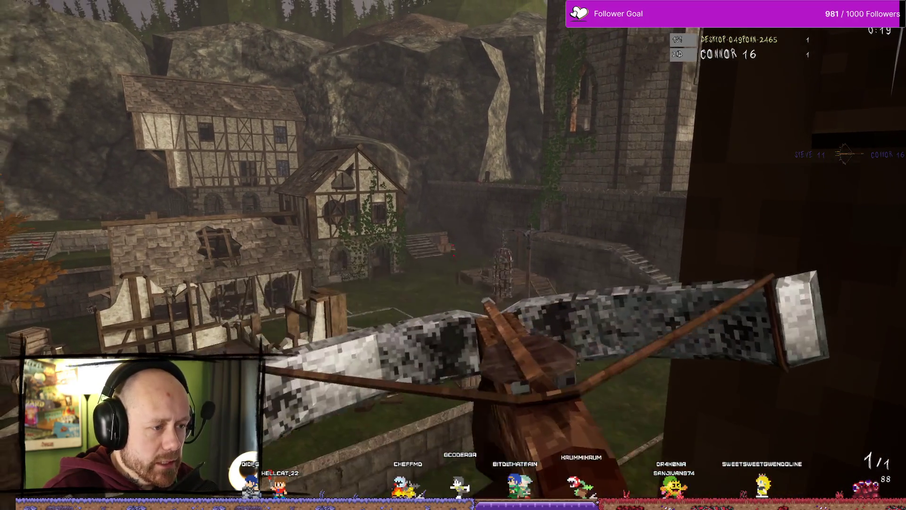
Score more kills until the Unlocked popup appears, then stop the playtest
click(453, 256)
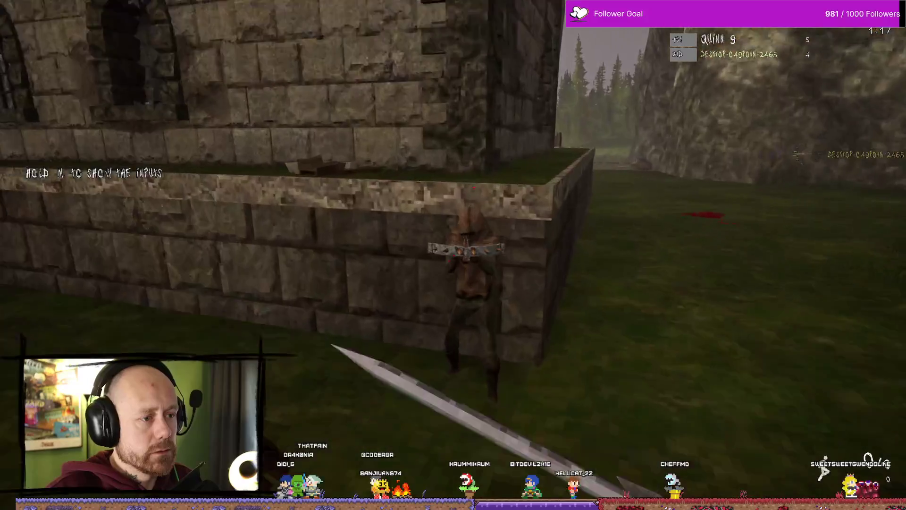
click(453, 255)
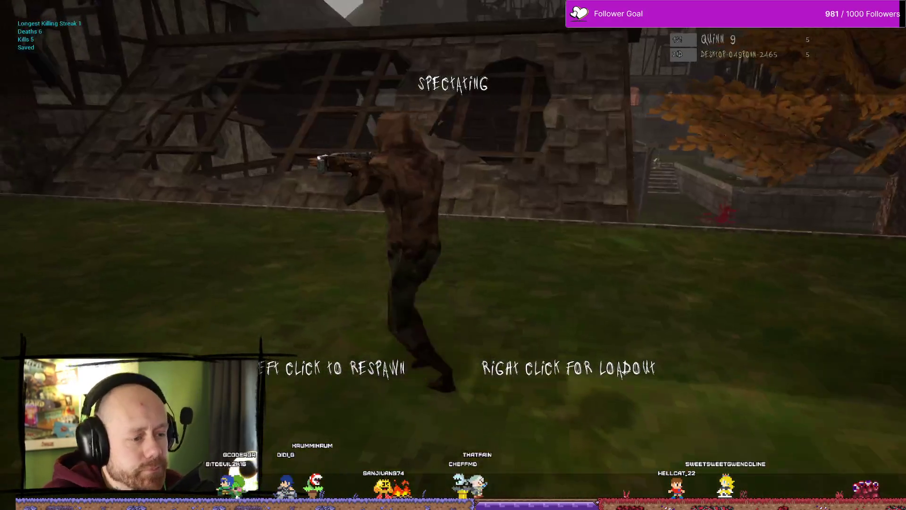
key(Escape)
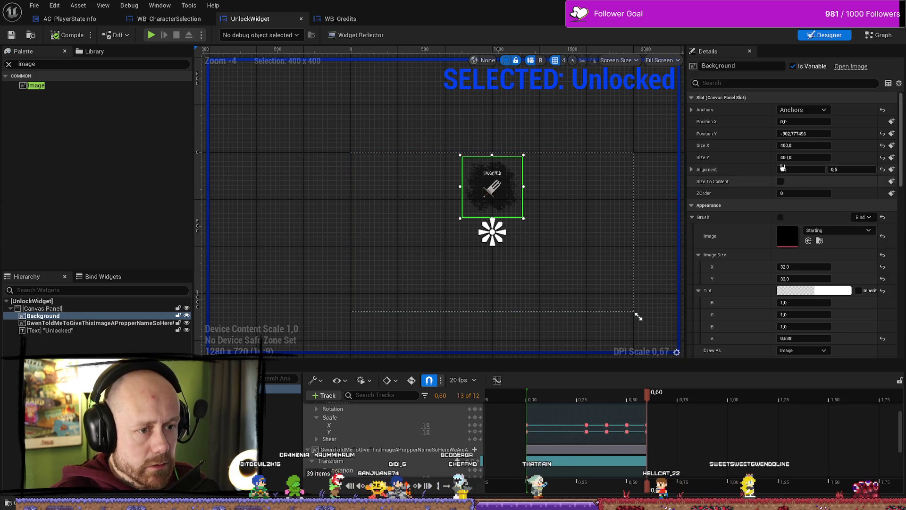
Set the background's size to 300 × 300
click(803, 145)
text(300)
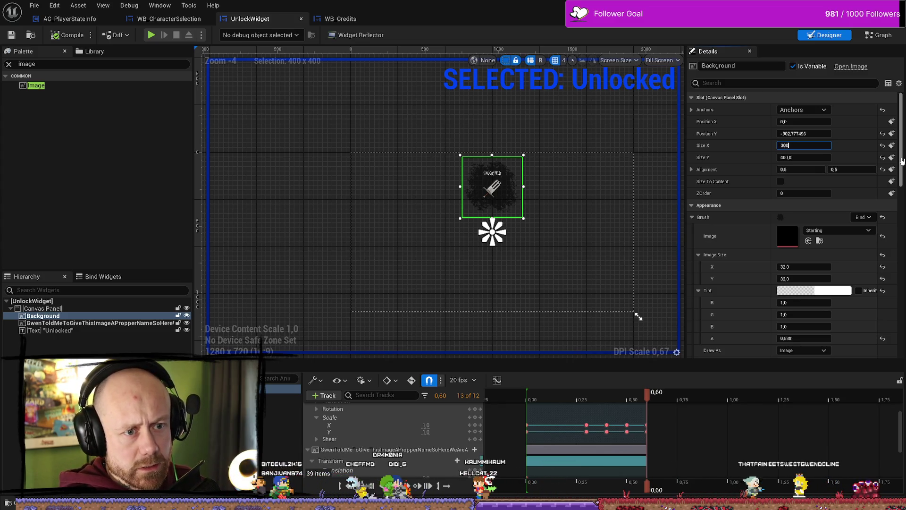
key(Tab)
text(32,0)
key(Return)
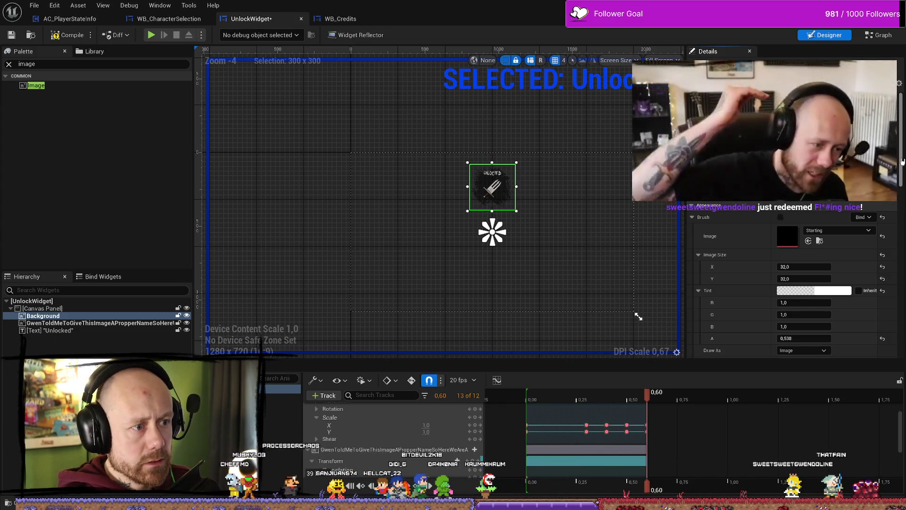
Select the Unlocked text block and set its width to 130
scroll(461, 181, up, 2)
scroll(461, 181, up, 5)
click(460, 181)
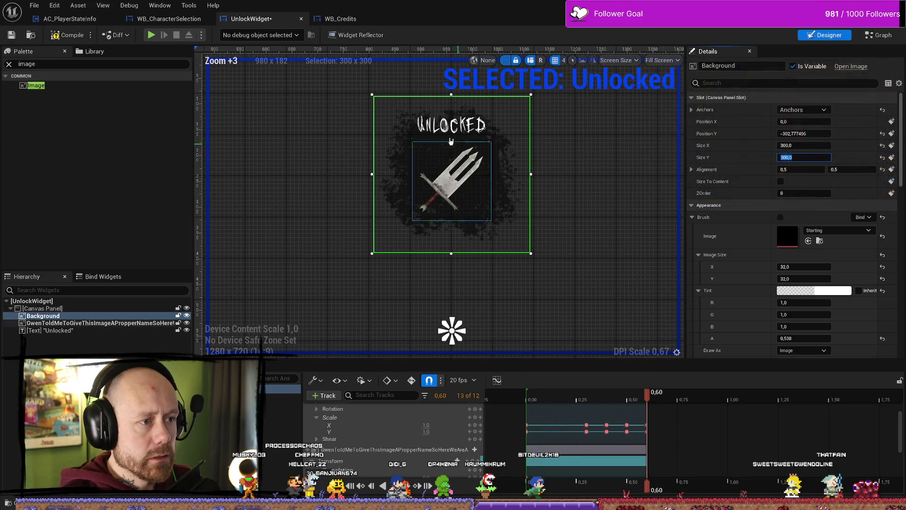
click(459, 182)
click(459, 181)
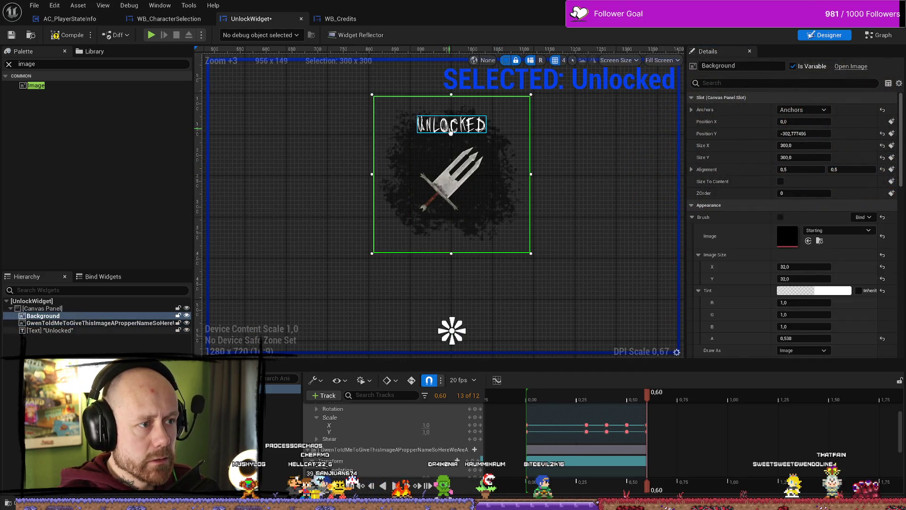
click(458, 182)
click(818, 146)
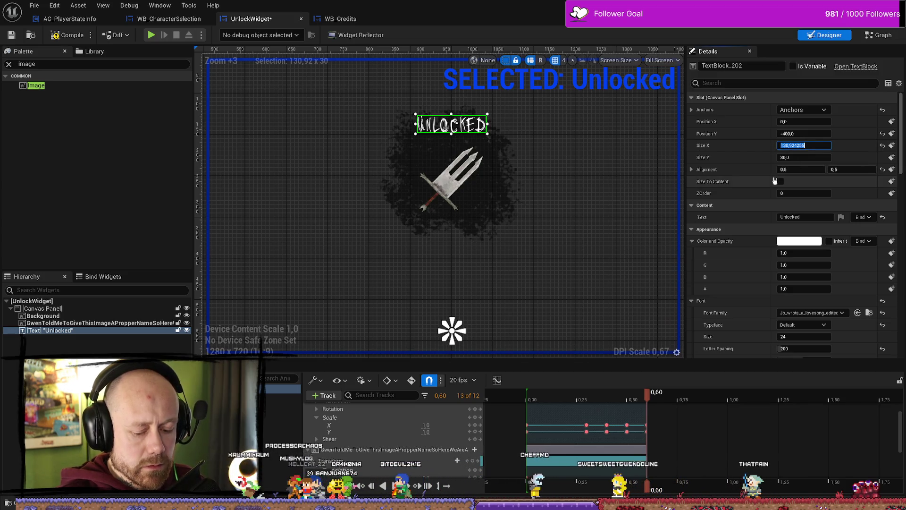
text(130)
key(Return)
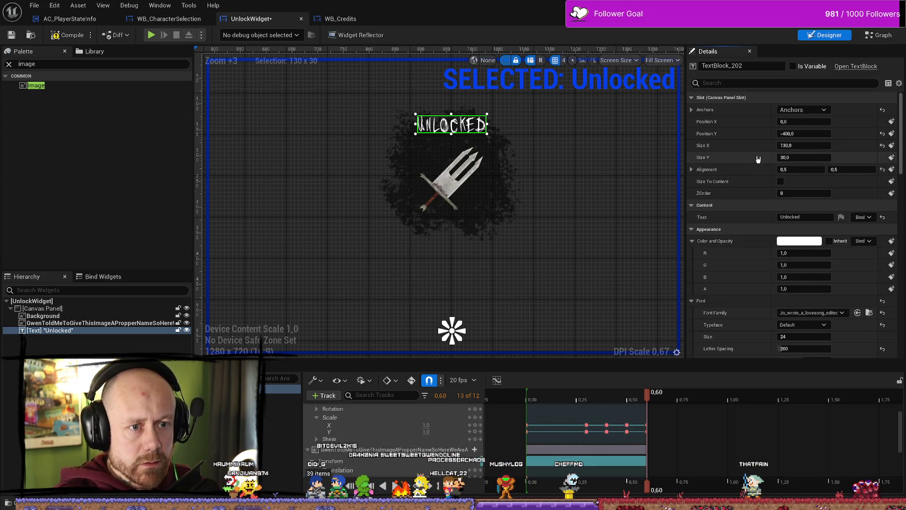
Move the Unlocked text to vertical position -380
click(692, 170)
click(692, 170)
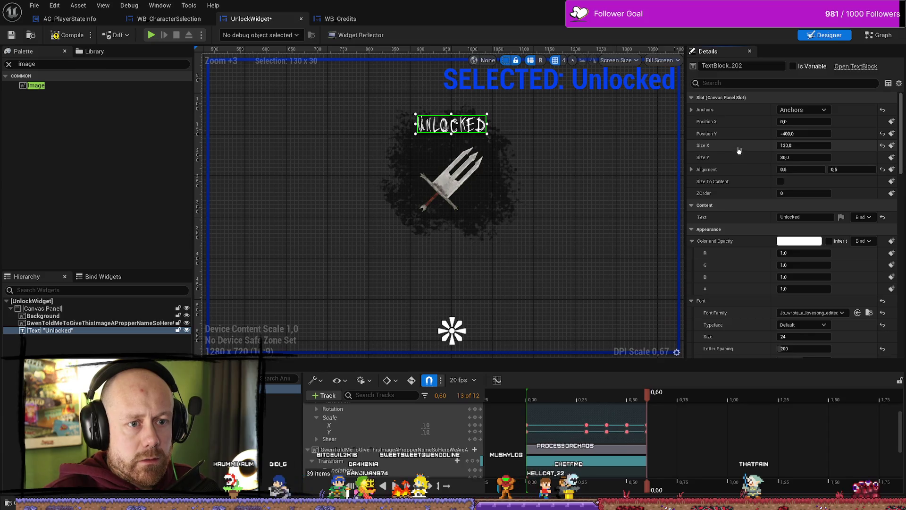
drag(804, 135, 835, 135)
click(805, 134)
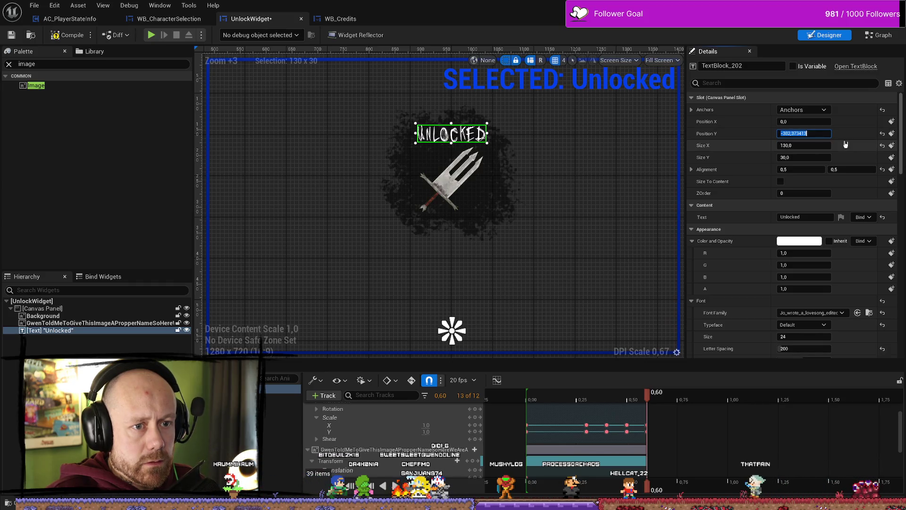
text(-180)
key(Return)
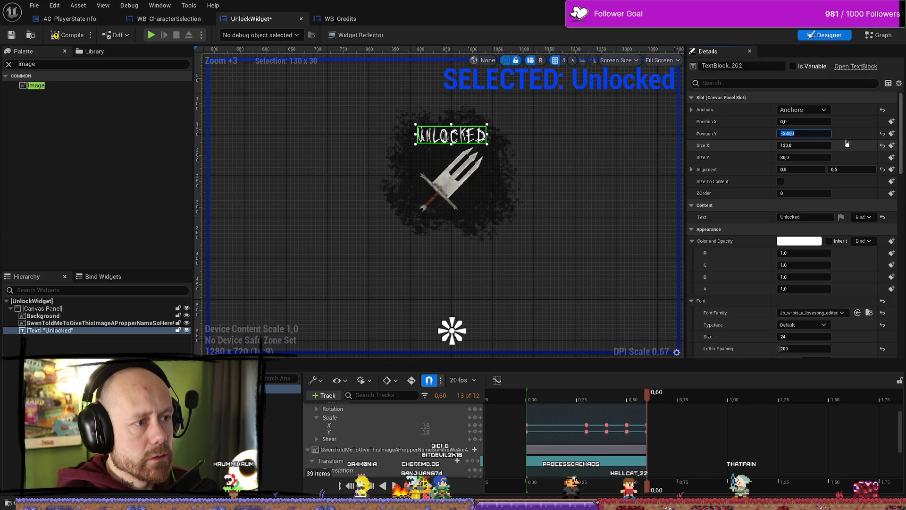
Raise the Unlocked text further by setting its Position Y to -420
click(552, 196)
scroll(499, 194, down, 3)
scroll(500, 194, down, 1)
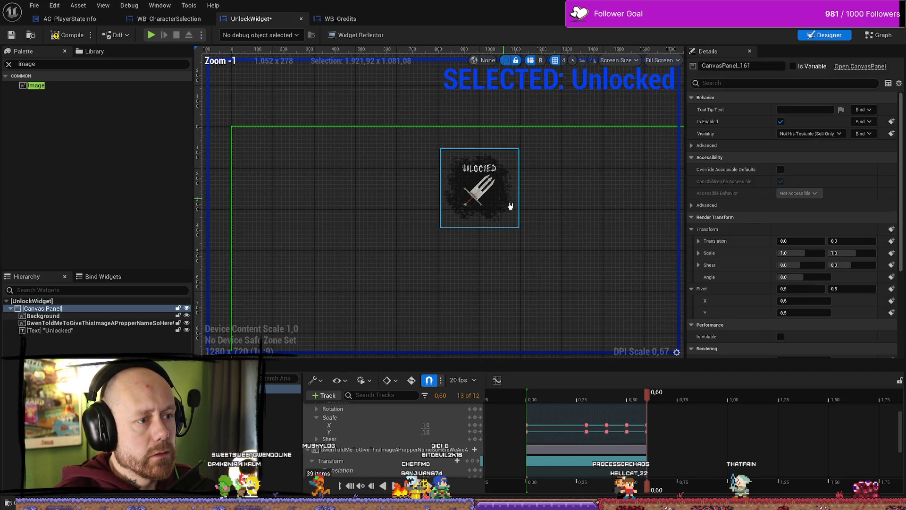
scroll(508, 203, down, 1)
scroll(460, 179, up, 3)
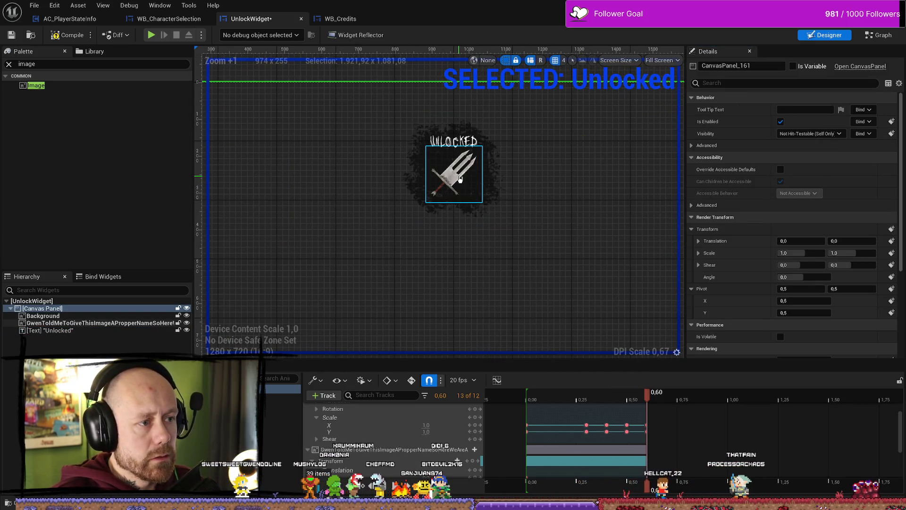
click(449, 142)
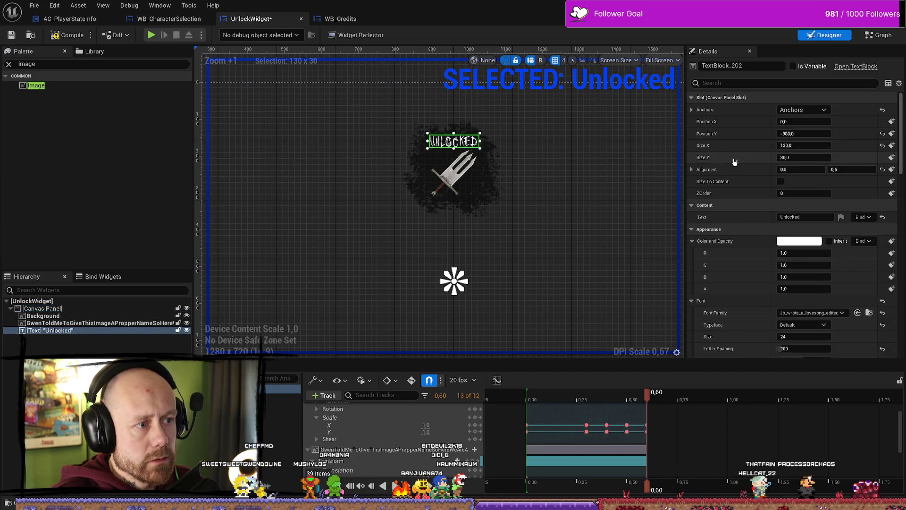
click(817, 134)
key(BackSpace)
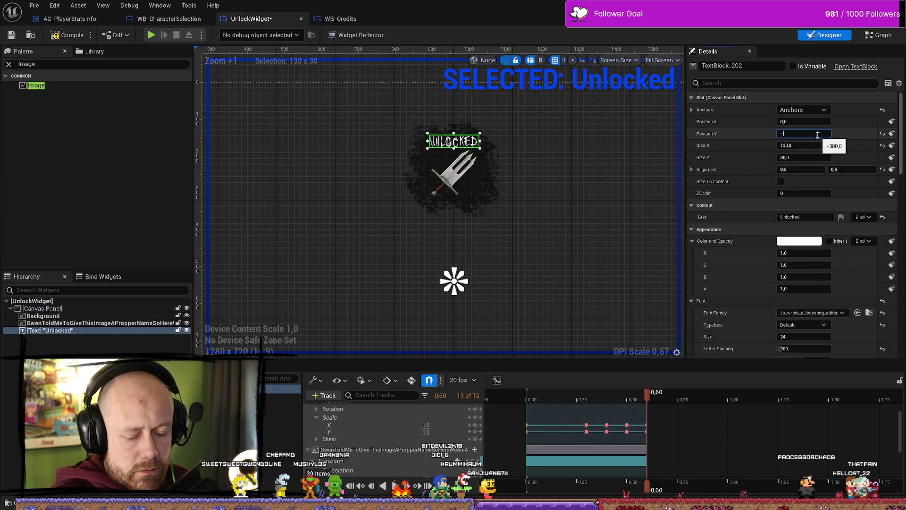
text(-420)
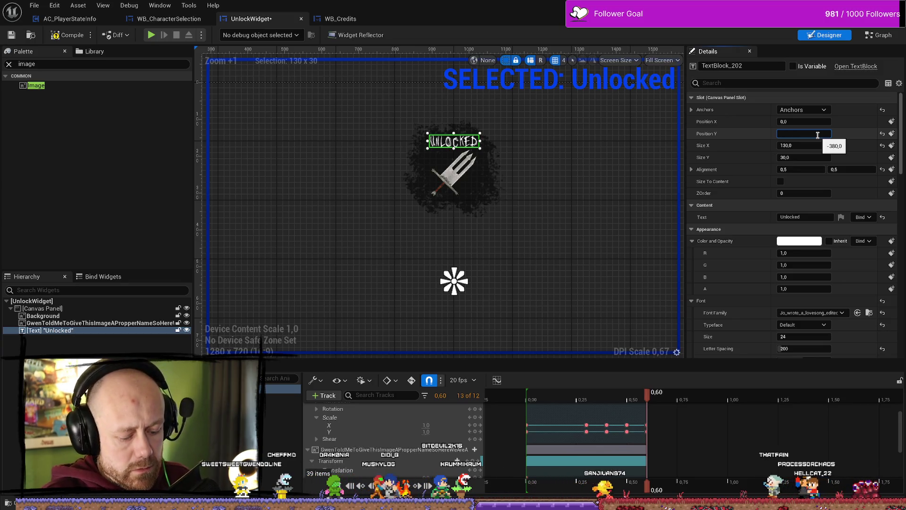
key(Return)
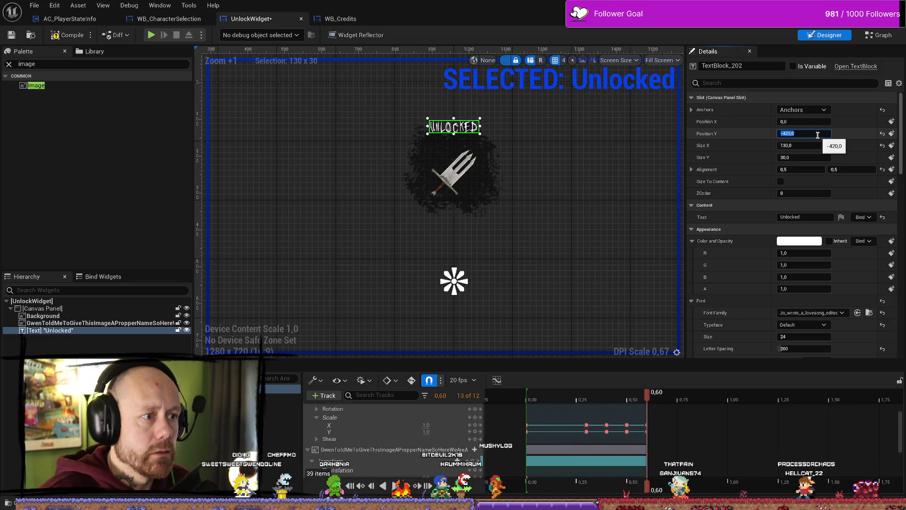
click(448, 179)
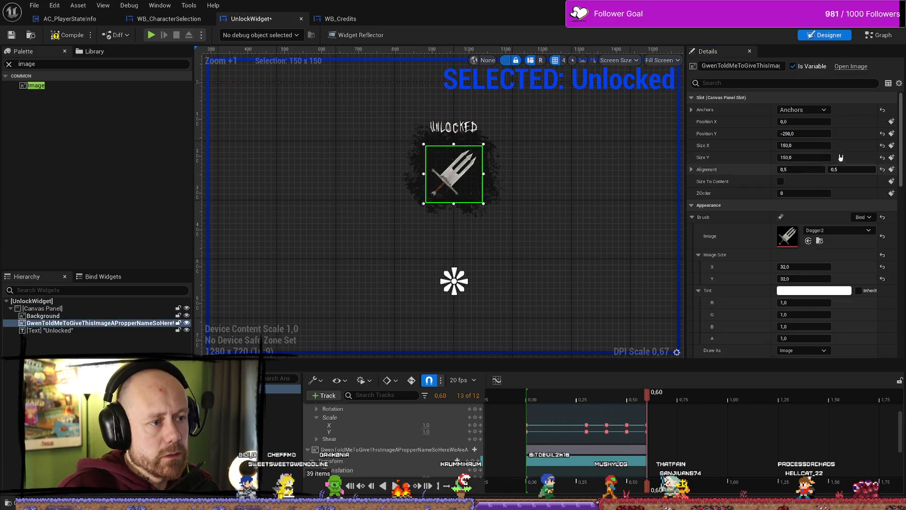
Nudge the dagger image higher and set the background's vertical position to -340
drag(794, 135, 764, 136)
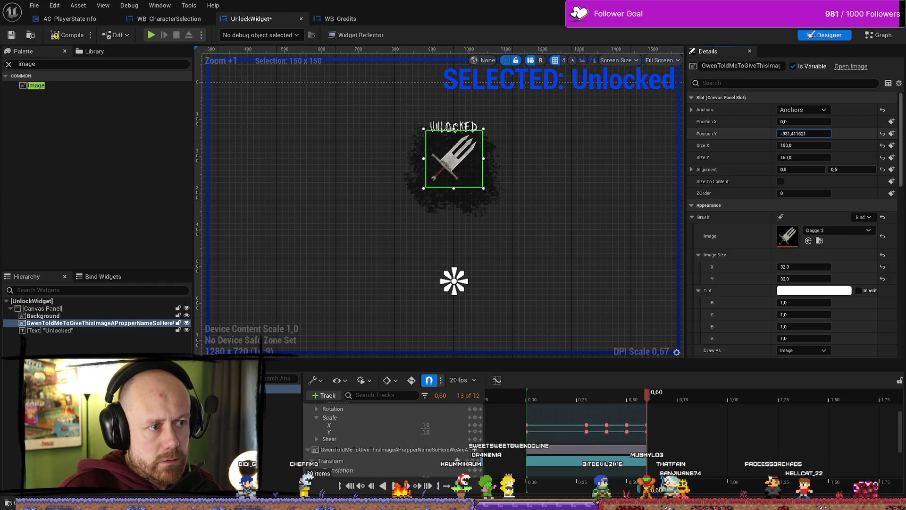
click(803, 134)
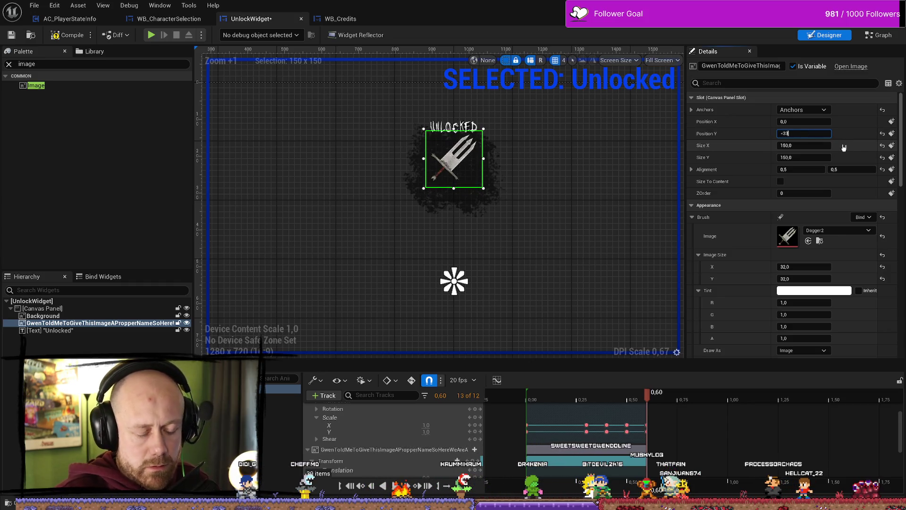
click(463, 208)
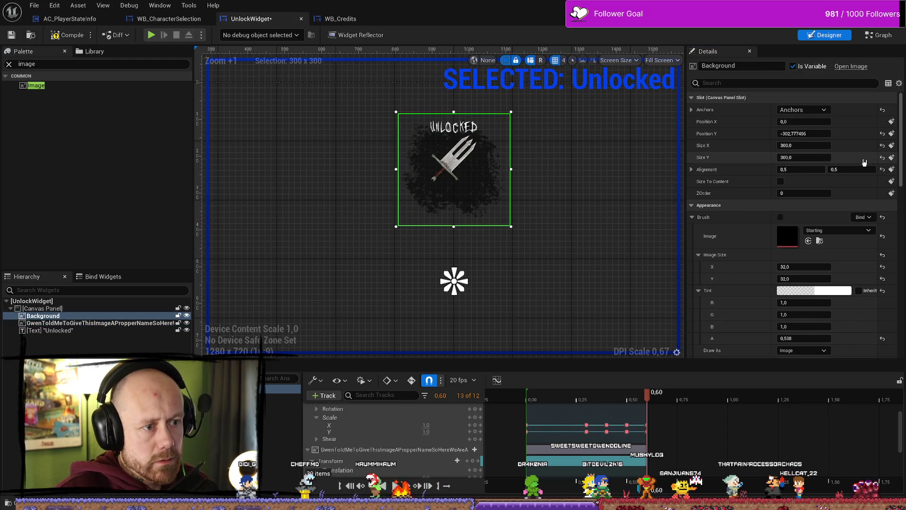
mouse_move(808, 134)
mouse_down()
mouse_move(799, 134)
mouse_move(809, 157)
mouse_up()
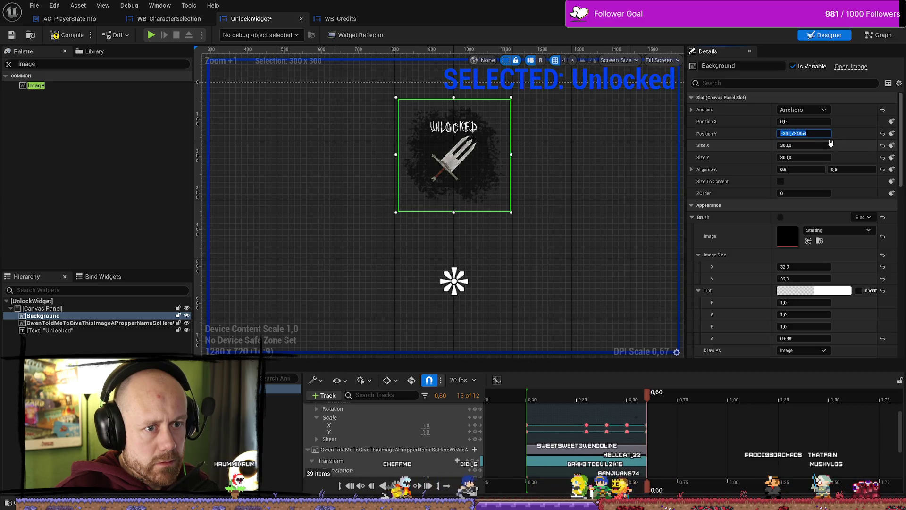
text(-340)
key(Return)
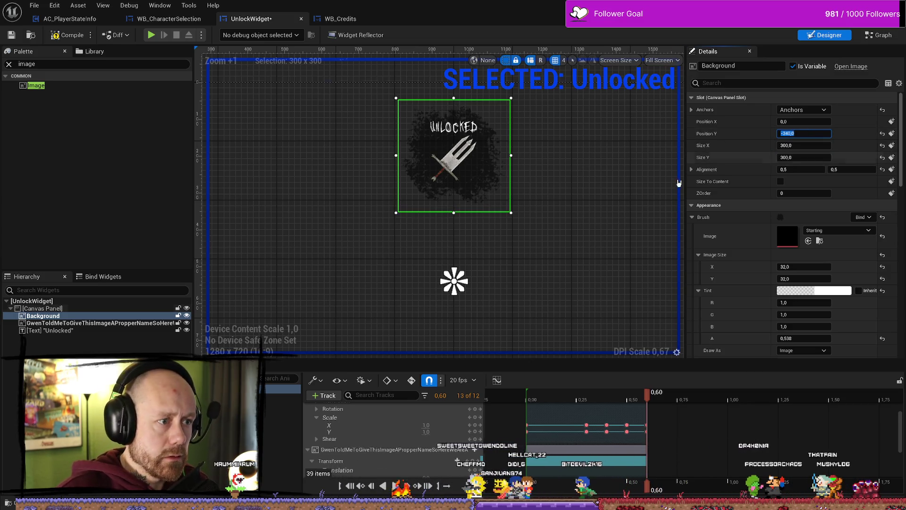
Set the Background image's tint alpha to 0,7, then compile and save the widget
click(563, 172)
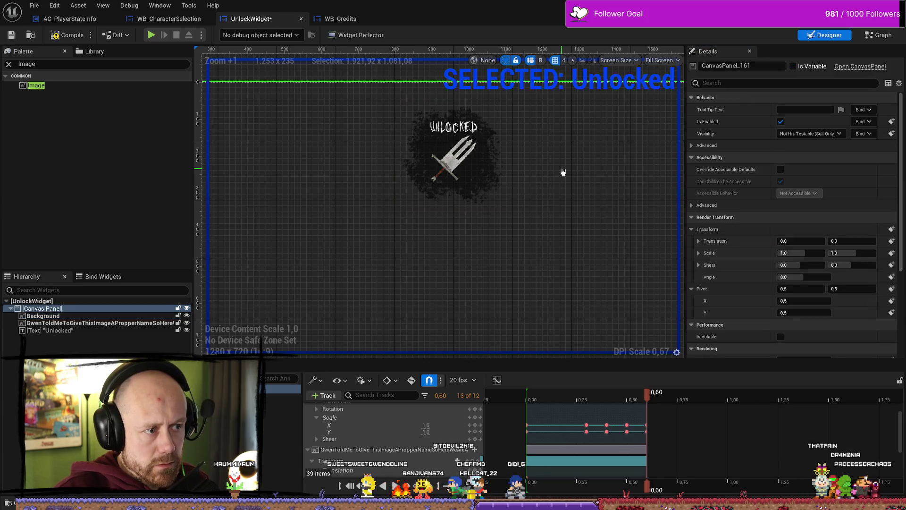
scroll(571, 172, down, 8)
scroll(532, 152, up, 8)
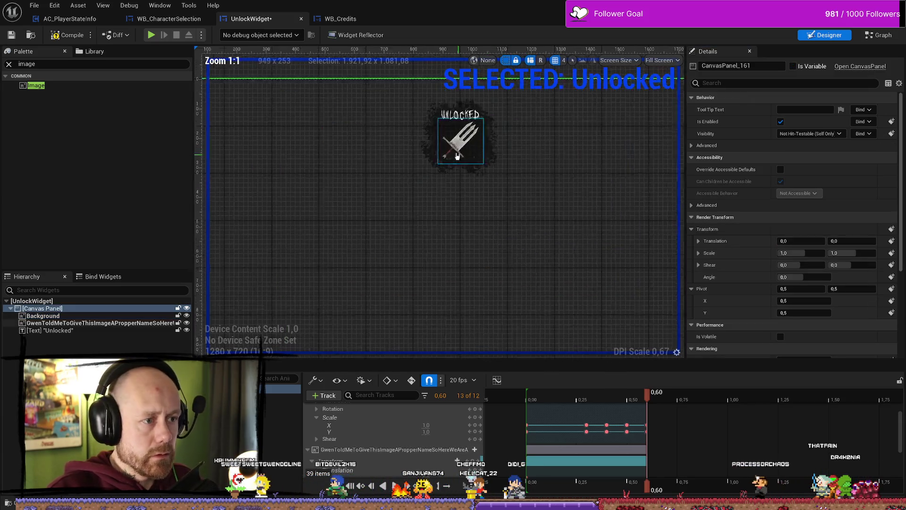
click(503, 147)
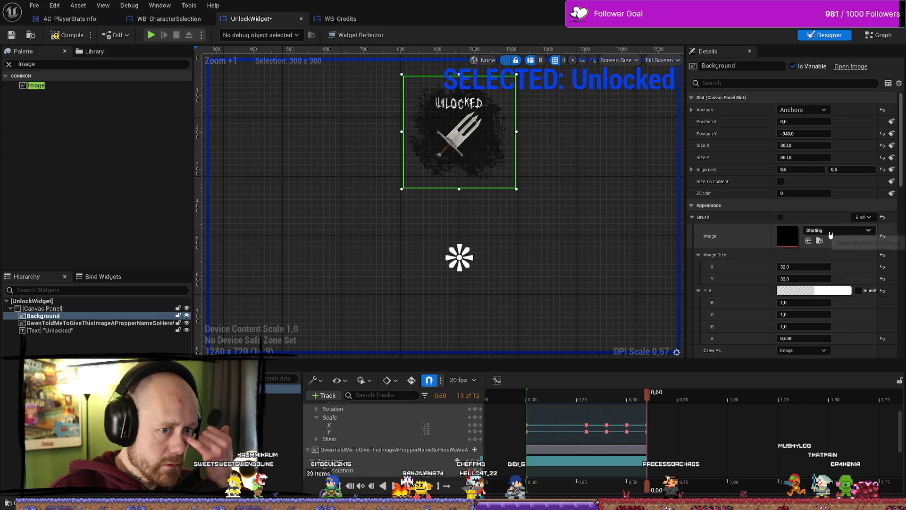
click(797, 290)
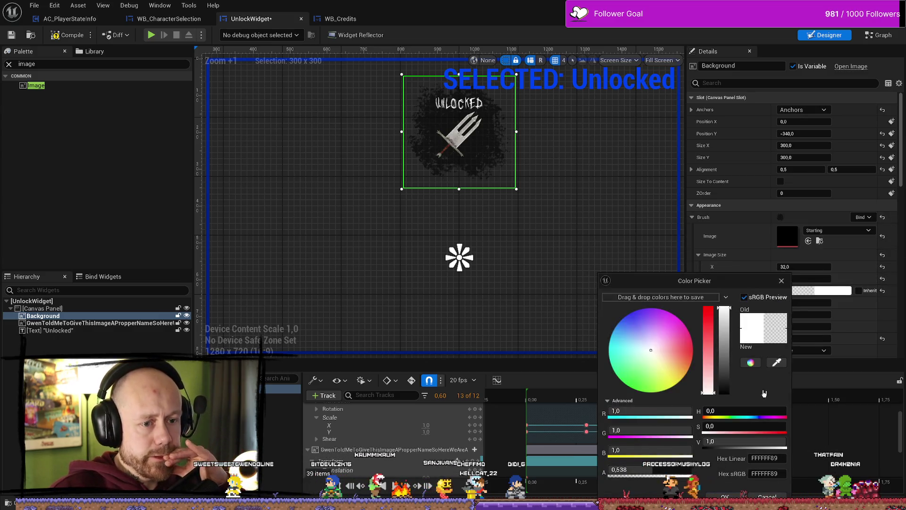
click(627, 470)
text(0,7)
key(Return)
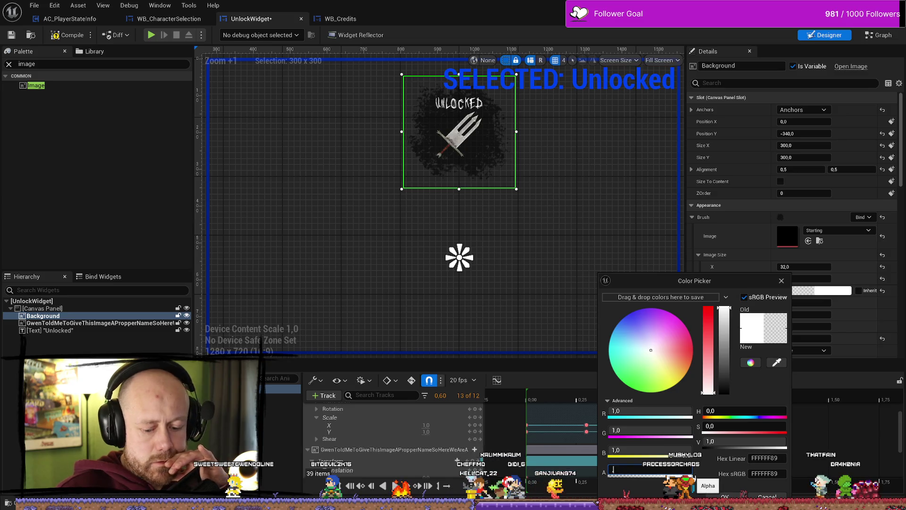
key(Return)
click(11, 36)
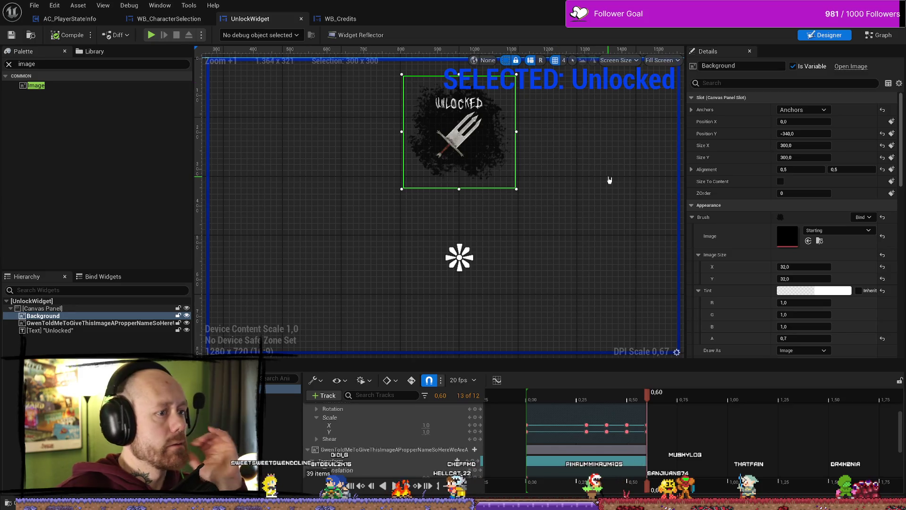
scroll(604, 188, down, 2)
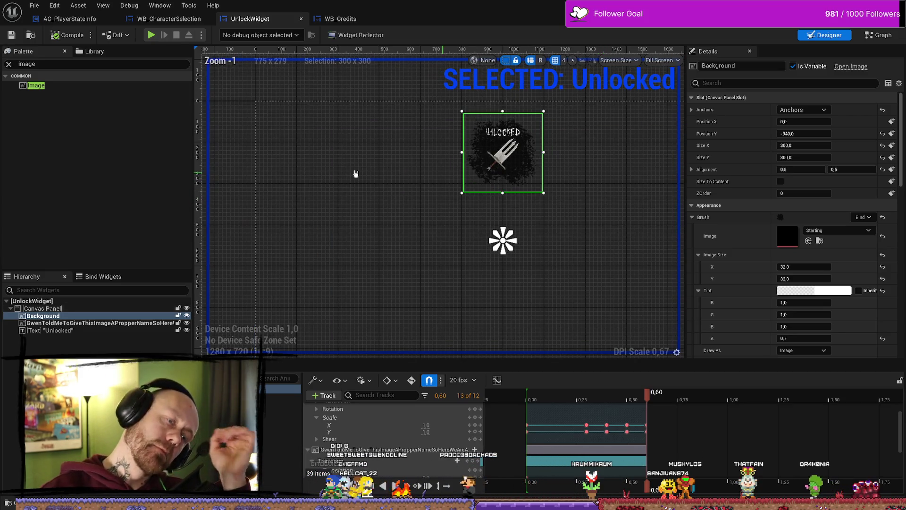
In the Event Graph, chain a Play Sound 2D node after Play Animation
click(880, 36)
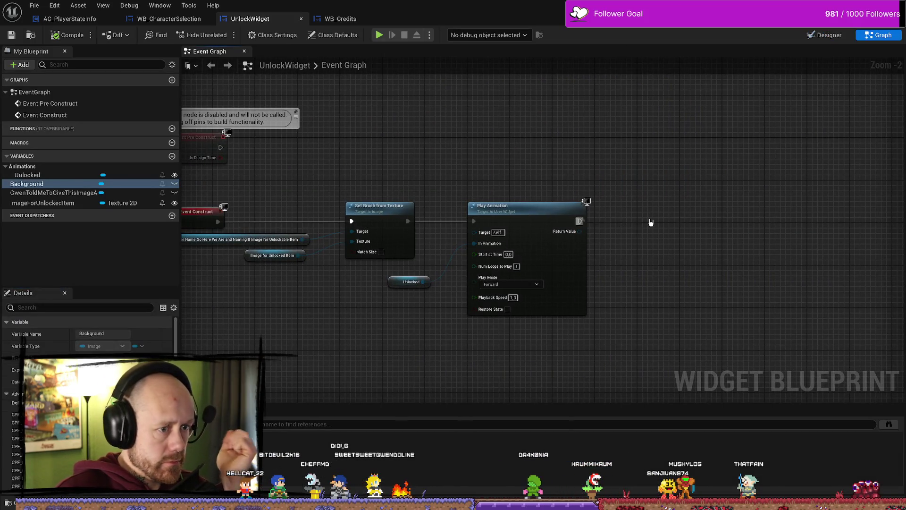
drag(649, 222, 647, 221)
text(play sound)
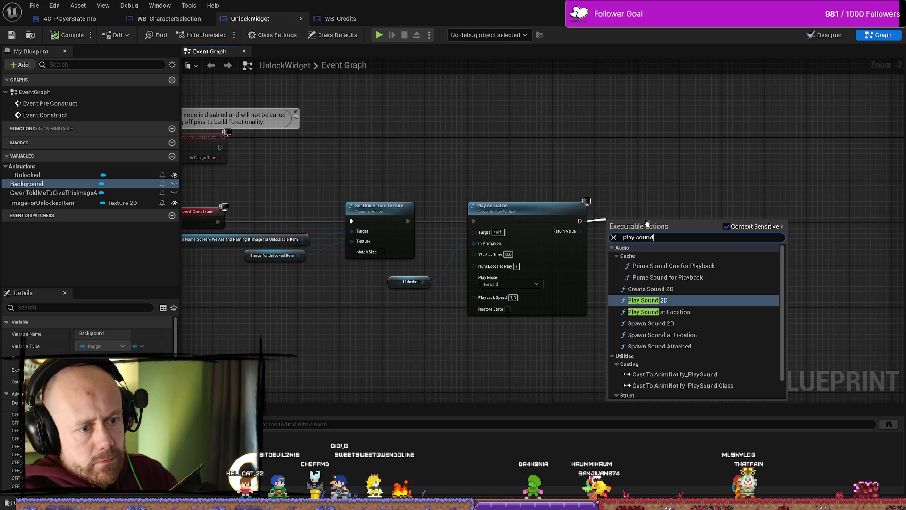
key(Return)
drag(628, 218, 677, 205)
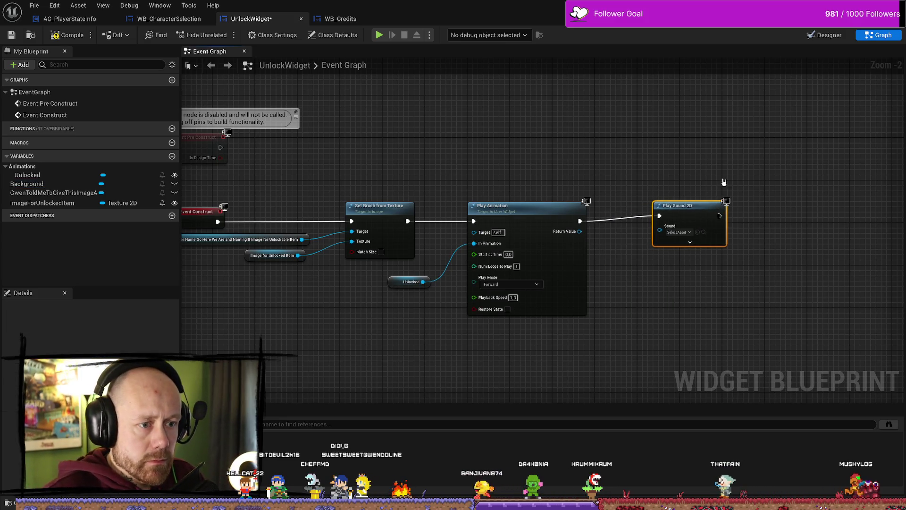
Expand the Play Sound 2D node's advanced pins and open its Sound list
scroll(689, 208, up, 3)
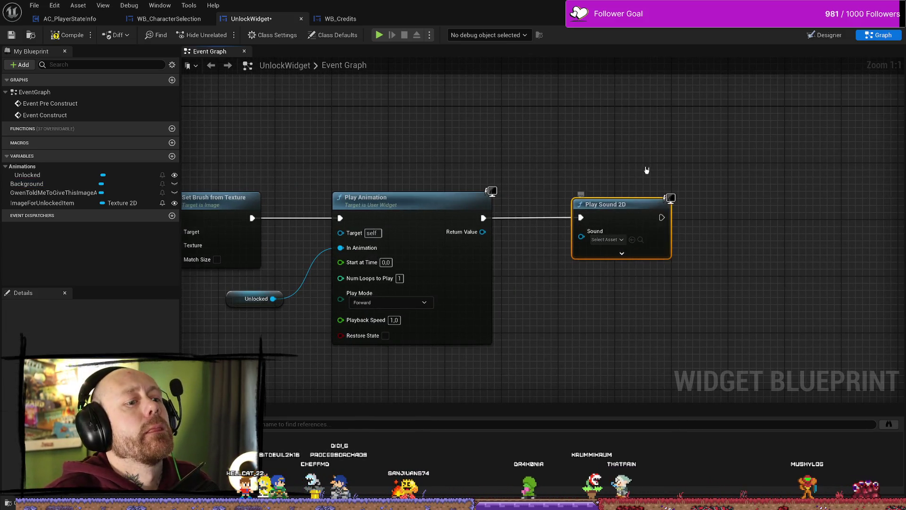
drag(641, 172, 601, 173)
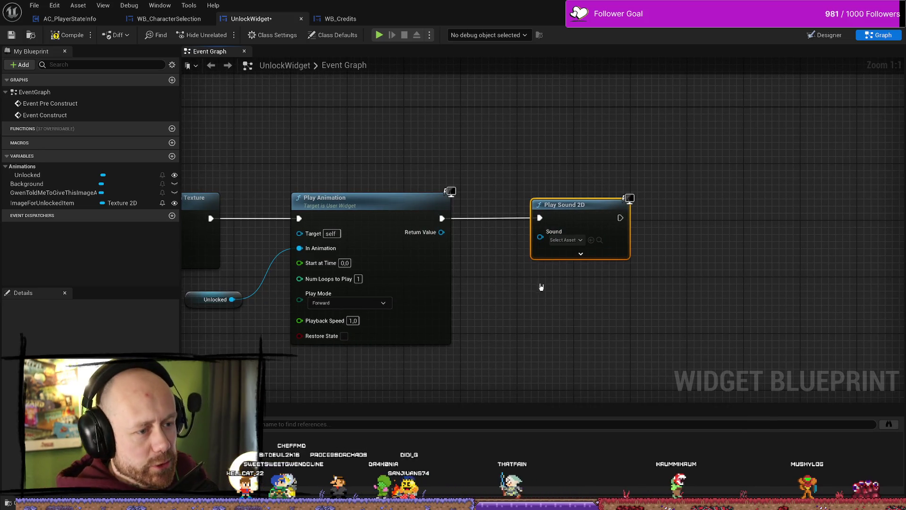
click(565, 240)
click(628, 167)
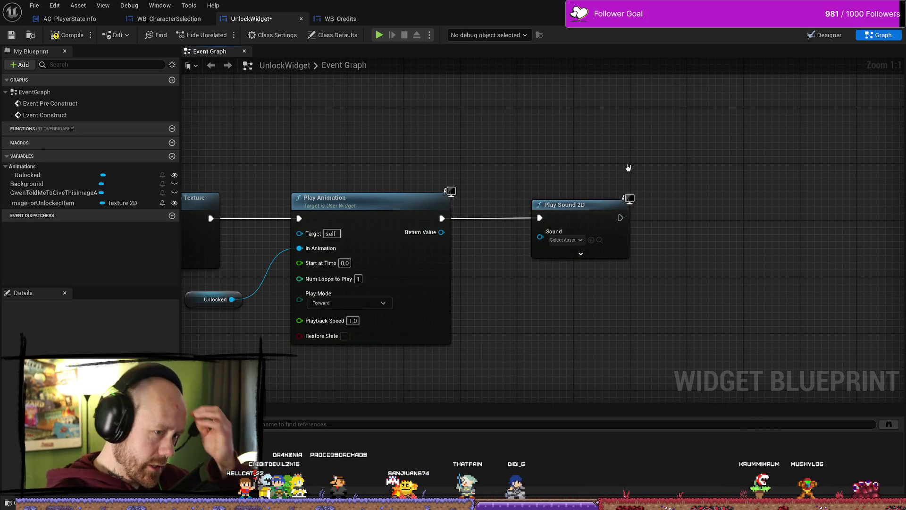
click(585, 255)
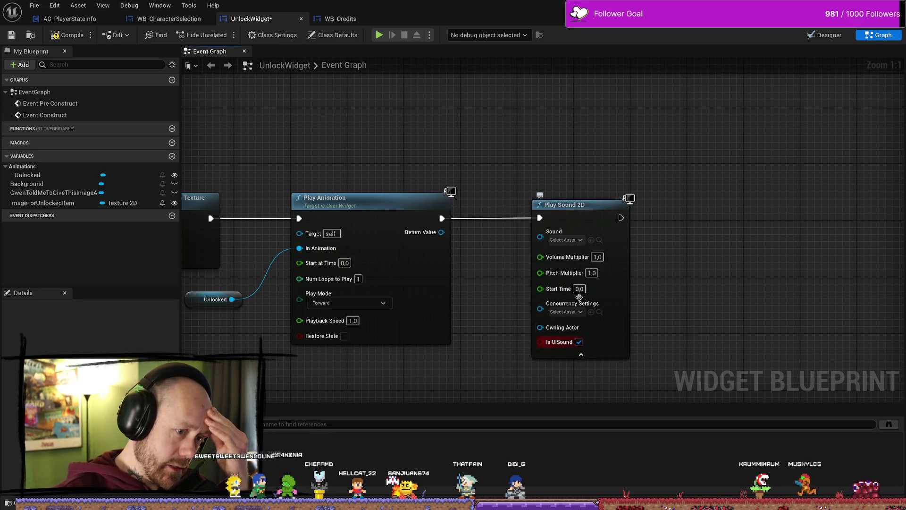
click(579, 239)
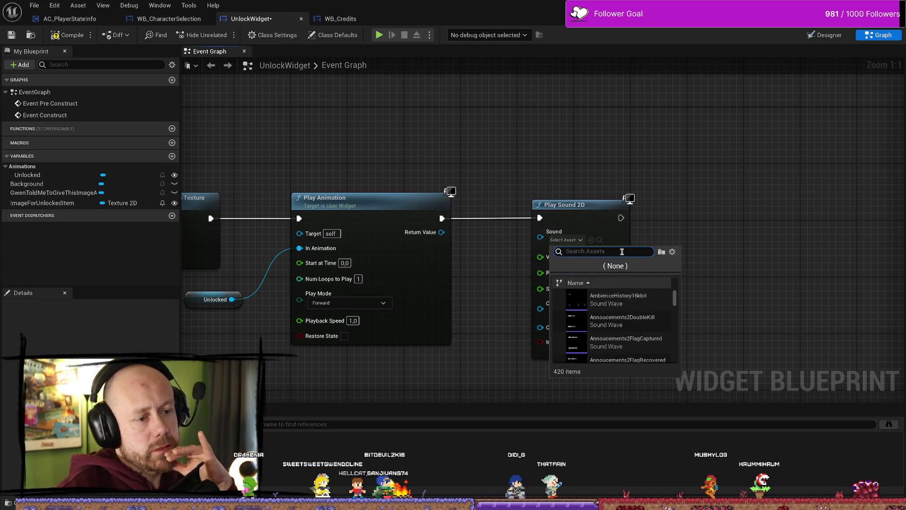
Scroll through the sound list and preview BrownianNoise_1
scroll(602, 321, down, 3)
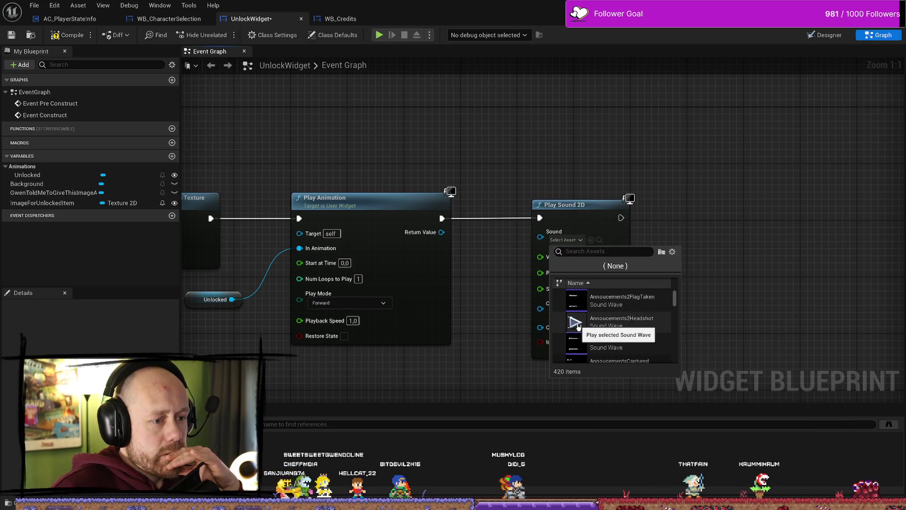
scroll(602, 328, down, 1)
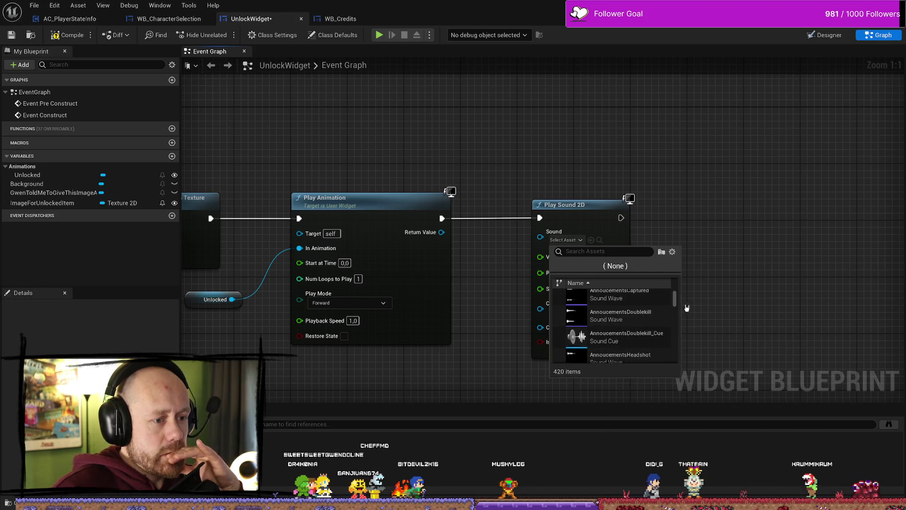
scroll(717, 295, down, 1)
scroll(691, 323, up, 1)
scroll(609, 320, down, 3)
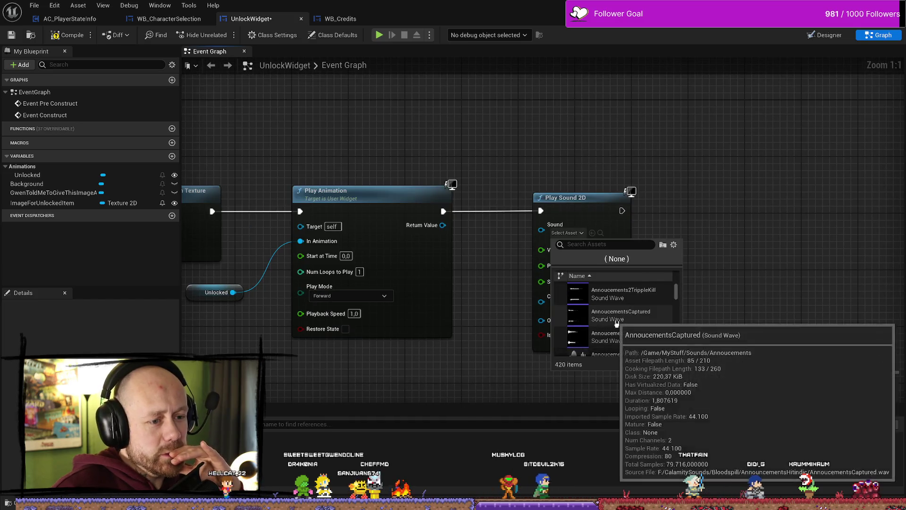
scroll(597, 316, down, 1)
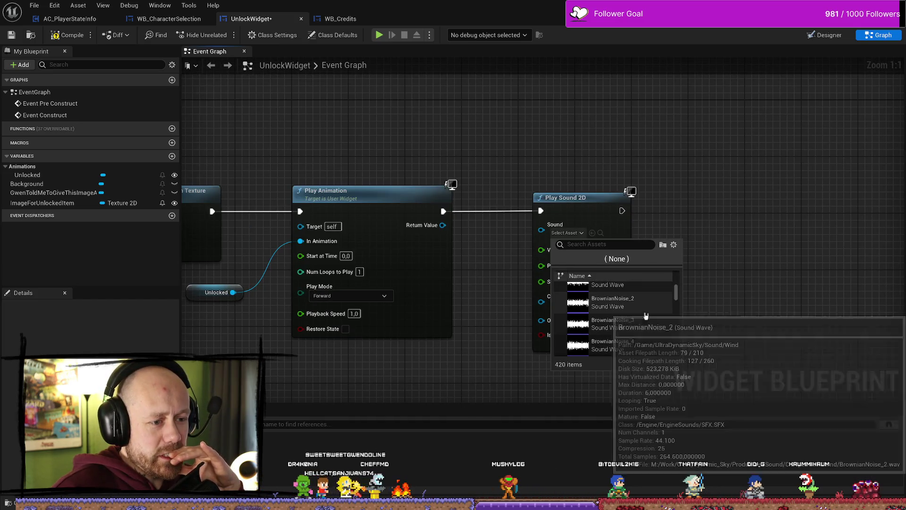
click(577, 309)
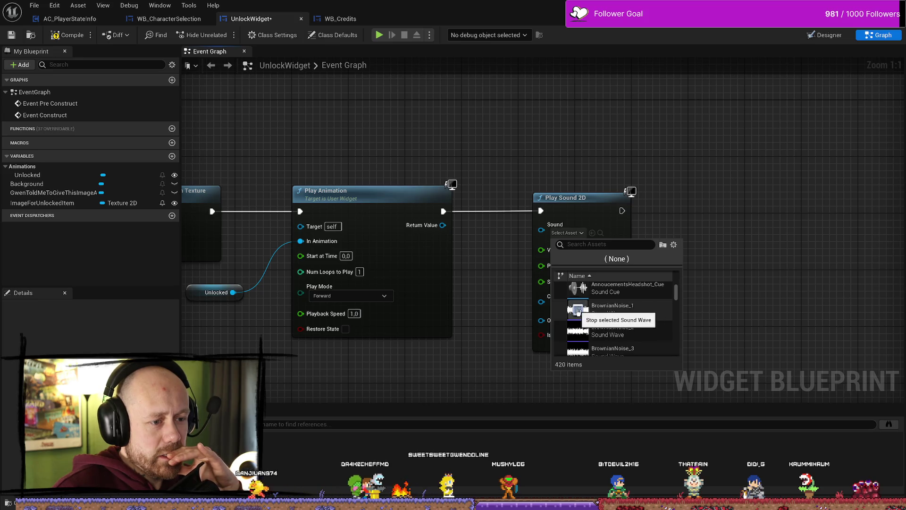
Preview ClickedReverb and CloseThunder_2, then close the list without choosing a sound
scroll(602, 324, down, 3)
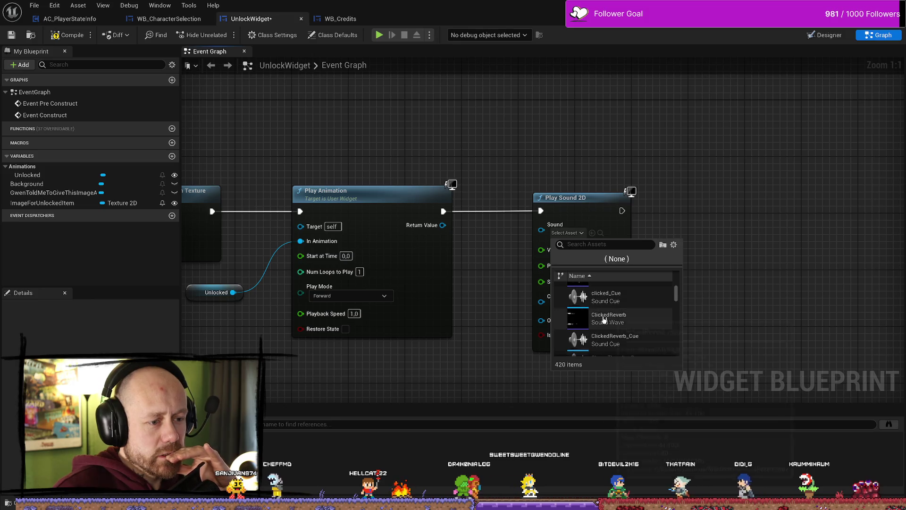
click(580, 320)
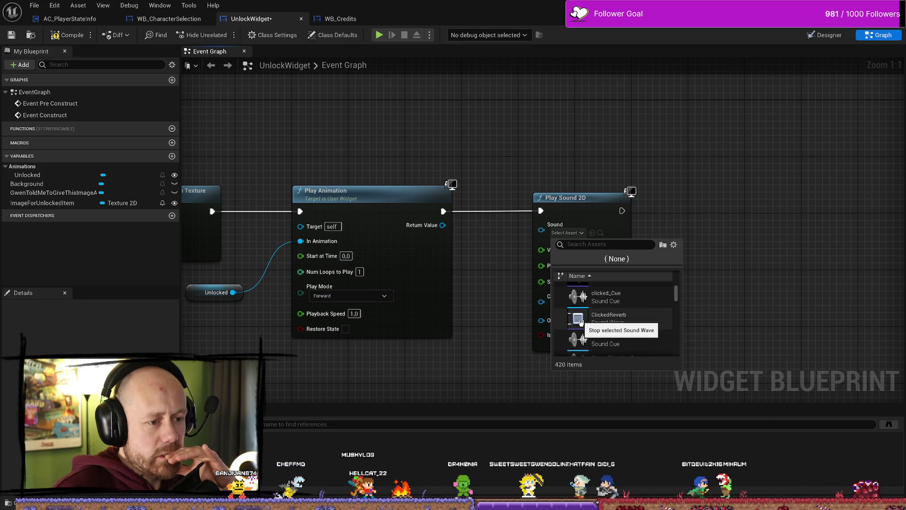
scroll(581, 321, down, 2)
click(583, 326)
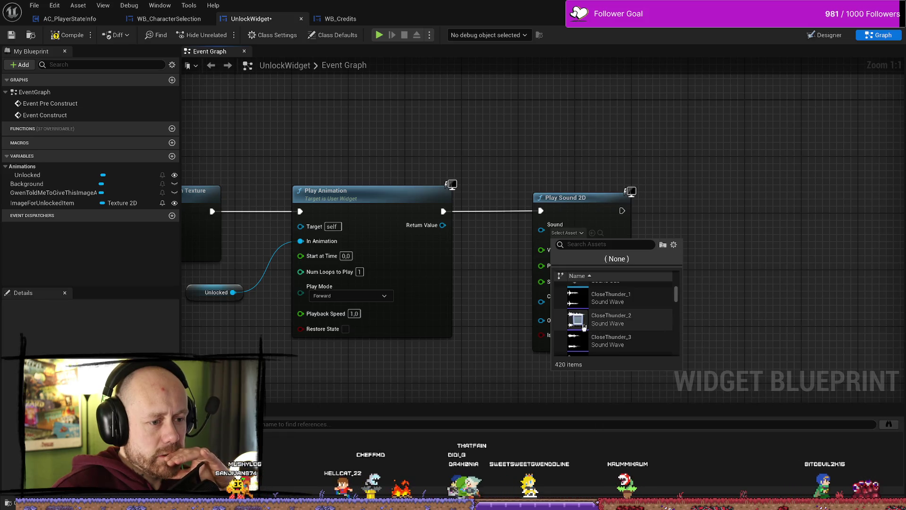
scroll(584, 327, down, 2)
click(254, 344)
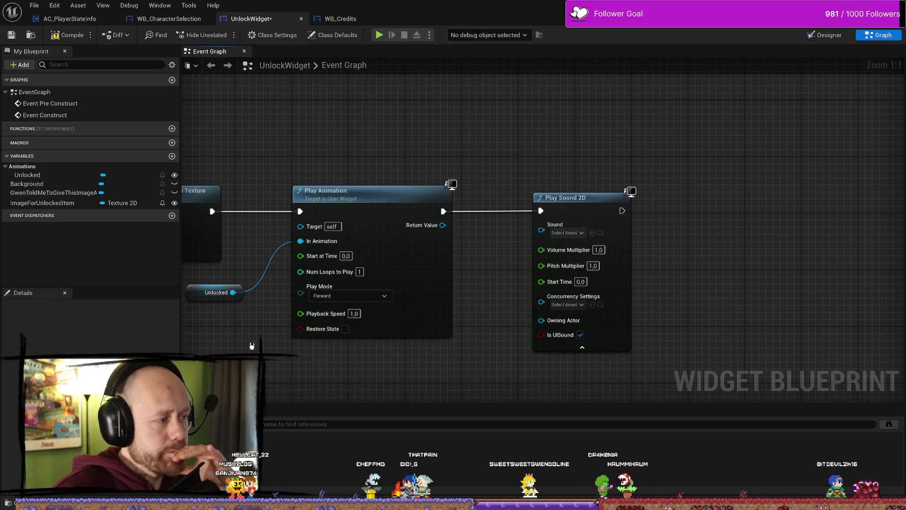
drag(253, 344, 259, 341)
Browse the Sounds folder in the content drawer, looking at the Sliding sound wave
key(ctrl+space)
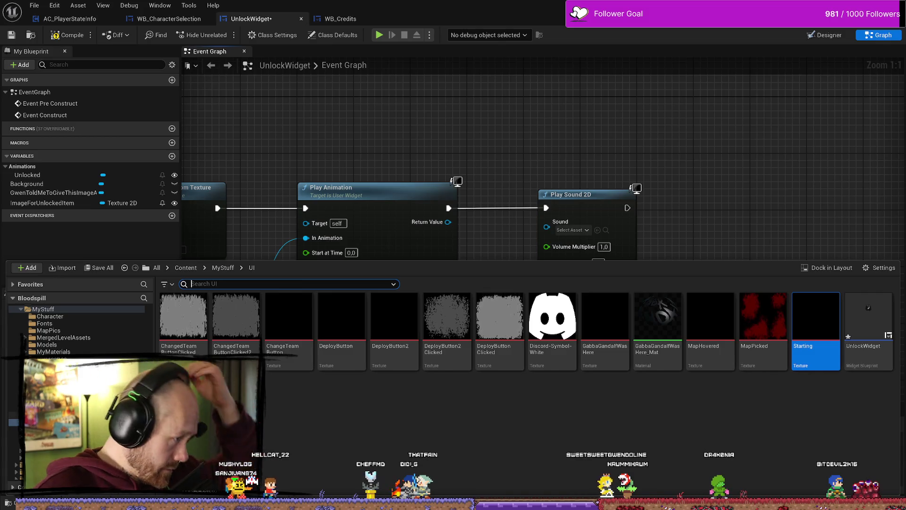
key(alt+Left)
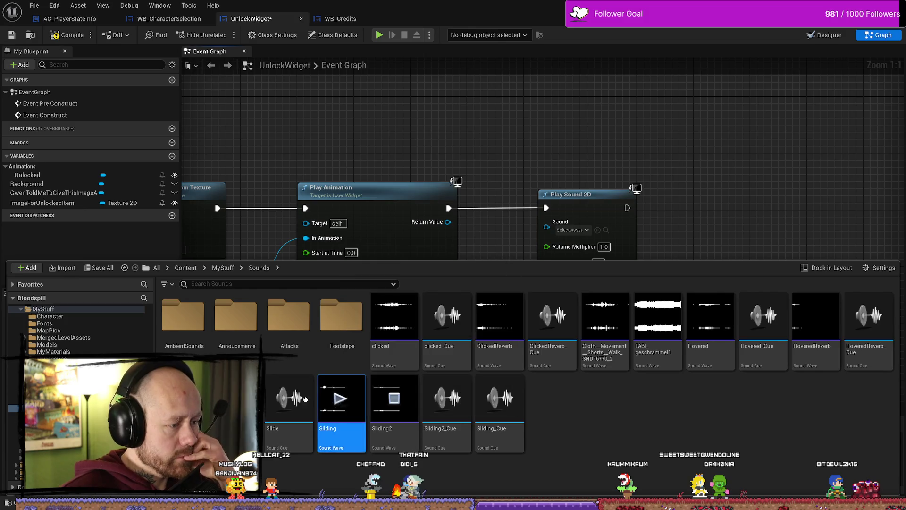
click(342, 401)
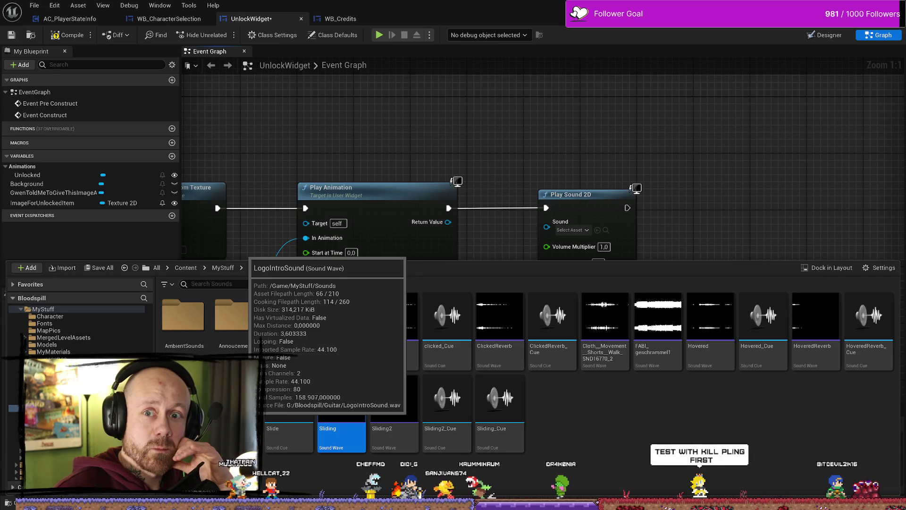
scroll(684, 245, down, 2)
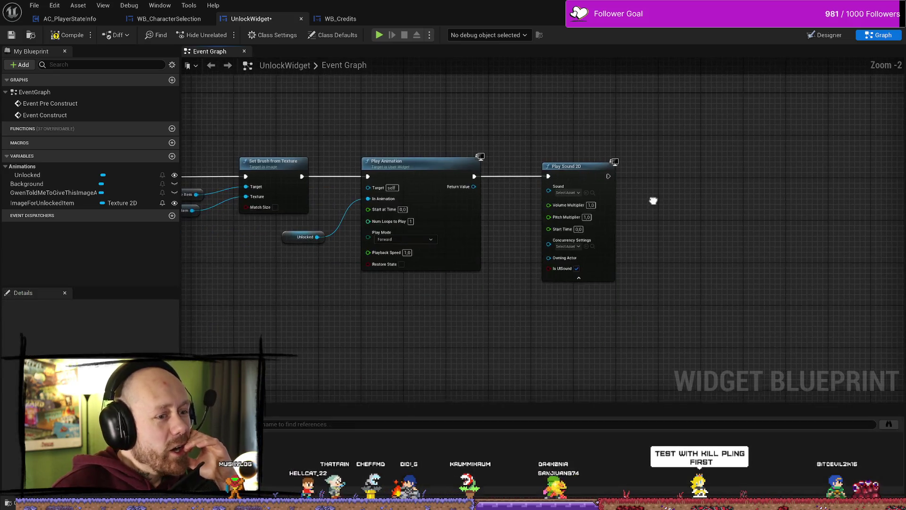
scroll(636, 230, up, 3)
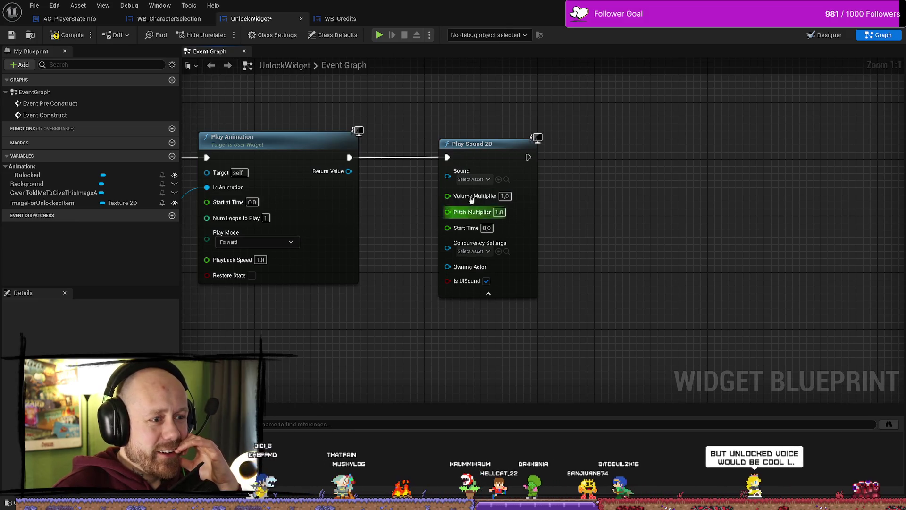
Assign LogoIntroSound to the Sound input, compile the widget, and return to MainMenu
key(ctrl+space)
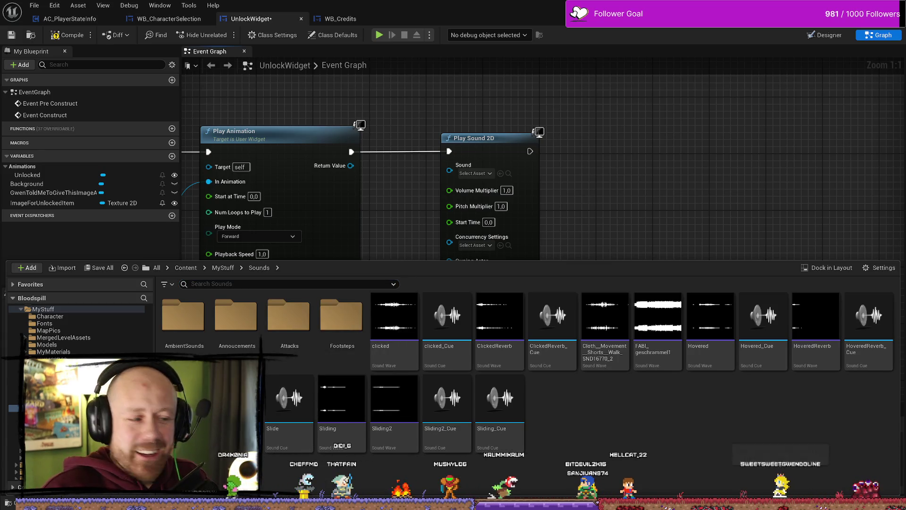
click(501, 173)
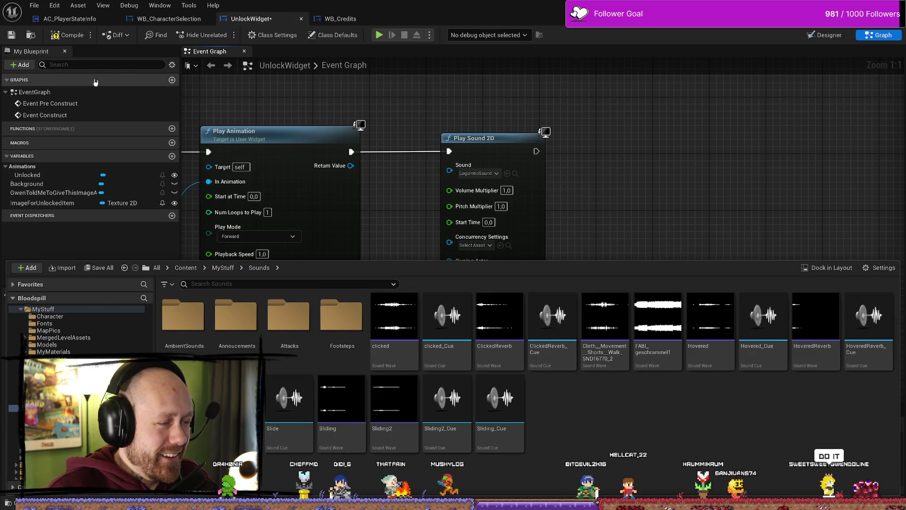
click(69, 35)
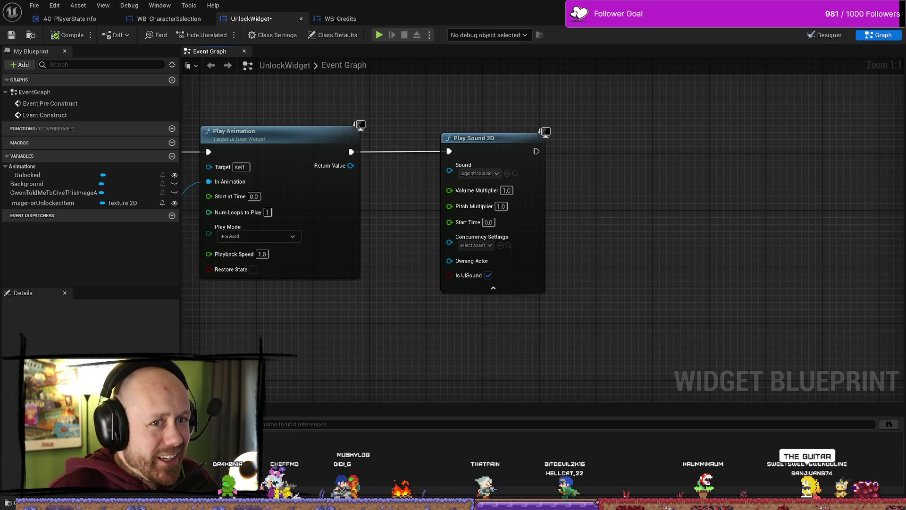
key(alt+Tab)
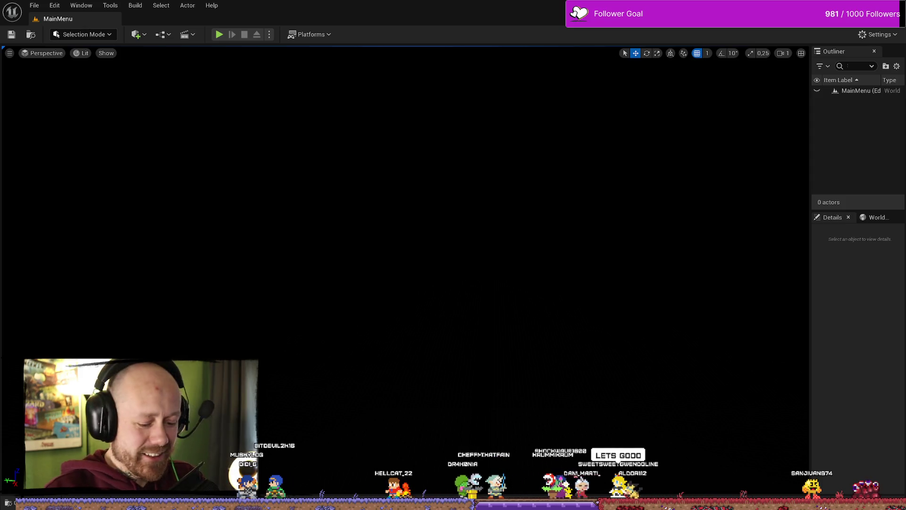
Play a full-screen multiplayer Deathmatch until a kill, then stop and restore the editor layout
click(219, 34)
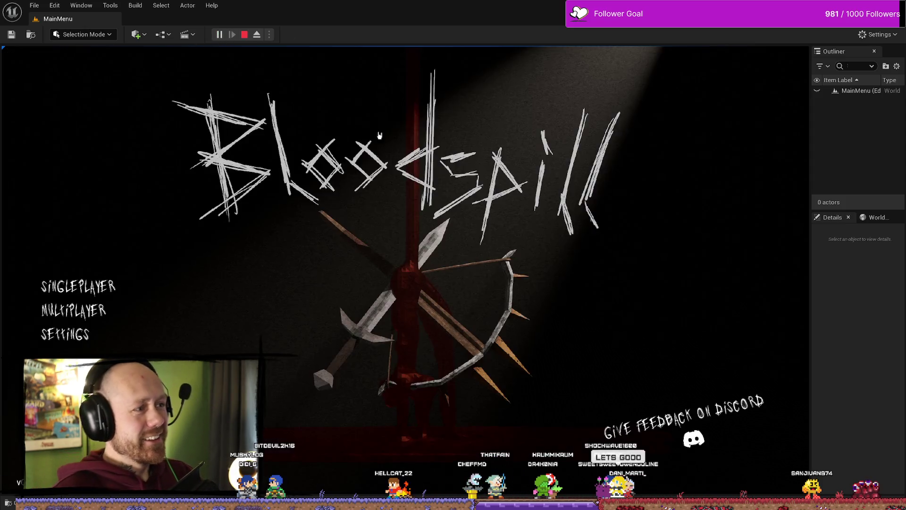
click(73, 310)
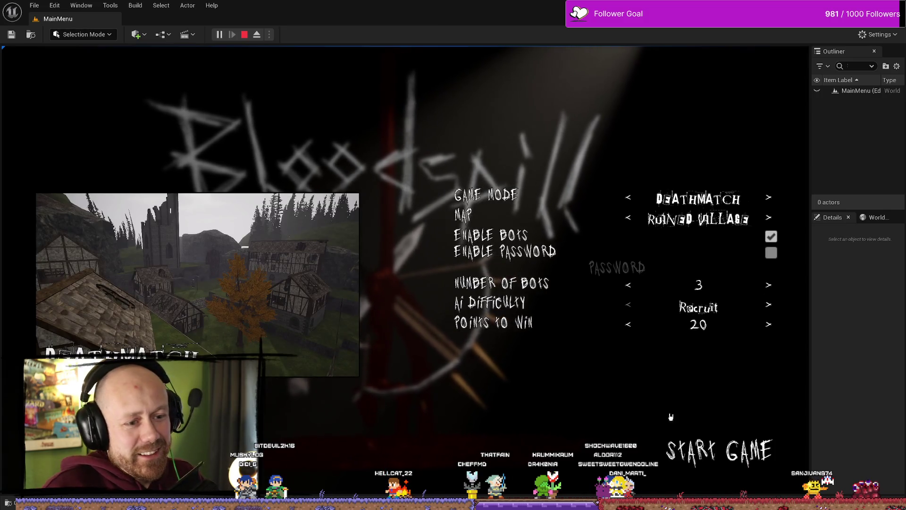
click(736, 453)
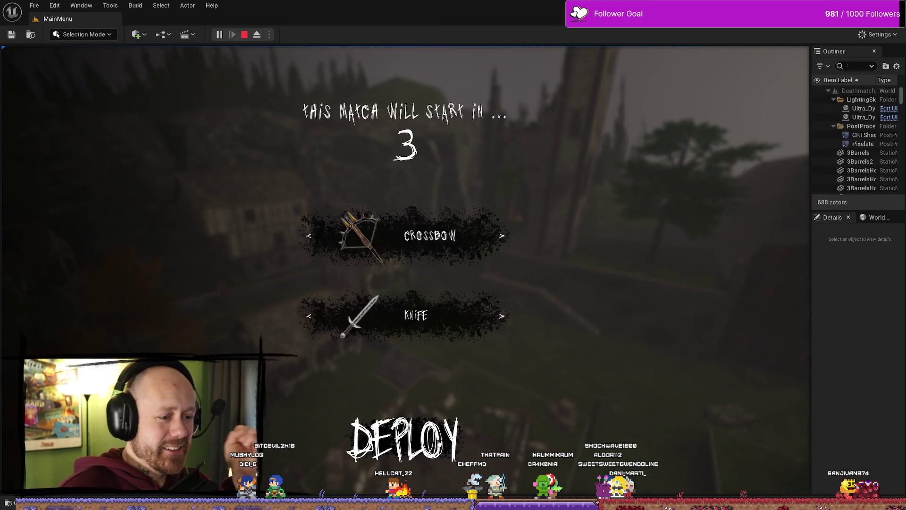
key(F11)
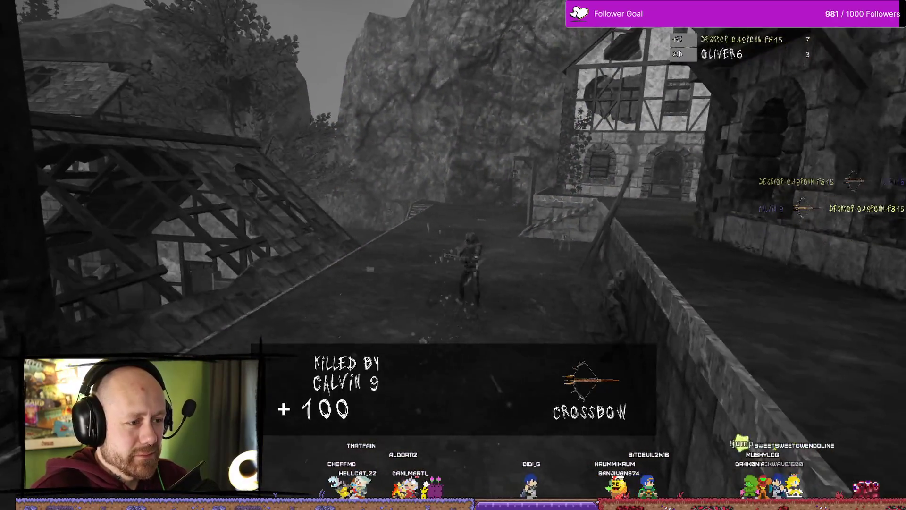
key(Escape)
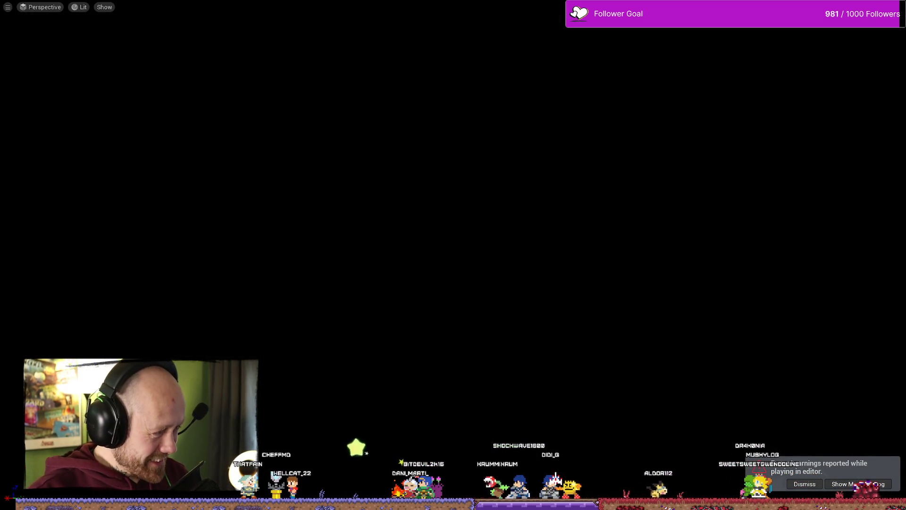
key(F11)
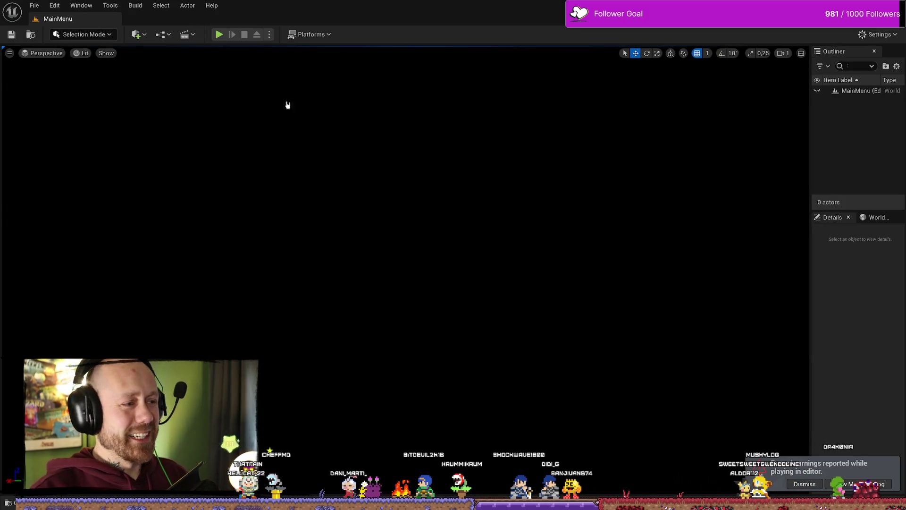
Open the LogoIntroSound asset from the Play Sound 2D node's Sound pin and review its settings
key(ctrl+space)
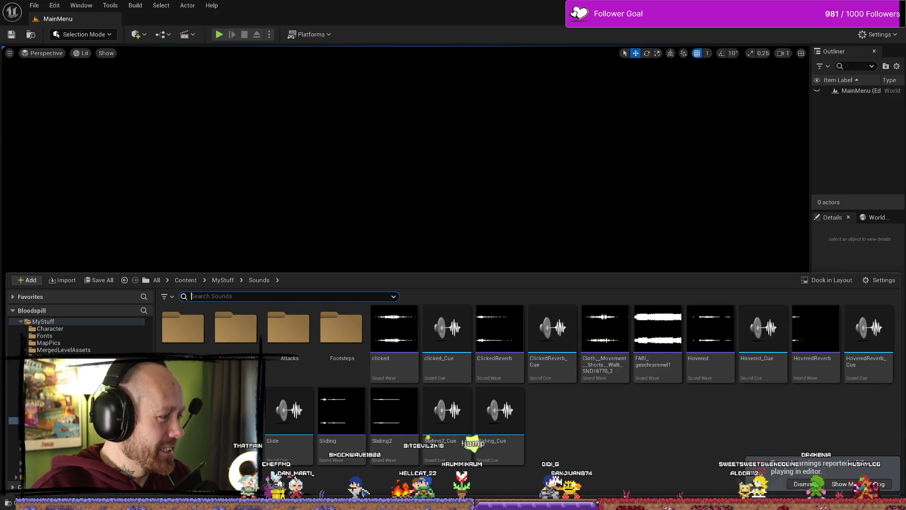
key(alt+Tab)
drag(689, 227, 827, 228)
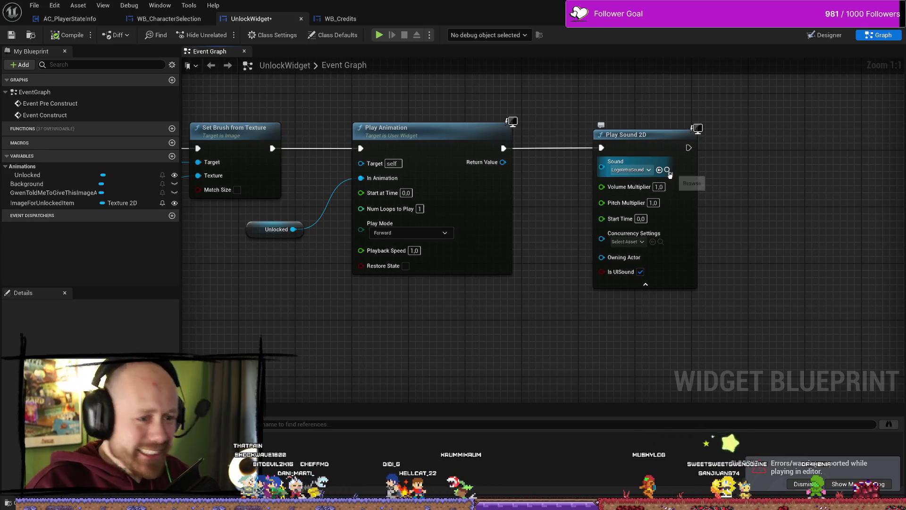
click(667, 170)
double_click(447, 331)
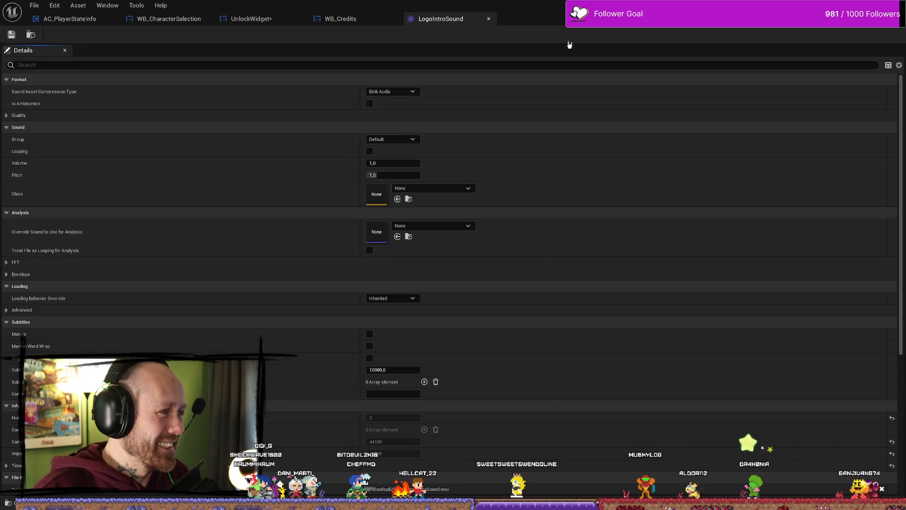
scroll(335, 310, down, 5)
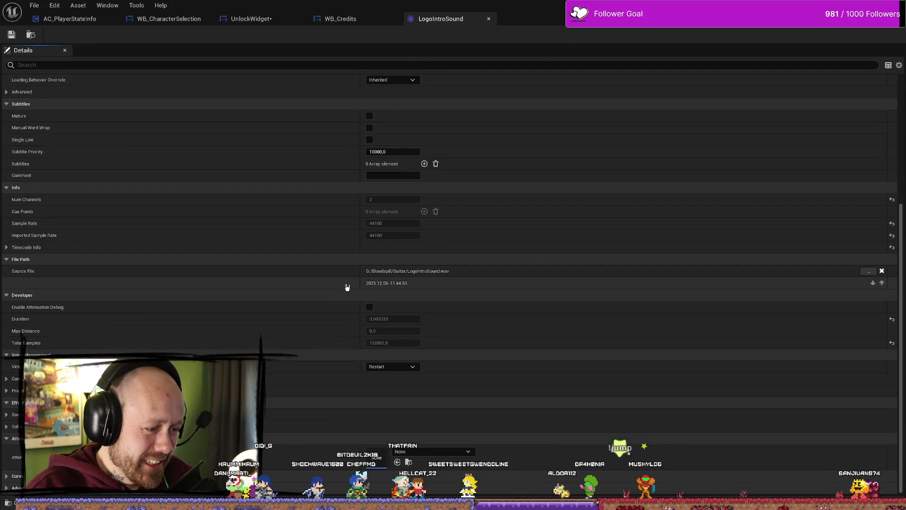
scroll(293, 250, up, 5)
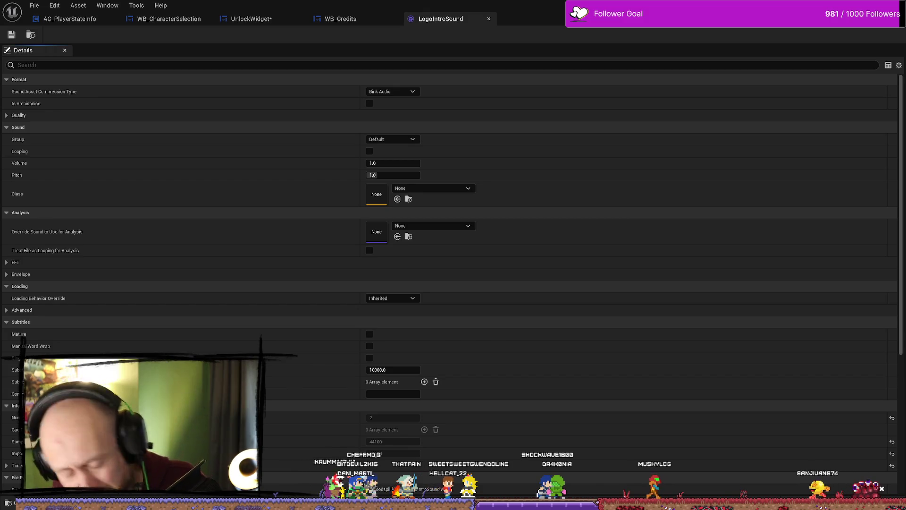
Cycle through open windows, ending with the BloodSpill Trello board in front
key(alt+Tab)
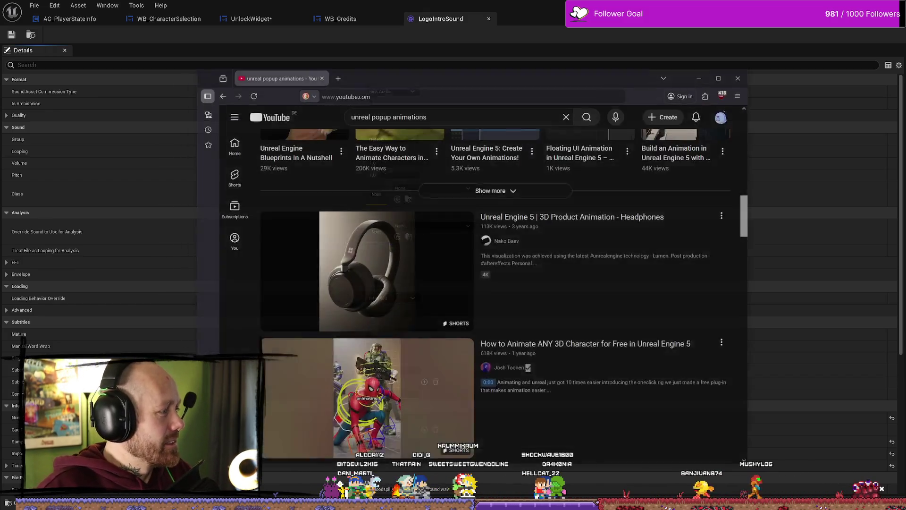
key(alt+Tab)
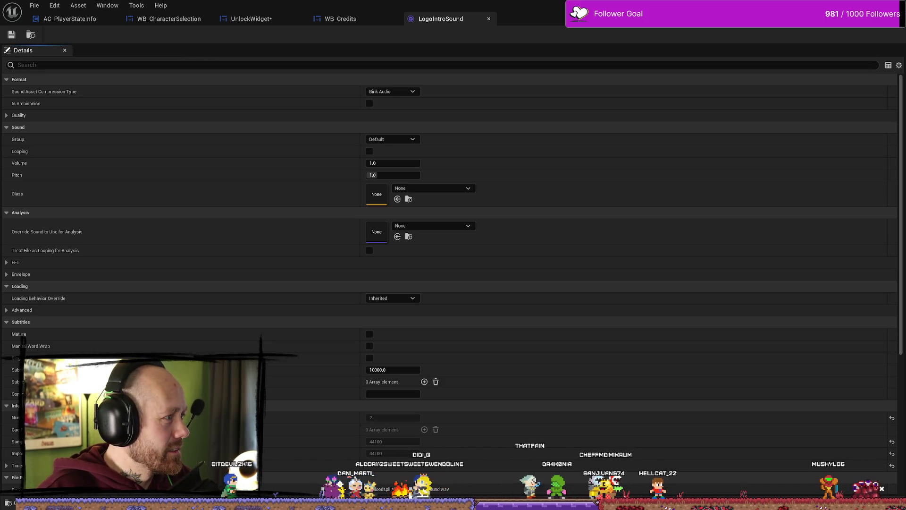
key(alt+Tab)
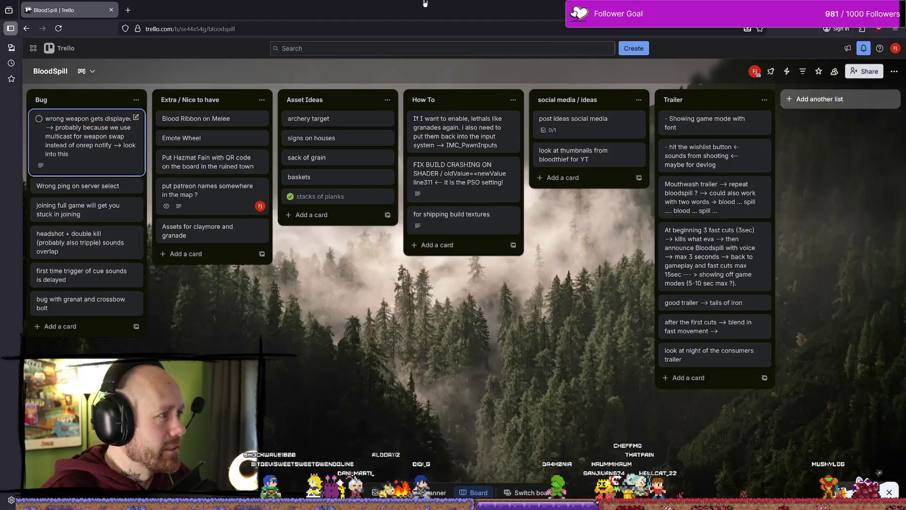
Restore and re-maximize the Trello window, then go back to the LogoIntroSound settings
double_click(424, 4)
double_click(401, 19)
key(alt+Tab)
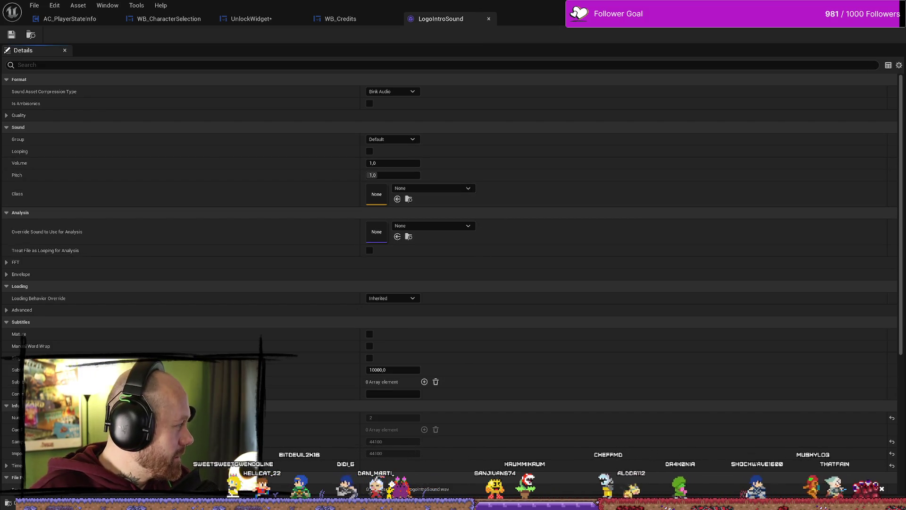
Close the LogoIntroSound and WB_Credits editors and locate the LogoIntroSound sound asset
click(489, 19)
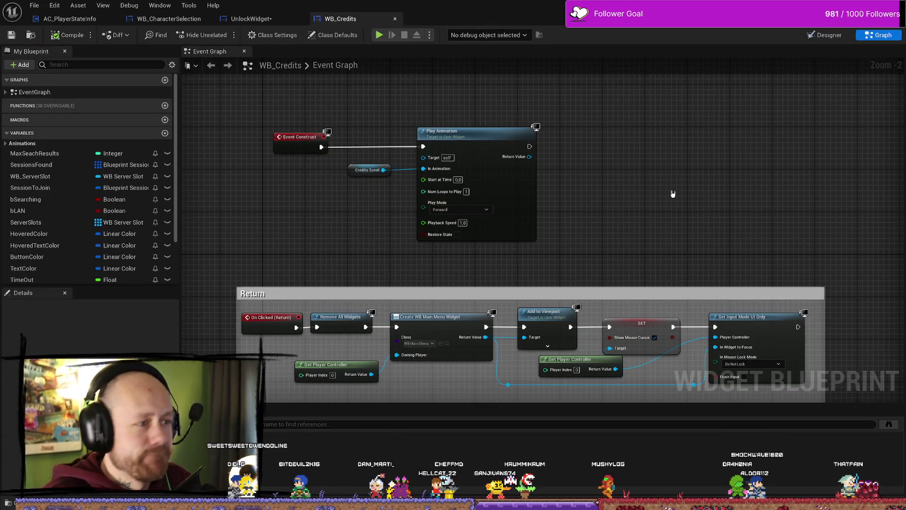
click(395, 18)
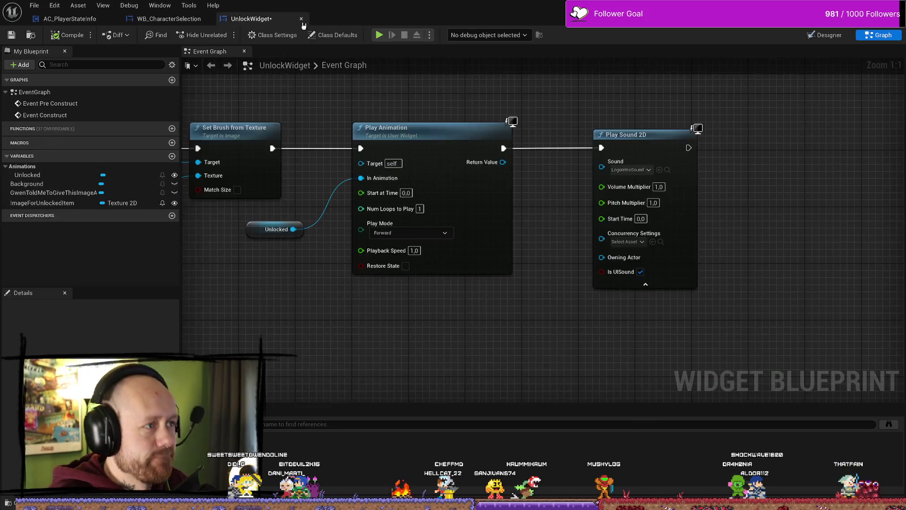
click(667, 170)
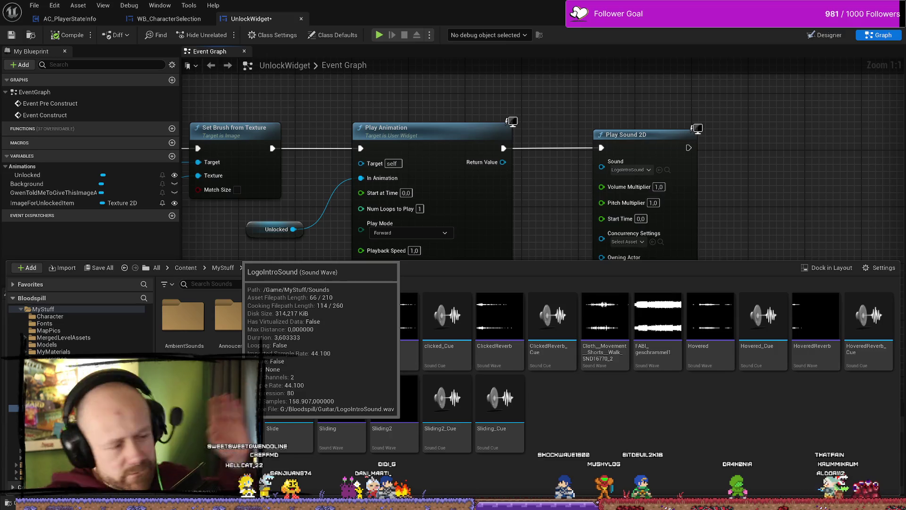
Select the Play Animation node, then switch to the WB_CharacterSelection blueprint
click(362, 137)
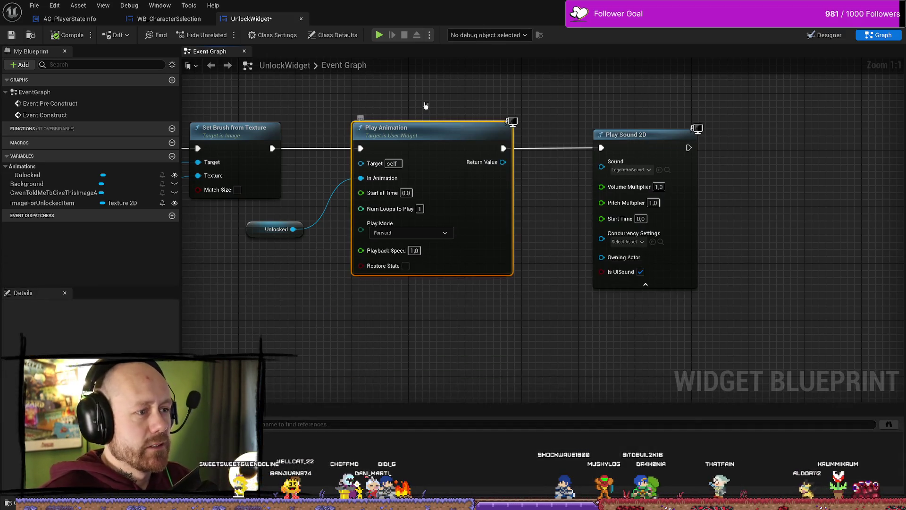
drag(362, 137, 436, 146)
scroll(436, 145, down, 1)
scroll(400, 111, down, 1)
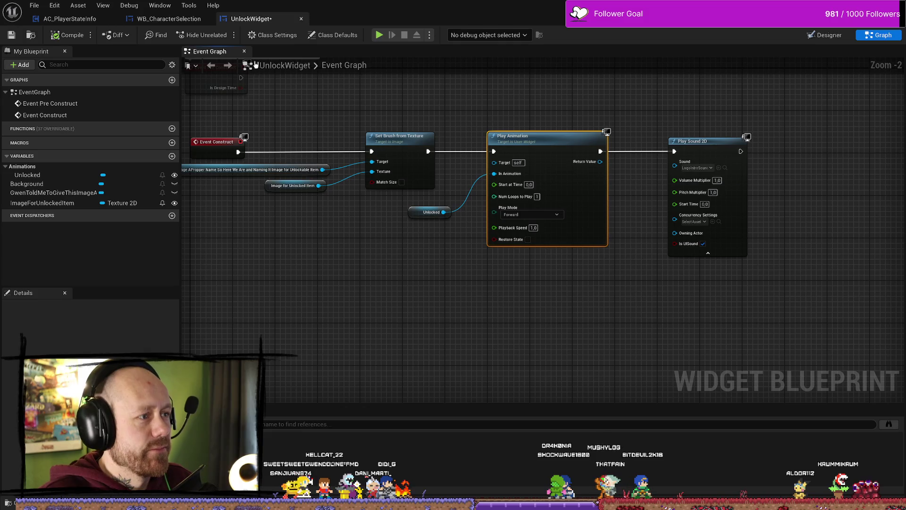
click(186, 22)
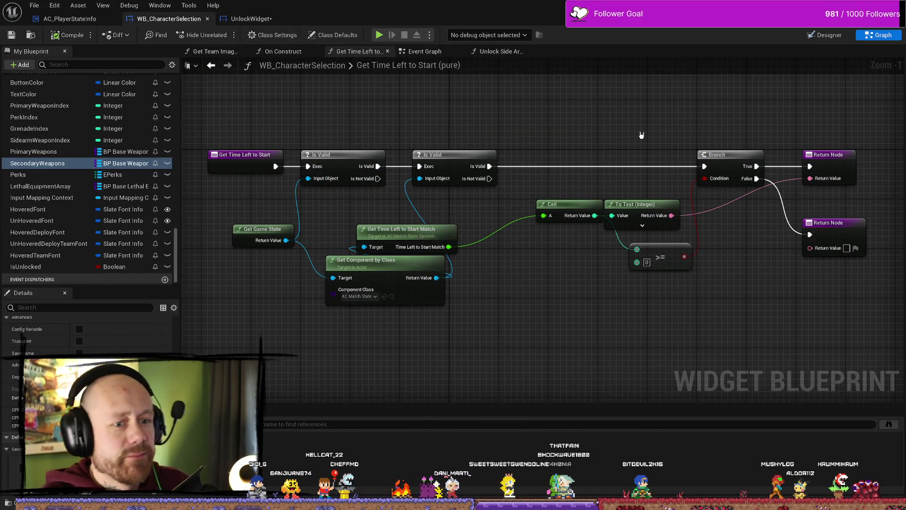
Bring up WB_CharacterSelection's Event Graph and look over its nodes
click(251, 18)
click(170, 19)
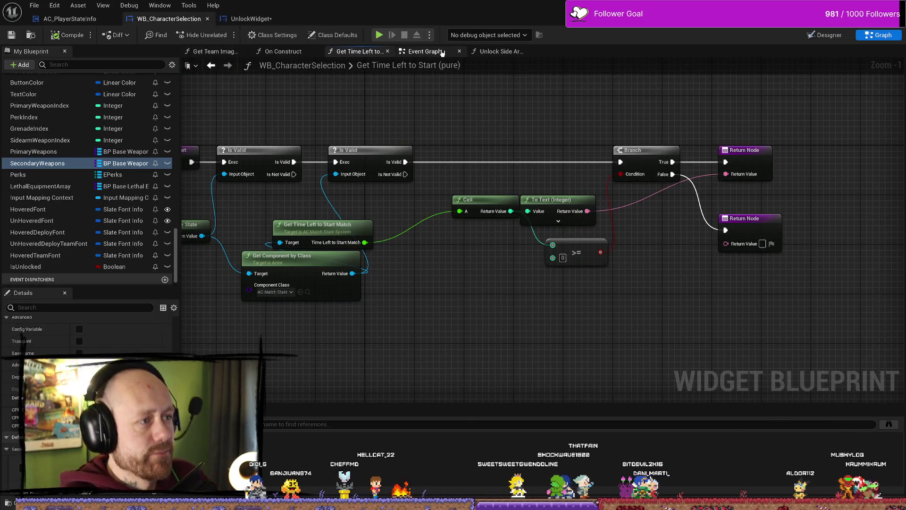
click(424, 51)
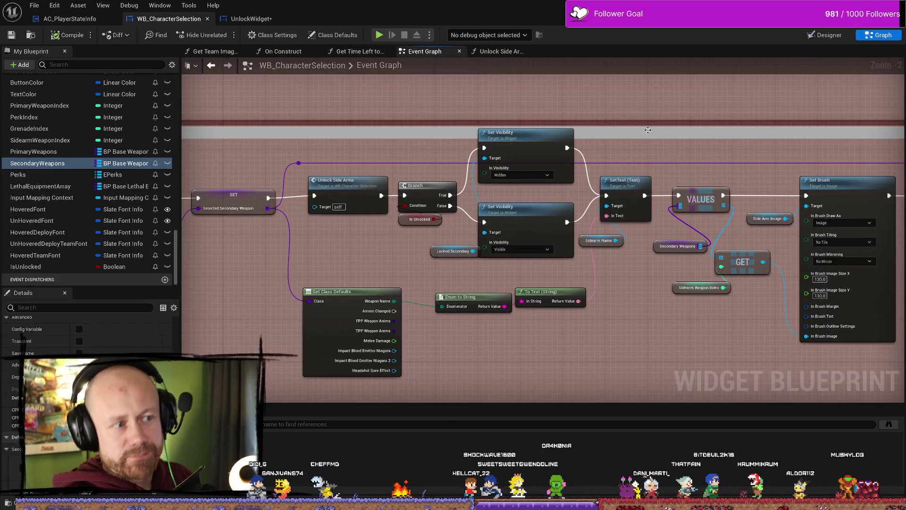
scroll(574, 135, down, 4)
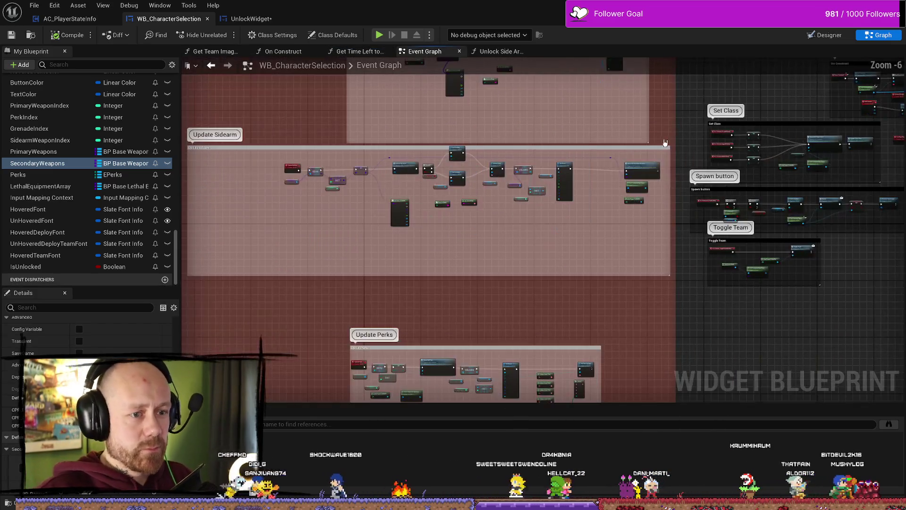
scroll(621, 172, up, 5)
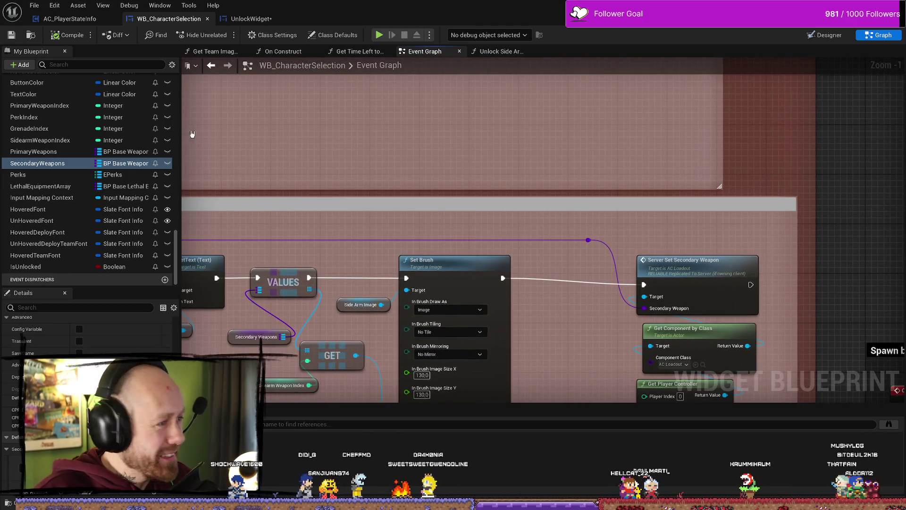
scroll(55, 179, up, 1)
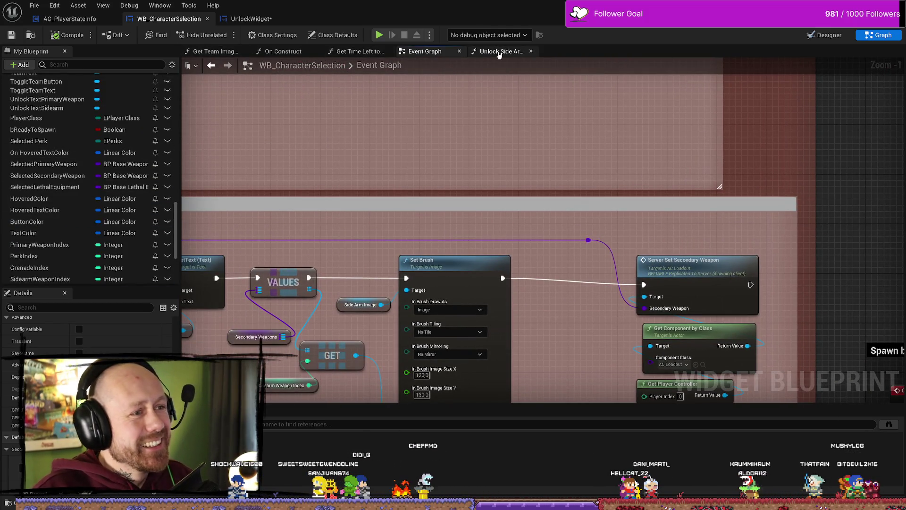
Review the Unlock Side Arms function, then return to the zoomed-out Event Graph
click(497, 51)
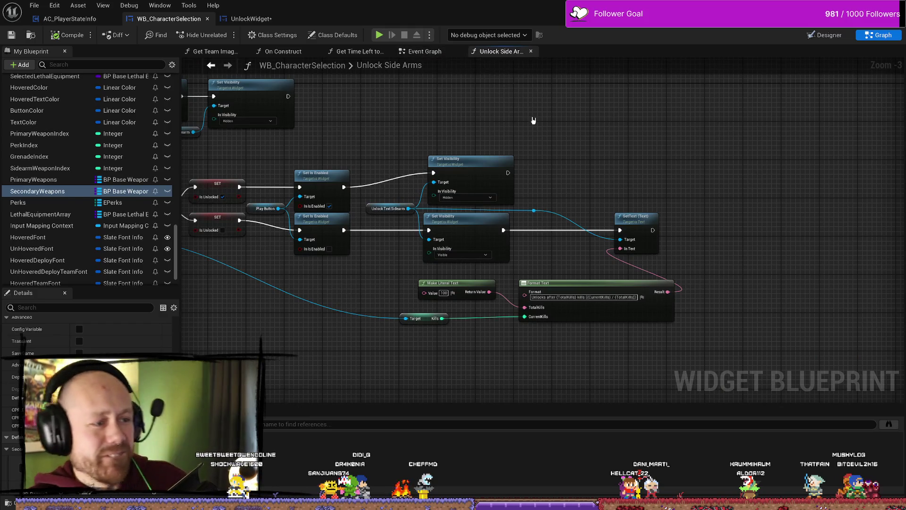
click(425, 51)
scroll(688, 184, down, 11)
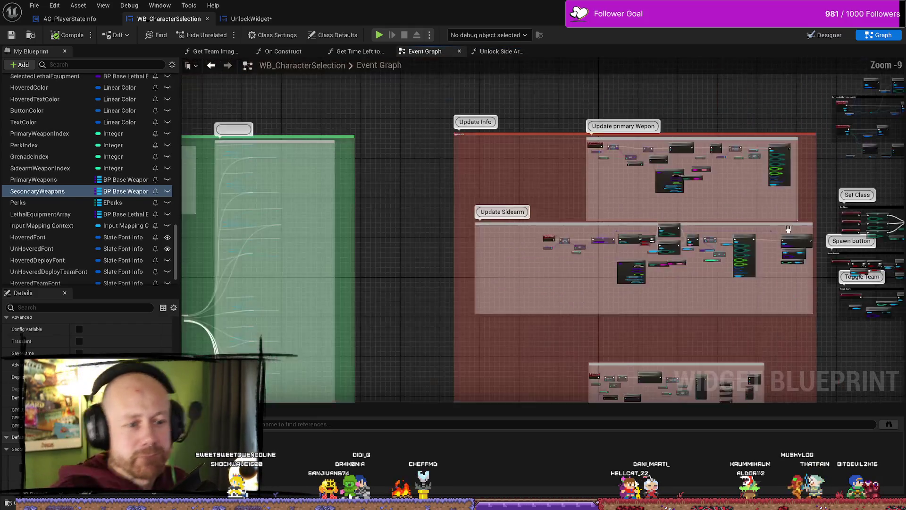
scroll(687, 183, up, 2)
scroll(688, 183, up, 4)
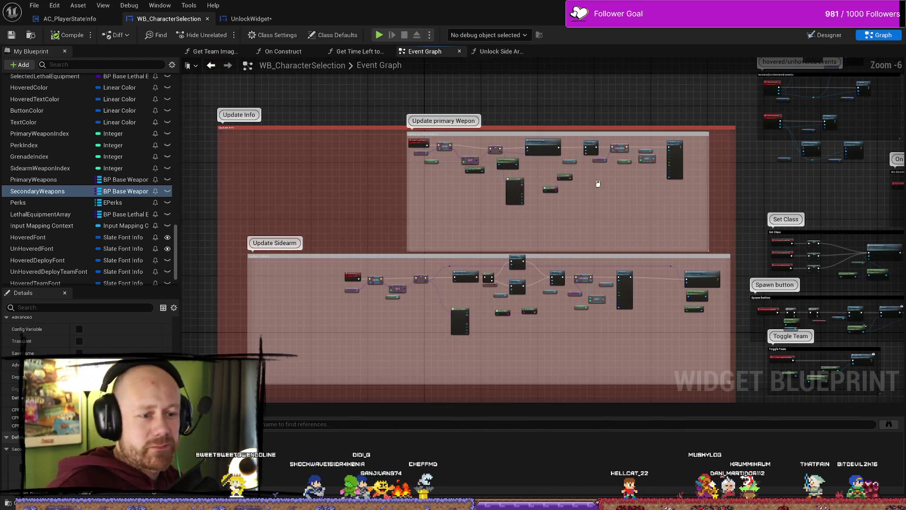
In AC_PlayerStateInfo, change the unlock-popup Delay duration from 5 to 4 seconds
click(92, 22)
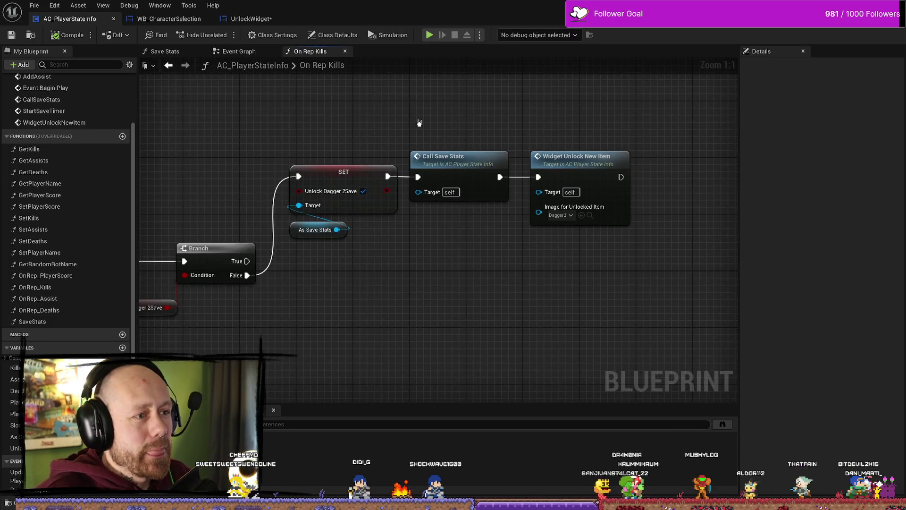
click(238, 50)
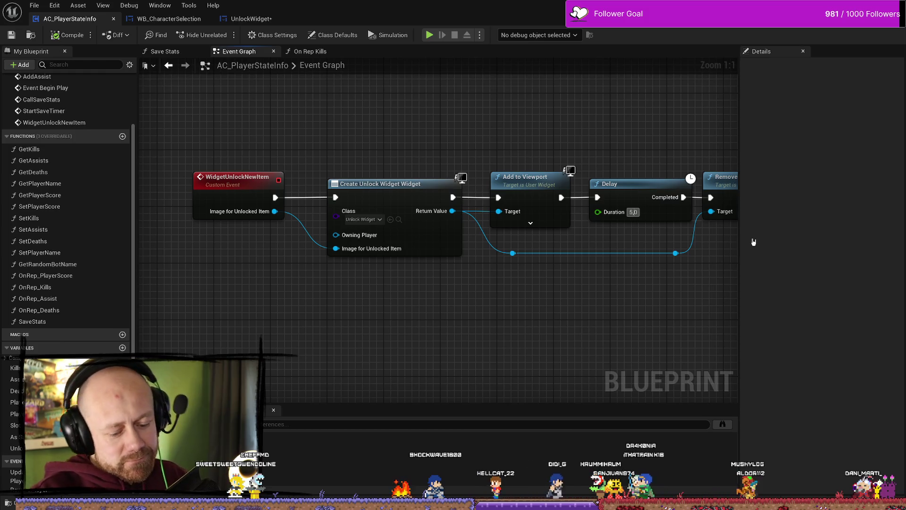
key(BackSpace)
key(BackSpace)
text(4)
key(Return)
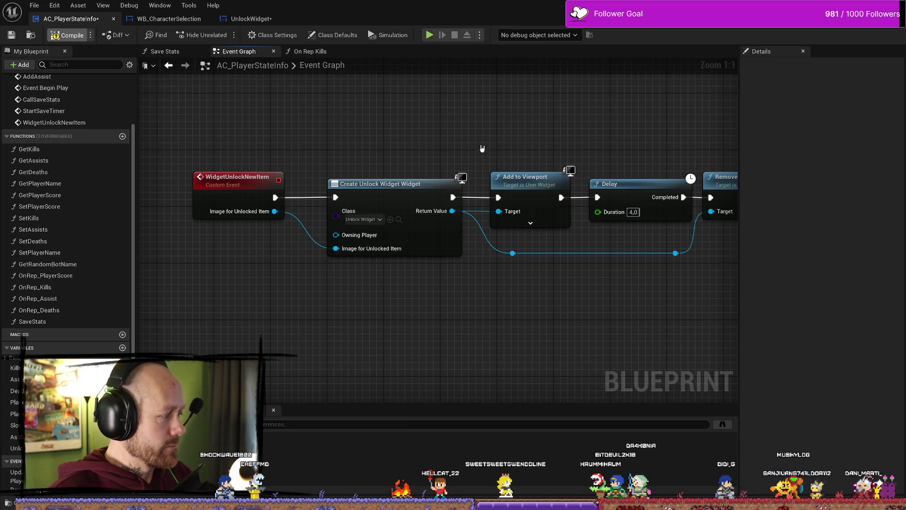
click(264, 18)
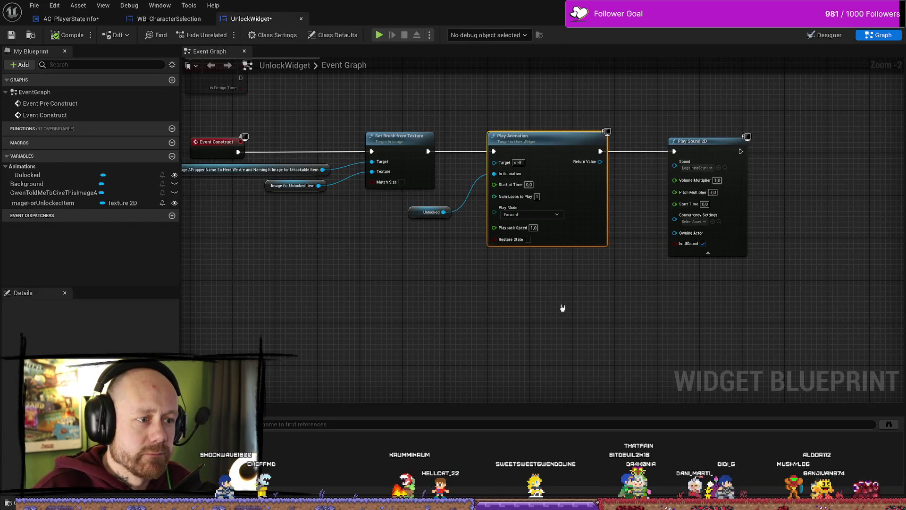
Nudge the Unlocked variable node slightly right in the event graph
drag(416, 211, 421, 213)
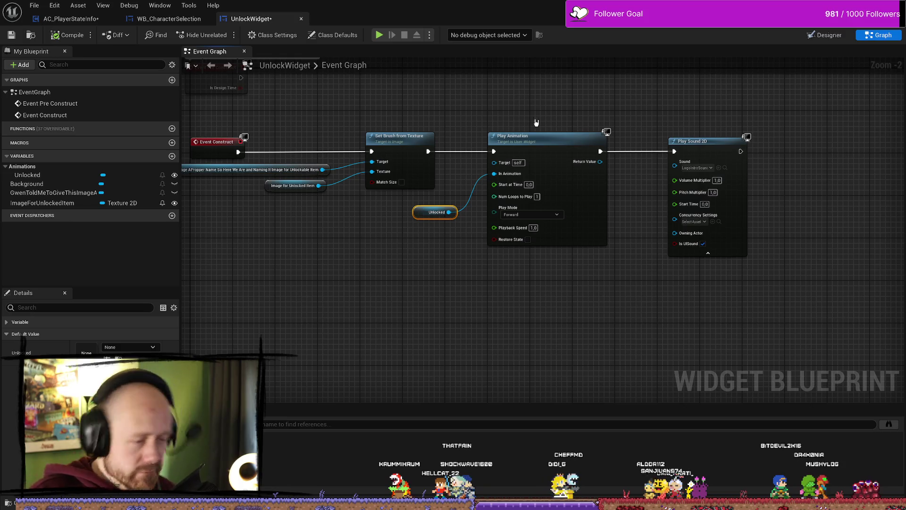
click(419, 313)
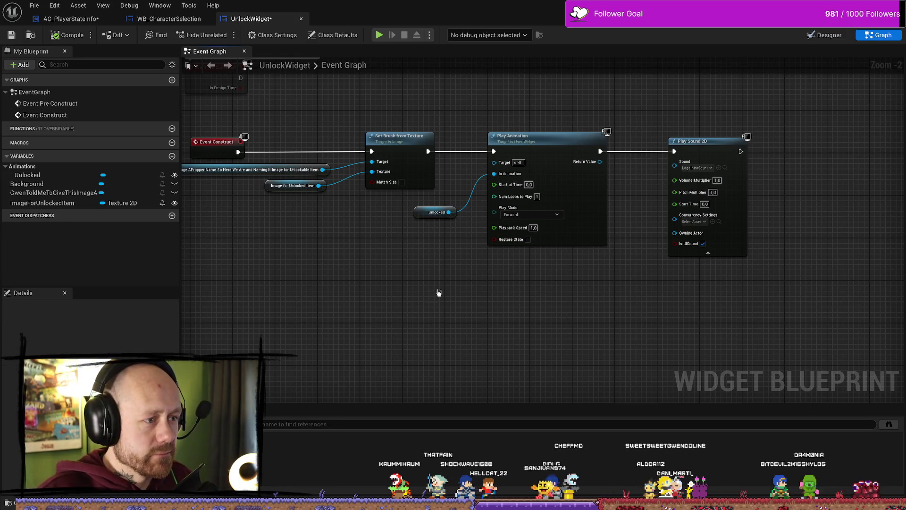
drag(430, 293, 462, 289)
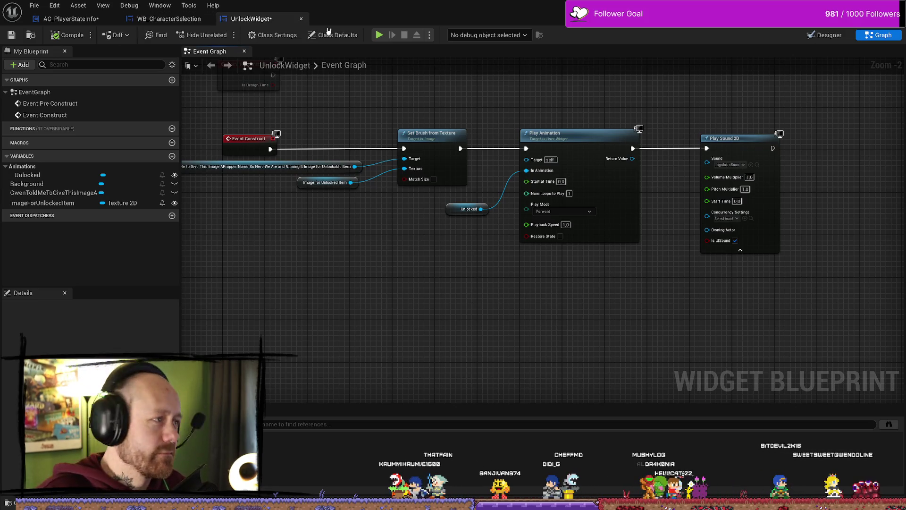
scroll(398, 289, down, 2)
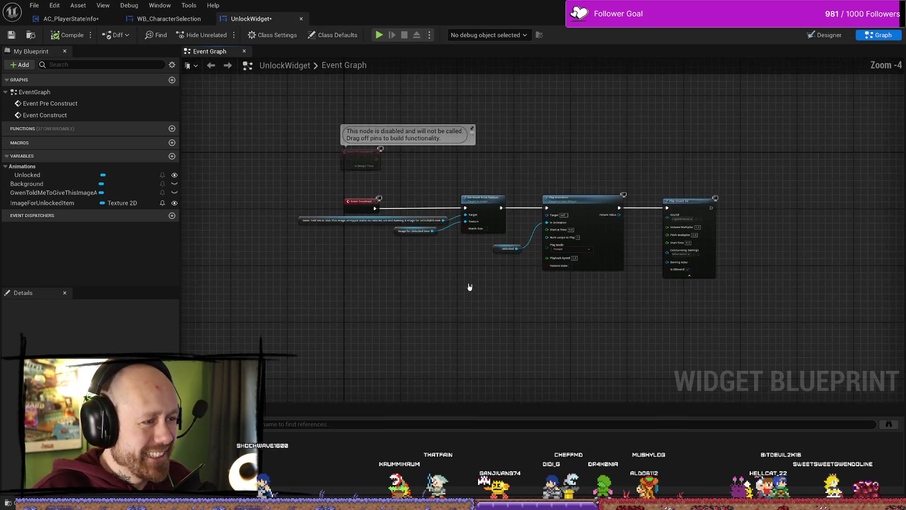
scroll(470, 286, up, 3)
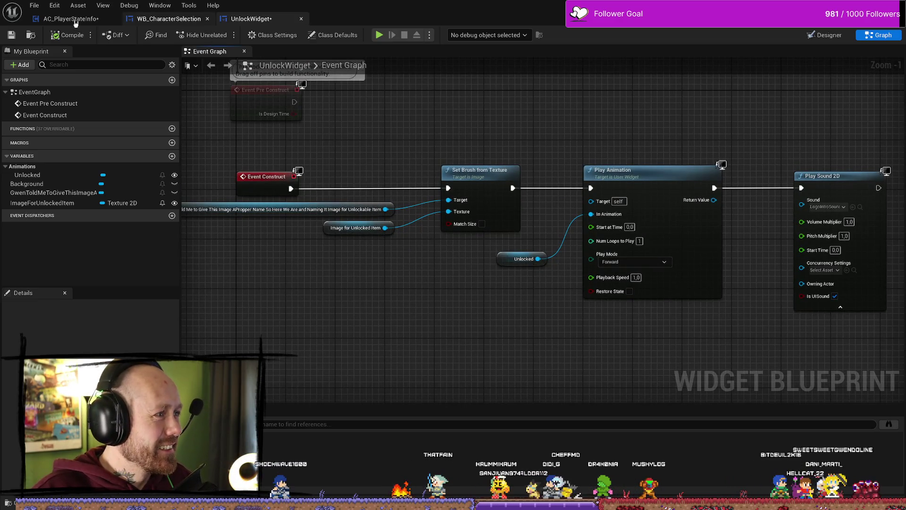
In WB_CharacterSelection, resize the Update Sidearm comment and move it and its nodes down
click(165, 21)
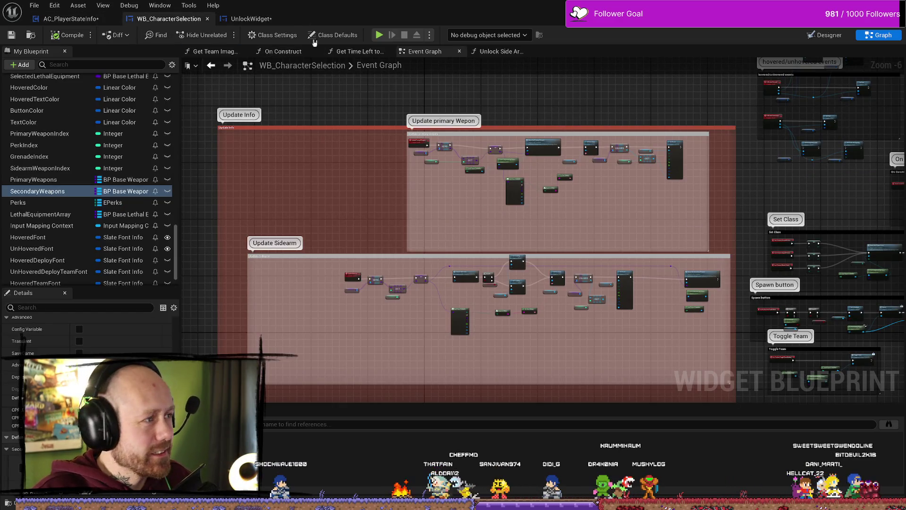
scroll(659, 236, up, 2)
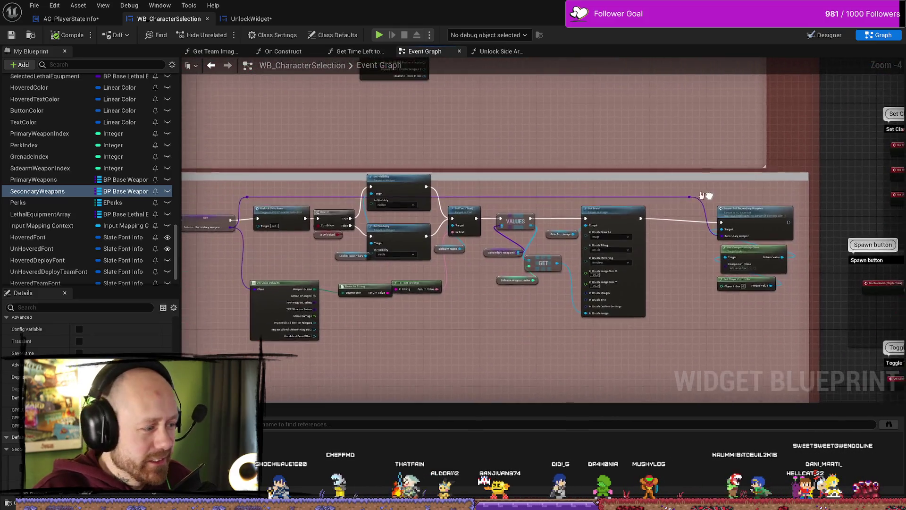
scroll(708, 192, down, 2)
scroll(584, 198, up, 2)
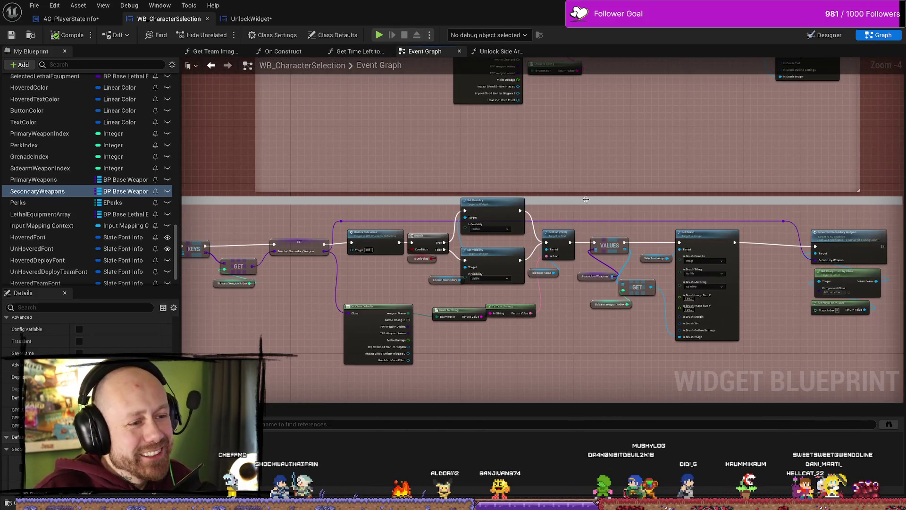
drag(584, 197, 584, 192)
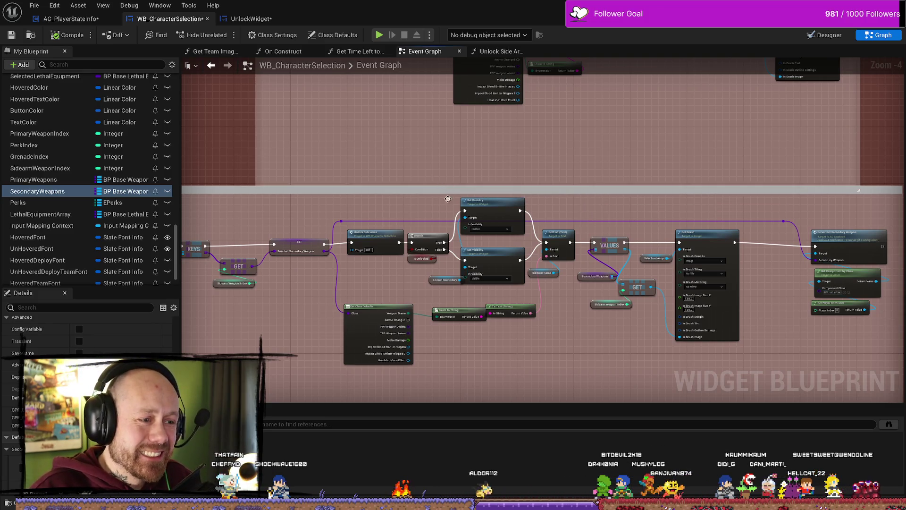
scroll(425, 188, down, 1)
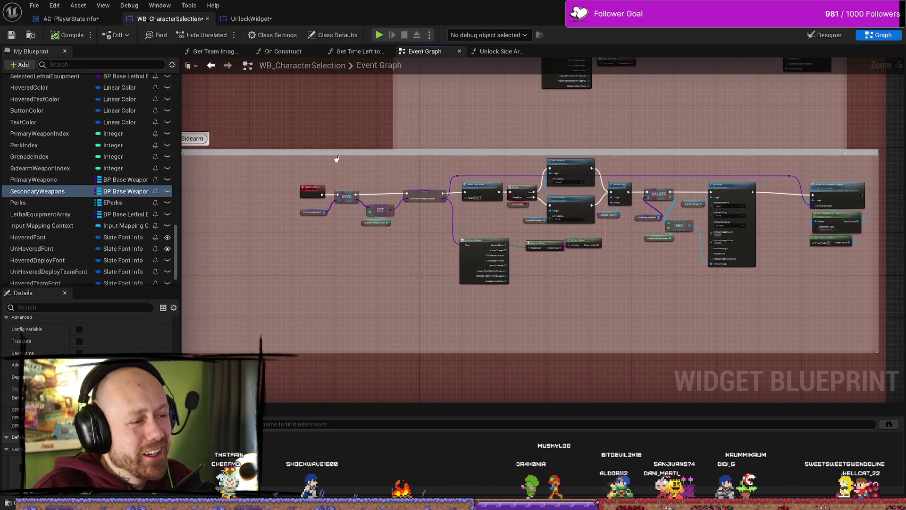
drag(384, 151, 384, 164)
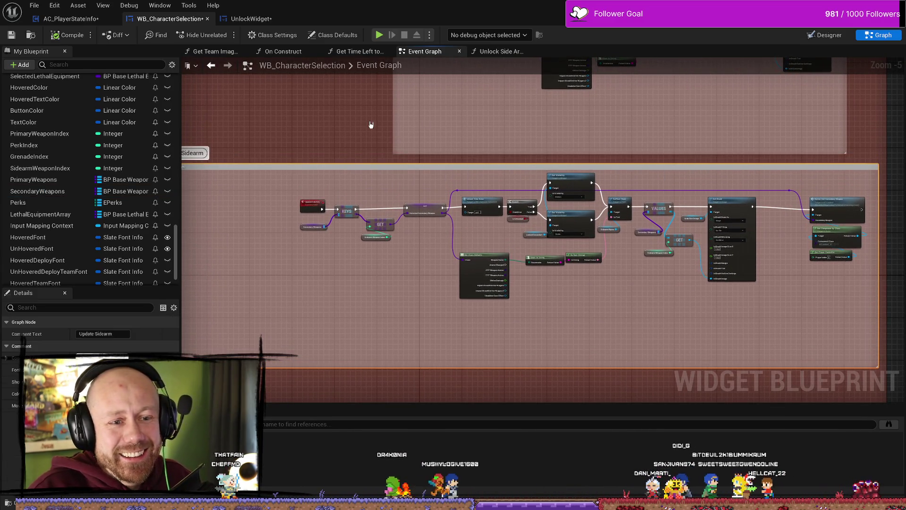
Back in UnlockWidget, save all modified blueprints with File > Save All
click(250, 18)
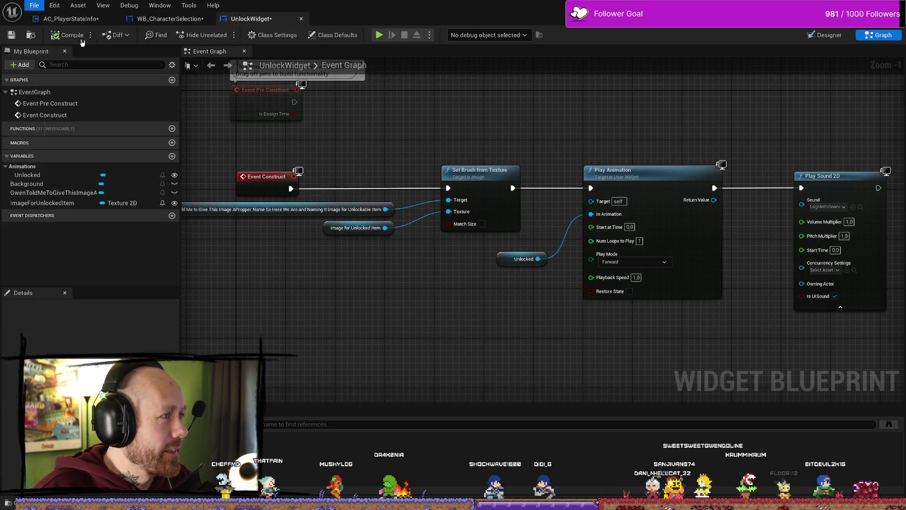
click(29, 5)
click(55, 59)
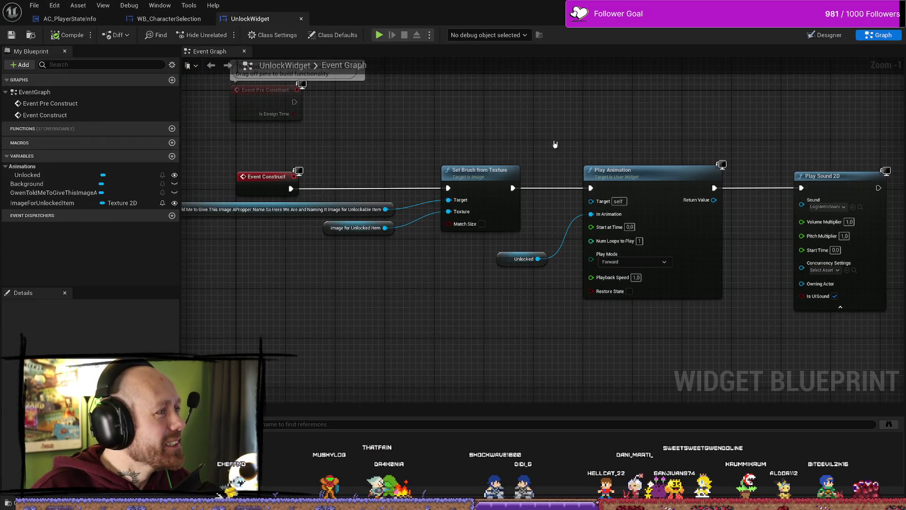
mouse_move(646, 144)
mouse_down()
mouse_move(602, 329)
mouse_move(653, 317)
mouse_up()
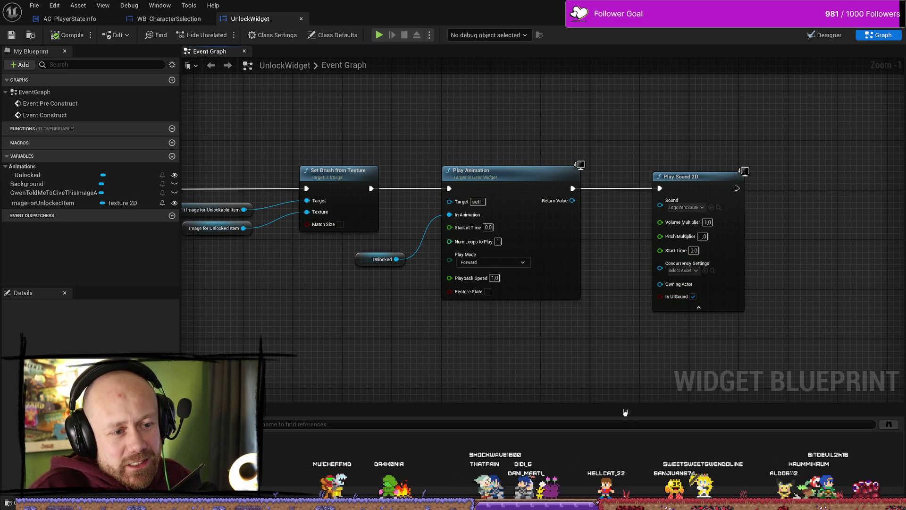
mouse_move(671, 188)
mouse_down()
mouse_move(582, 184)
mouse_move(680, 193)
mouse_up()
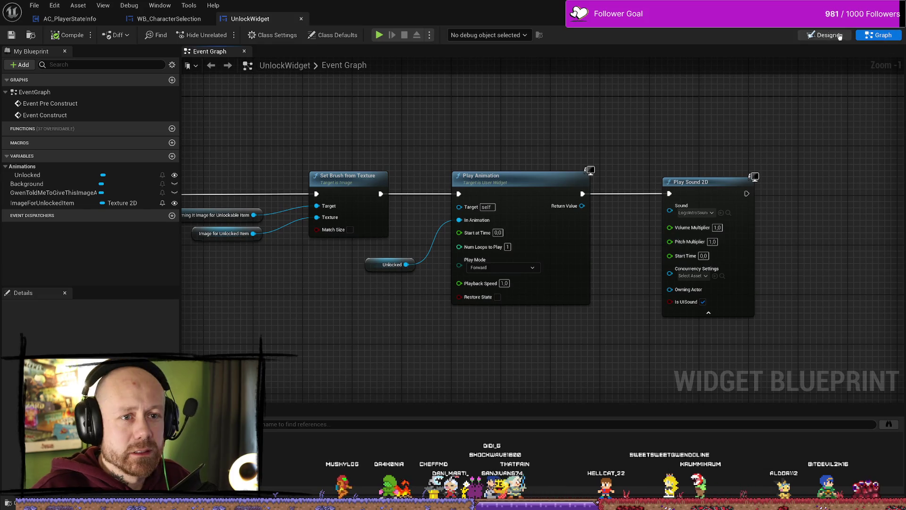
In the Designer, scrub and play the Unlocked animation to preview the background's scale pulse
click(828, 34)
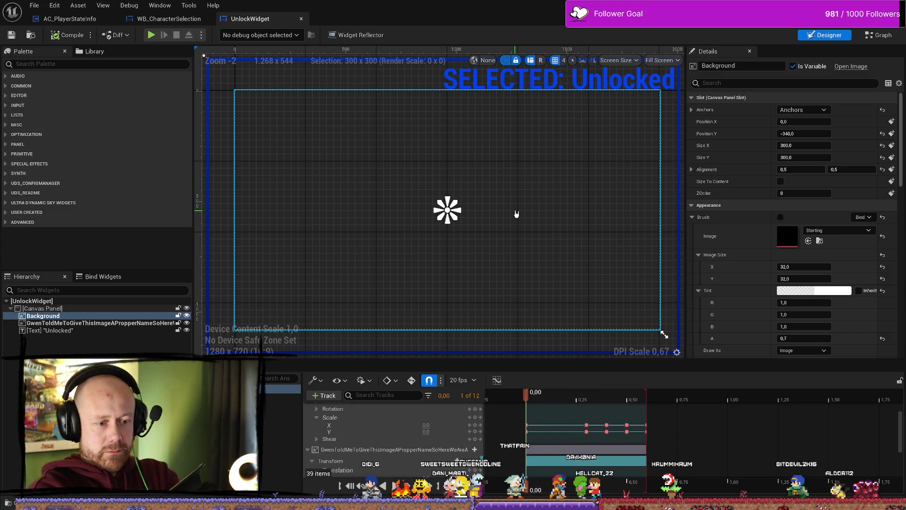
click(647, 395)
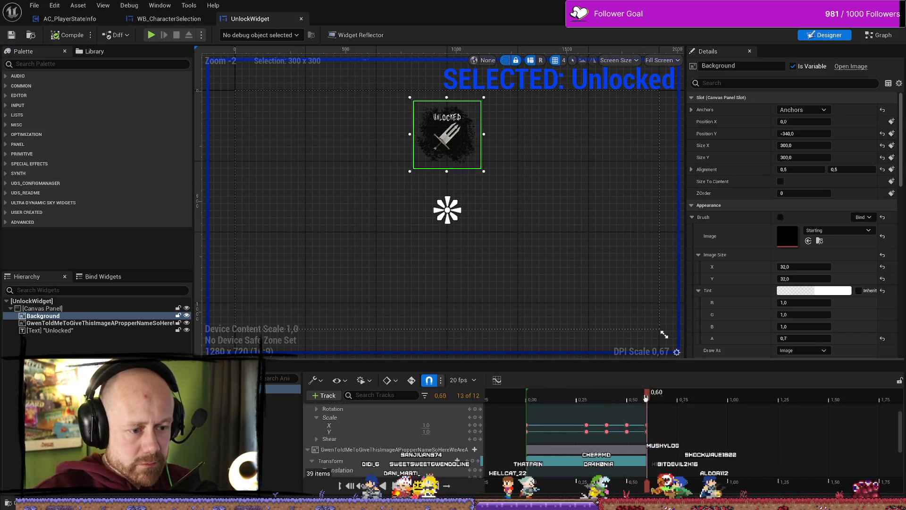
scroll(710, 420, down, 2)
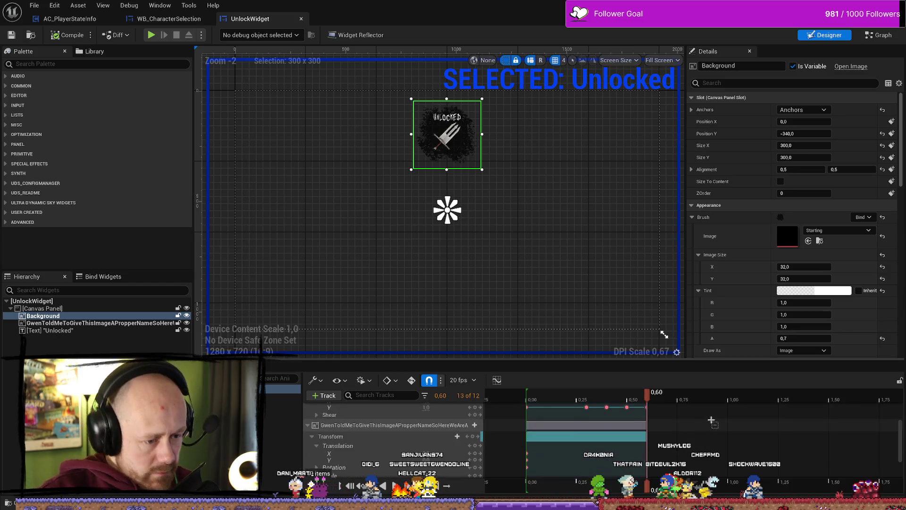
scroll(715, 427, up, 4)
scroll(710, 425, up, 2)
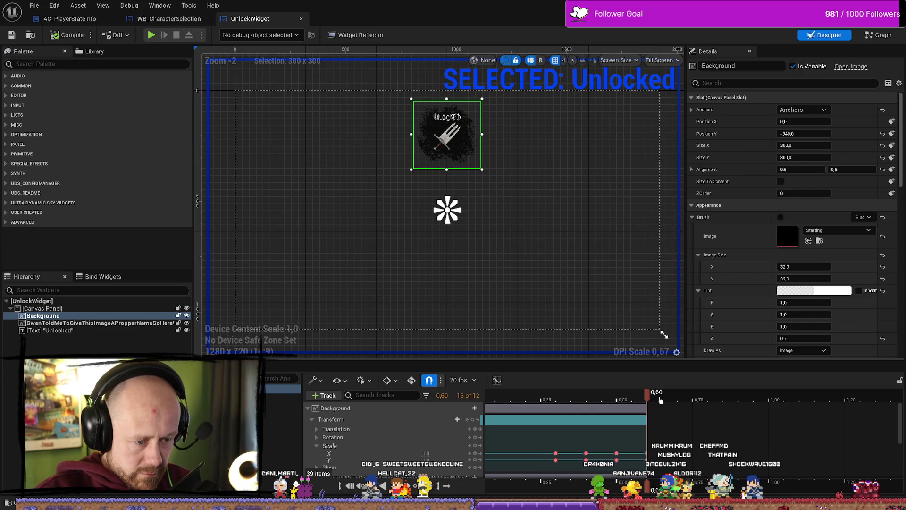
drag(652, 399, 860, 399)
scroll(853, 414, down, 5)
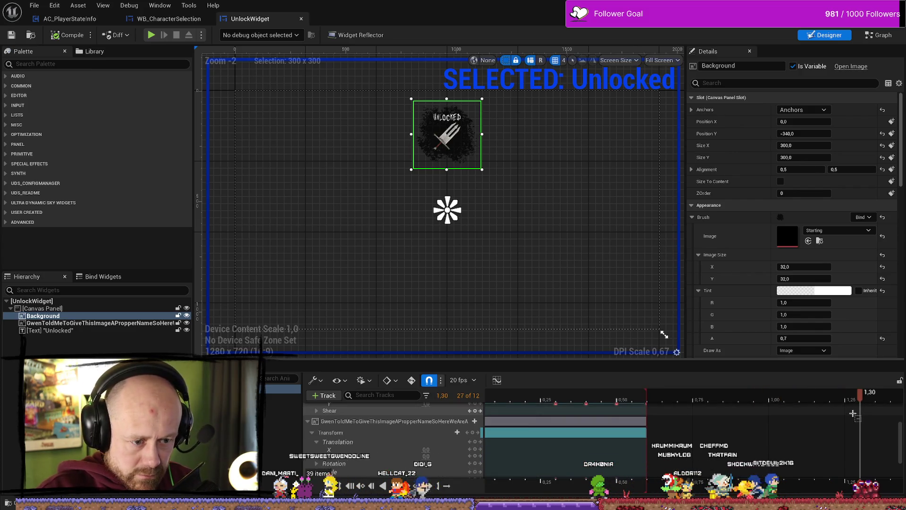
scroll(849, 414, up, 5)
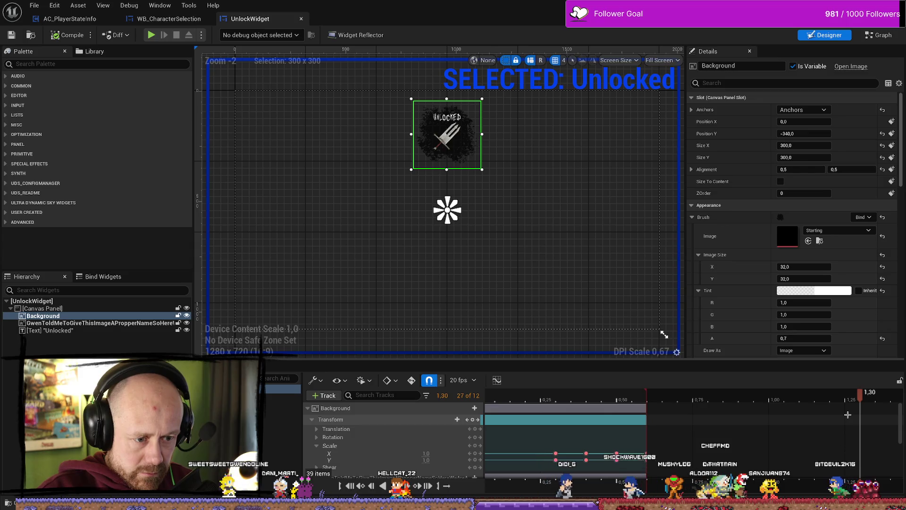
drag(860, 397, 645, 400)
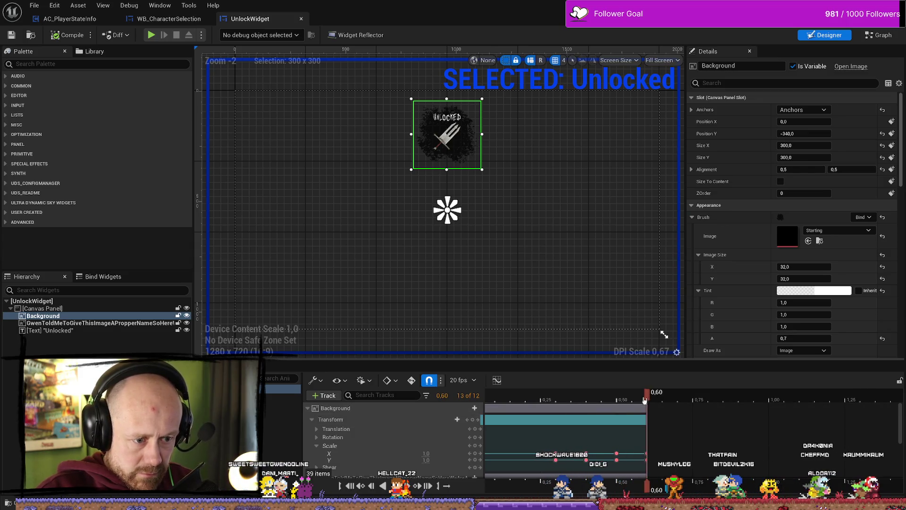
key(space)
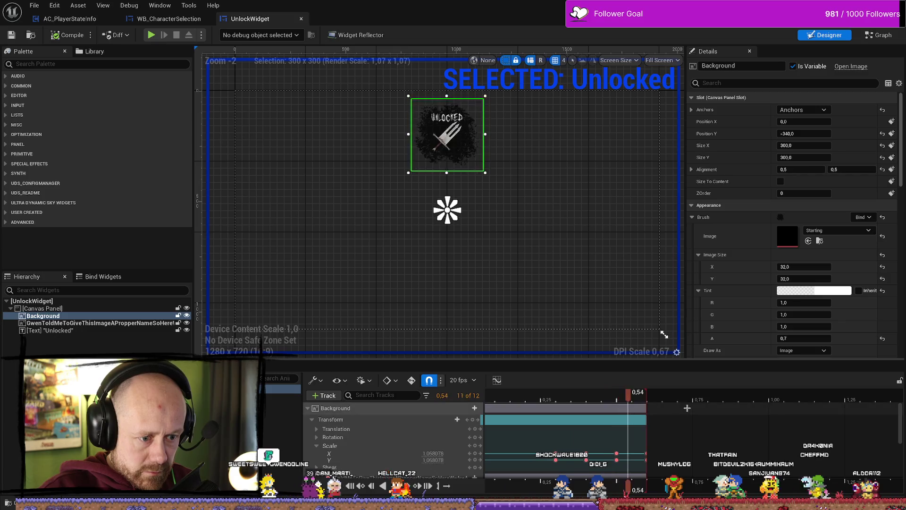
click(653, 398)
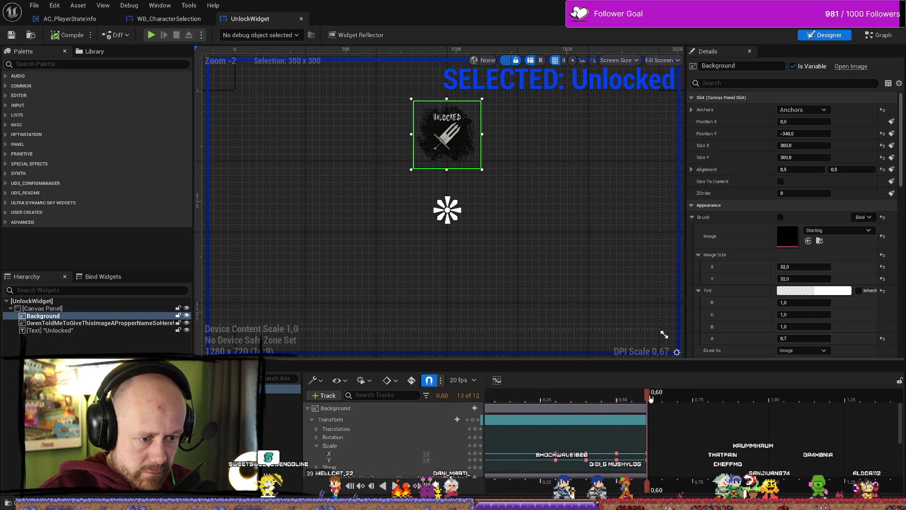
drag(653, 398, 680, 399)
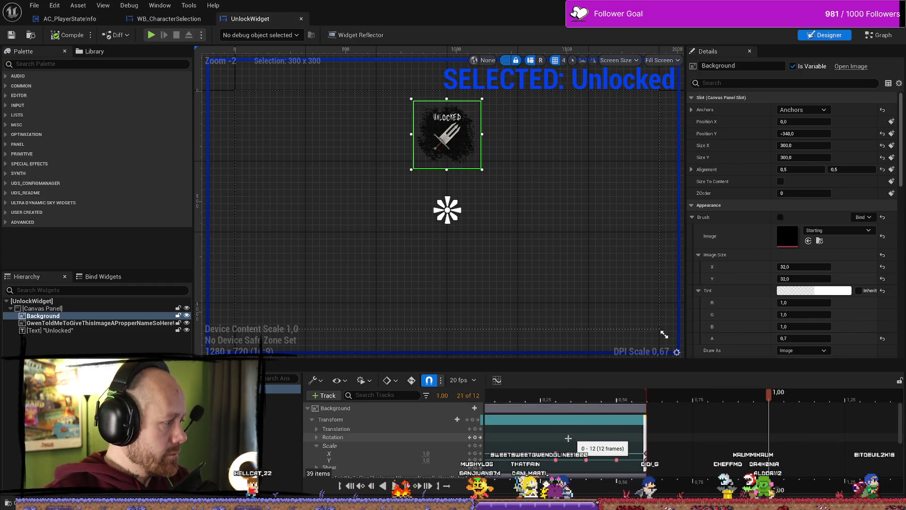
Collapse the Background tracks and select the dagger image's animation track
click(317, 446)
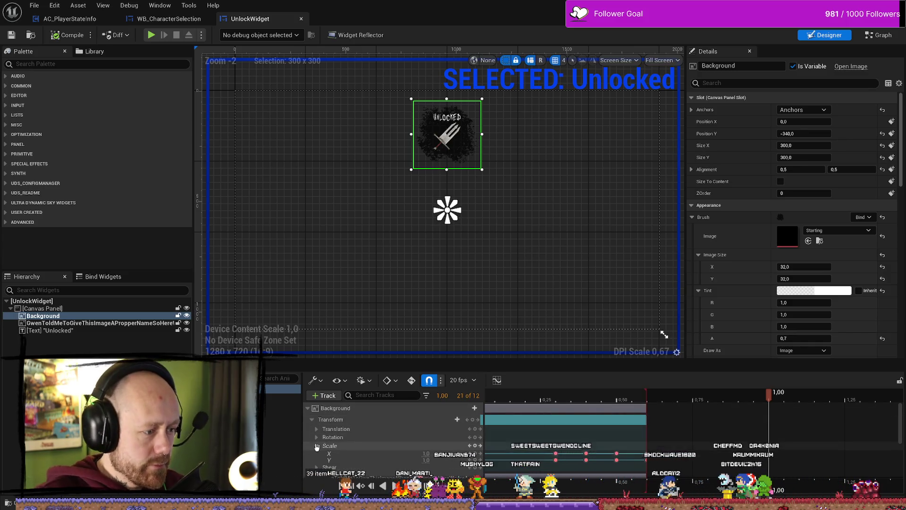
click(308, 408)
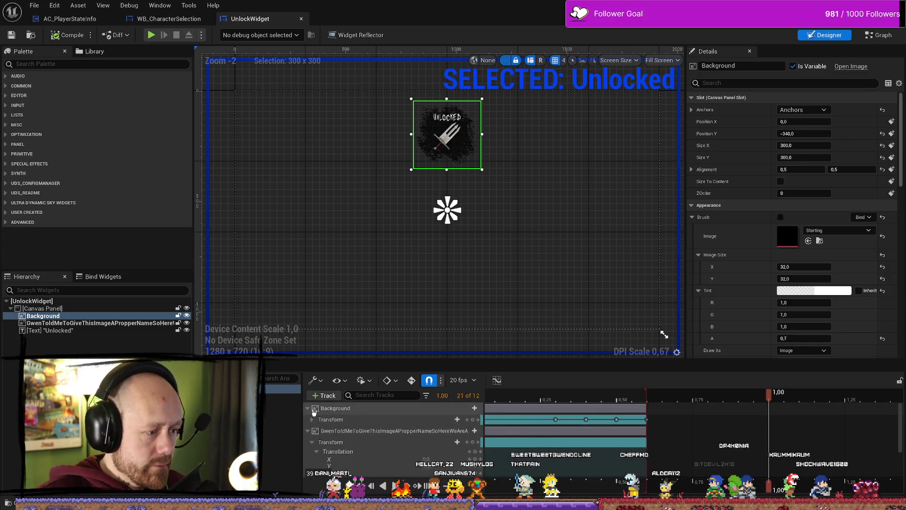
click(368, 420)
click(317, 441)
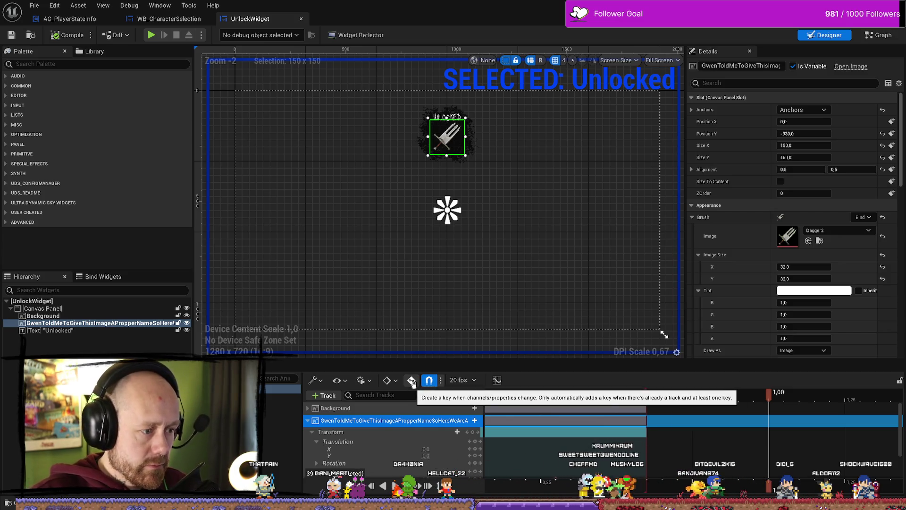
With Auto-Key on, key the dagger's Translation Y at -20 at 1.00 and scrub to preview
click(412, 381)
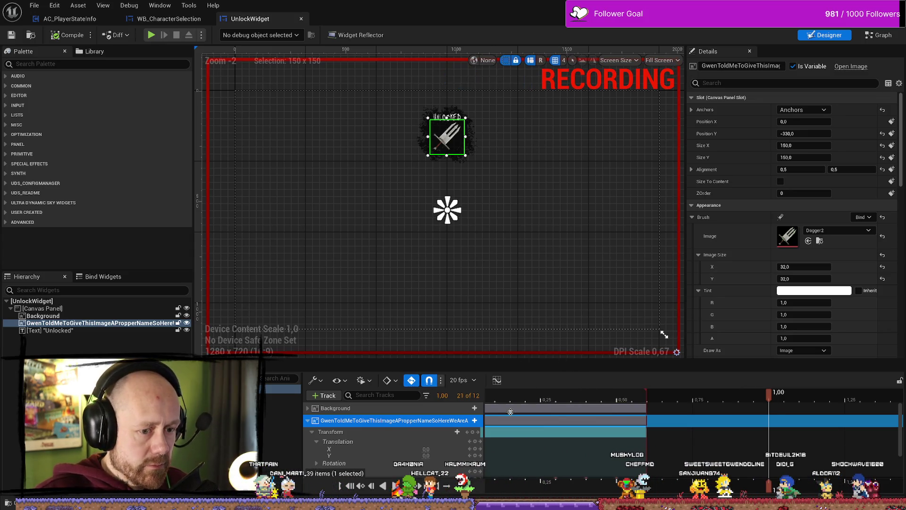
drag(427, 448, 433, 451)
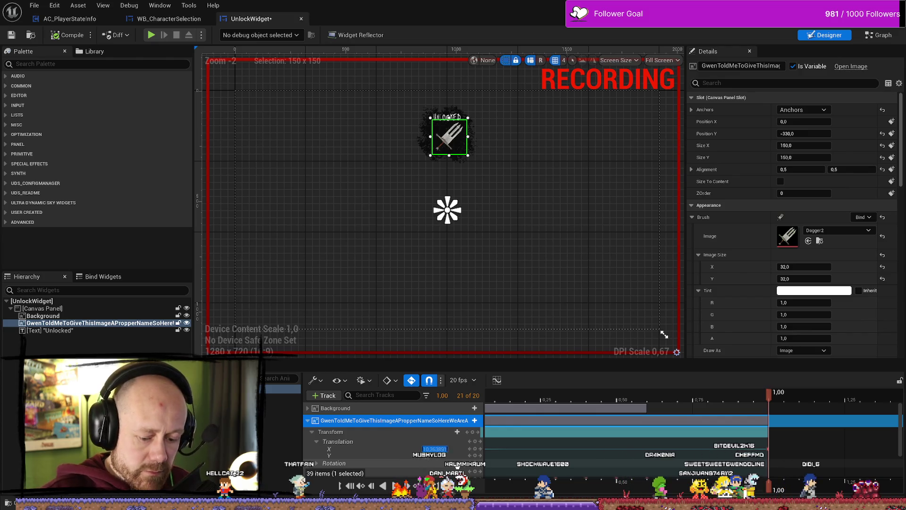
click(428, 449)
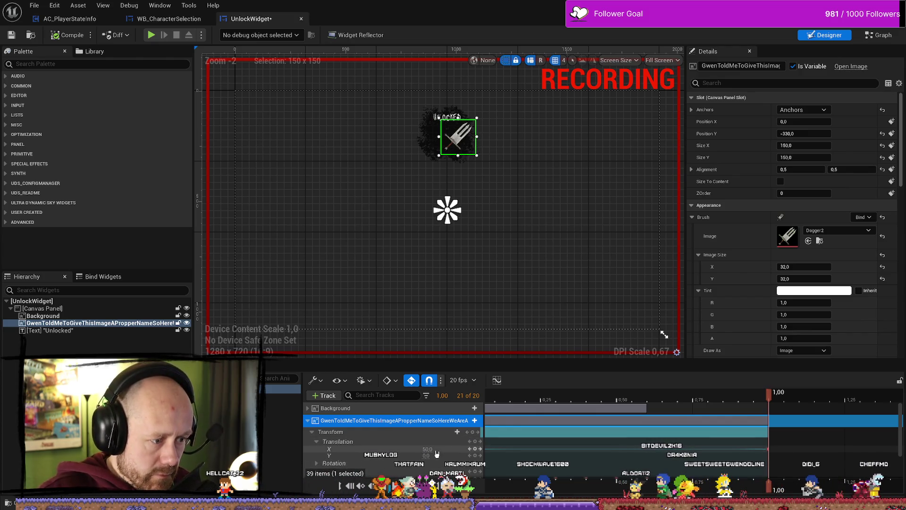
click(427, 456)
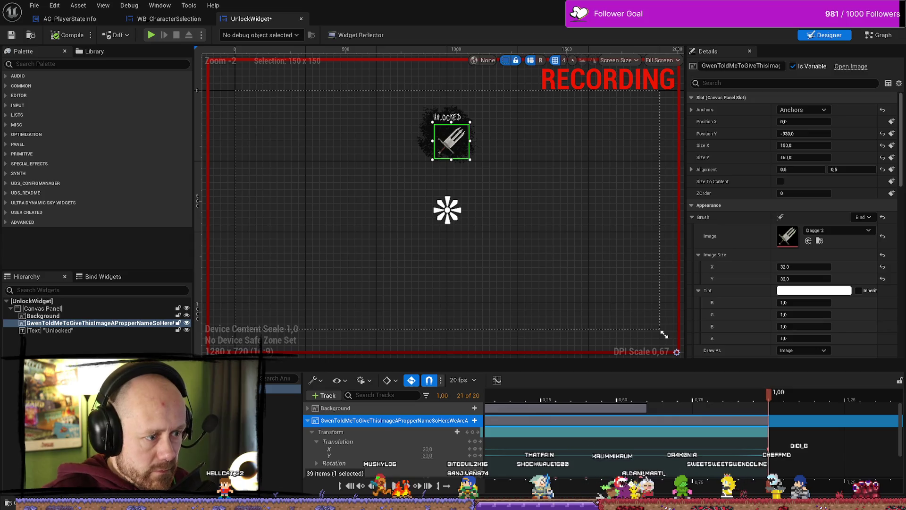
click(427, 455)
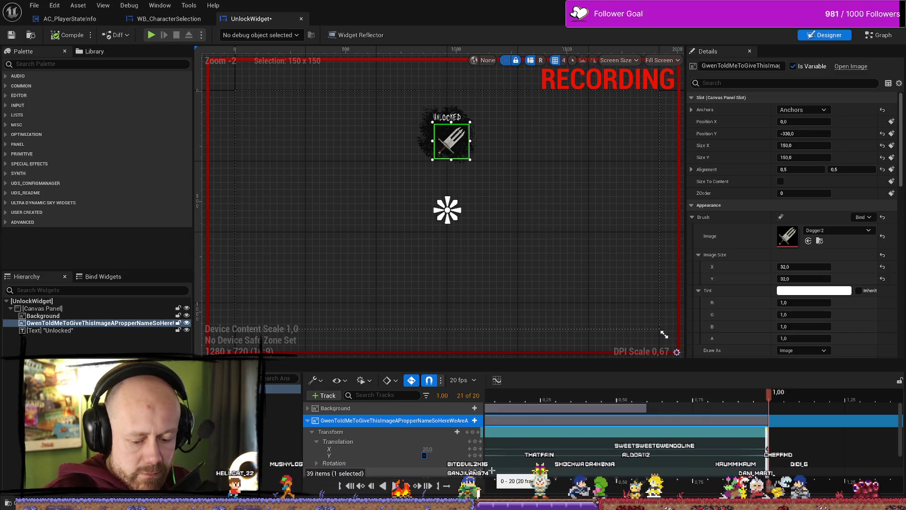
text(-20)
key(Return)
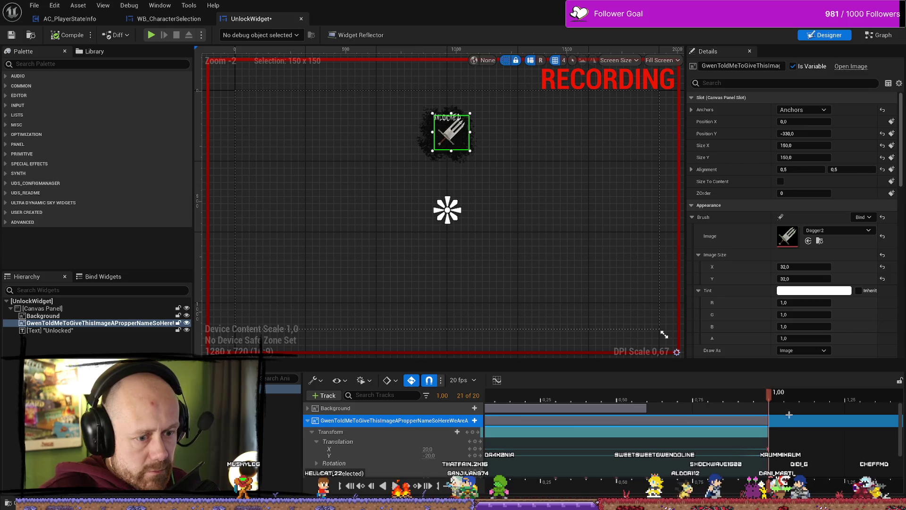
click(508, 401)
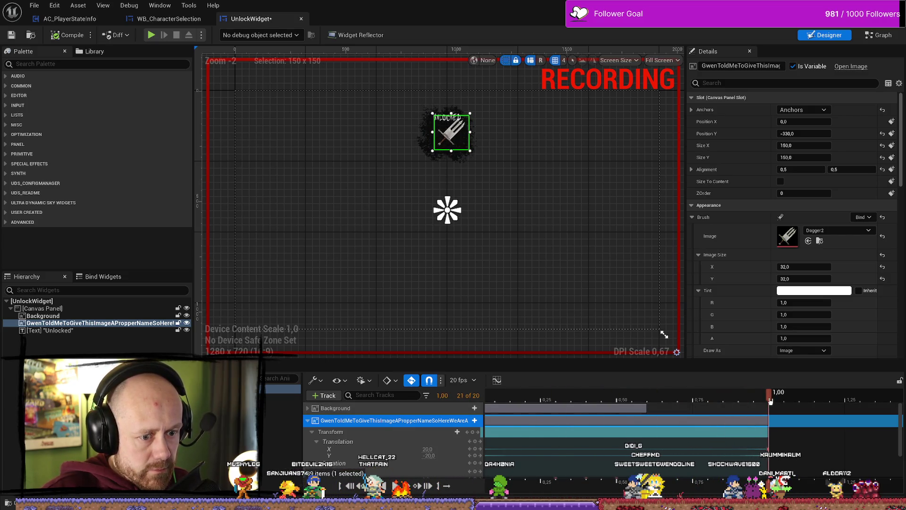
click(695, 402)
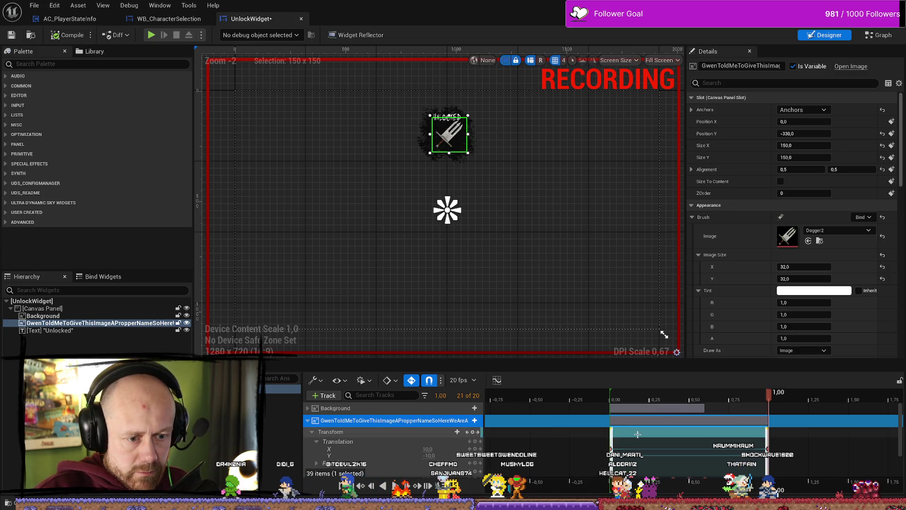
Key the dagger's translation back to 0 at 2.00 seconds and play the animation
scroll(652, 415, right, 3)
drag(635, 400, 800, 402)
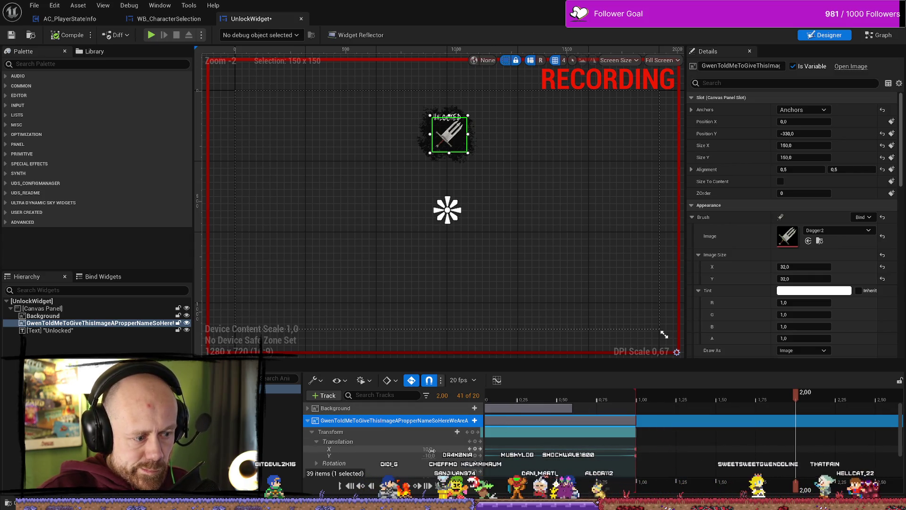
click(431, 455)
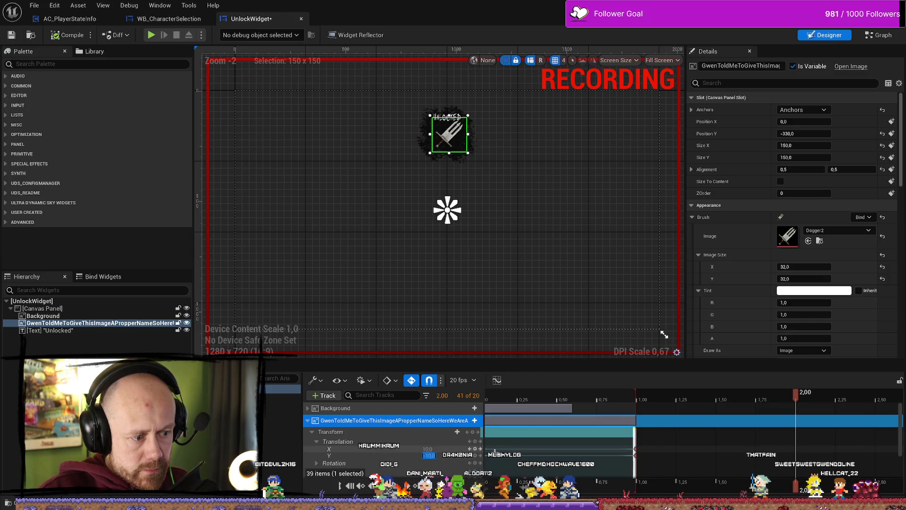
key(Return)
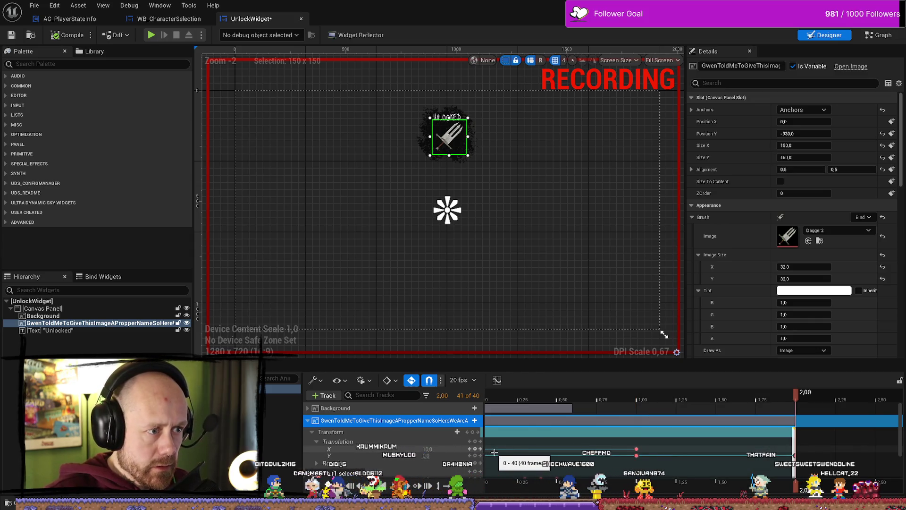
key(space)
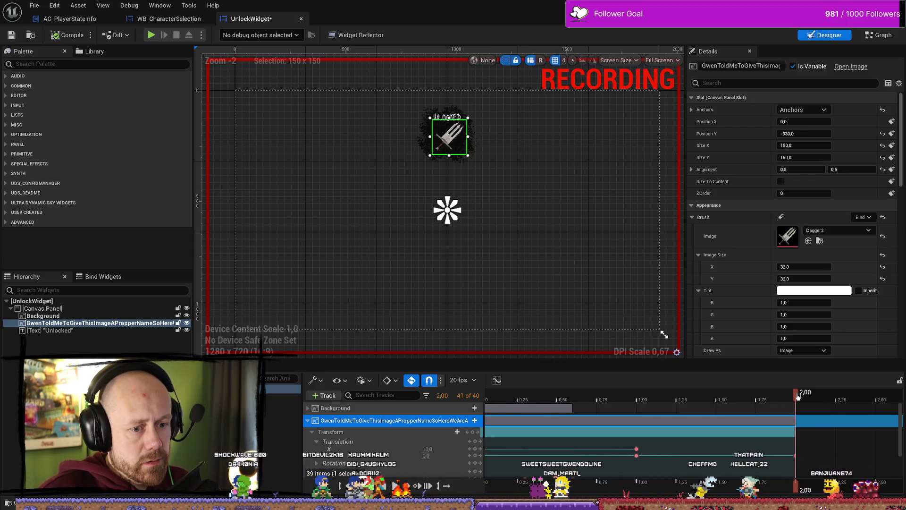
drag(795, 393, 499, 396)
key(space)
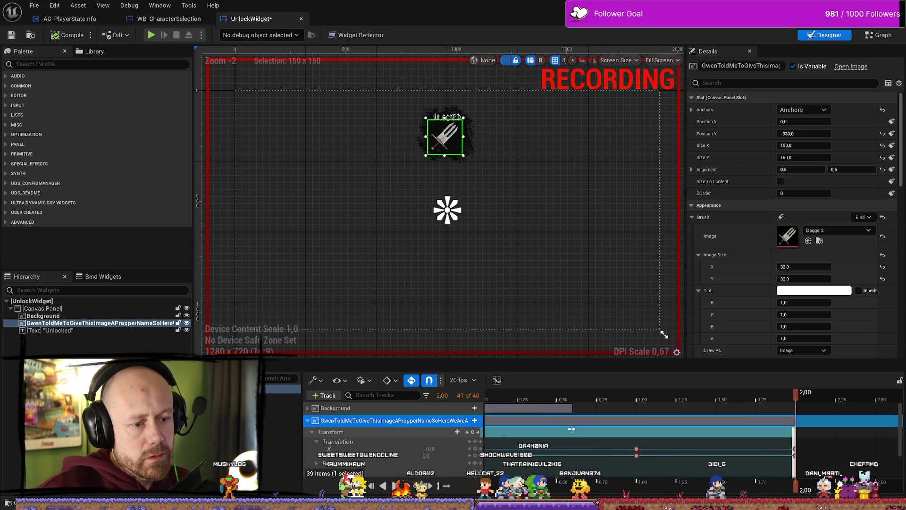
click(569, 399)
key(space)
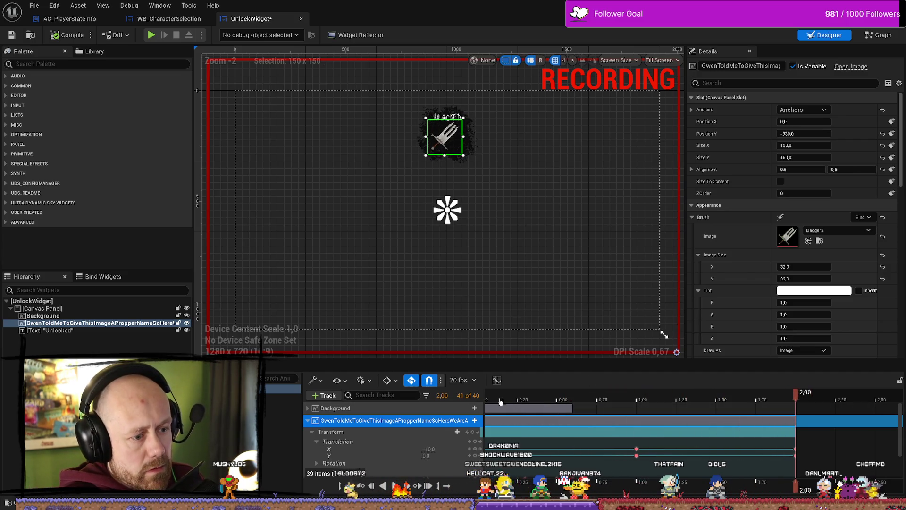
key(space)
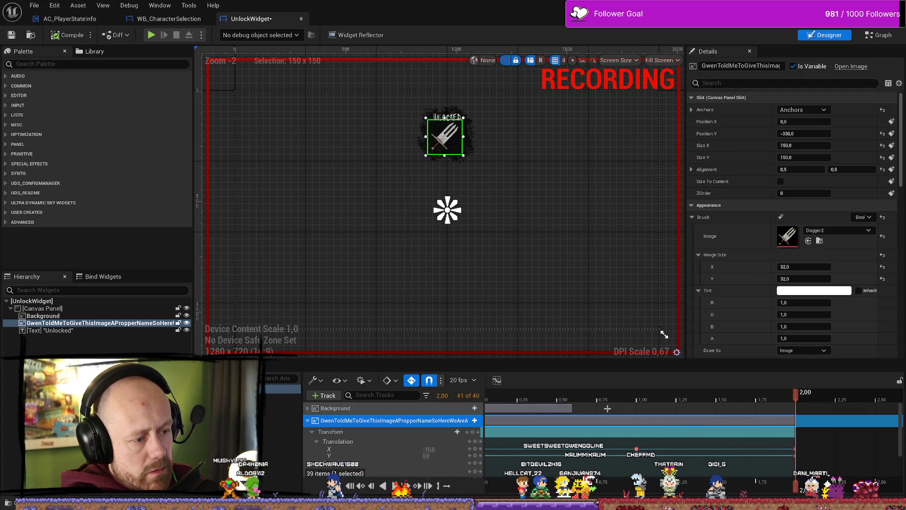
Key the dagger's offset translation (-10) at 3.00 seconds and preview it
text(0)
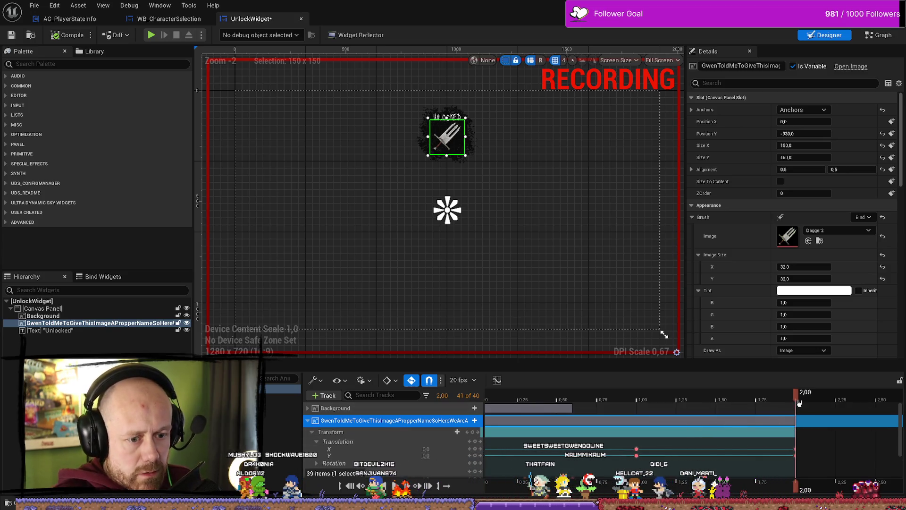
click(844, 399)
click(885, 399)
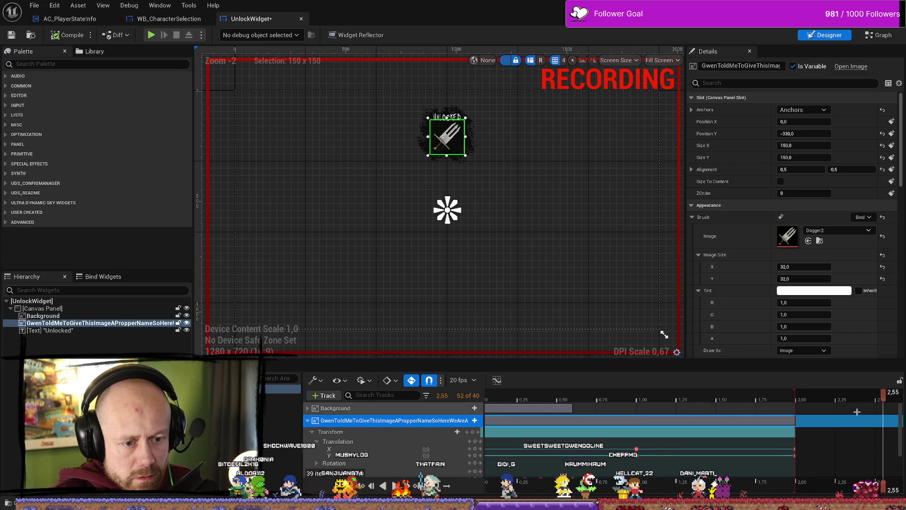
scroll(855, 413, down, 1)
scroll(855, 412, down, 2)
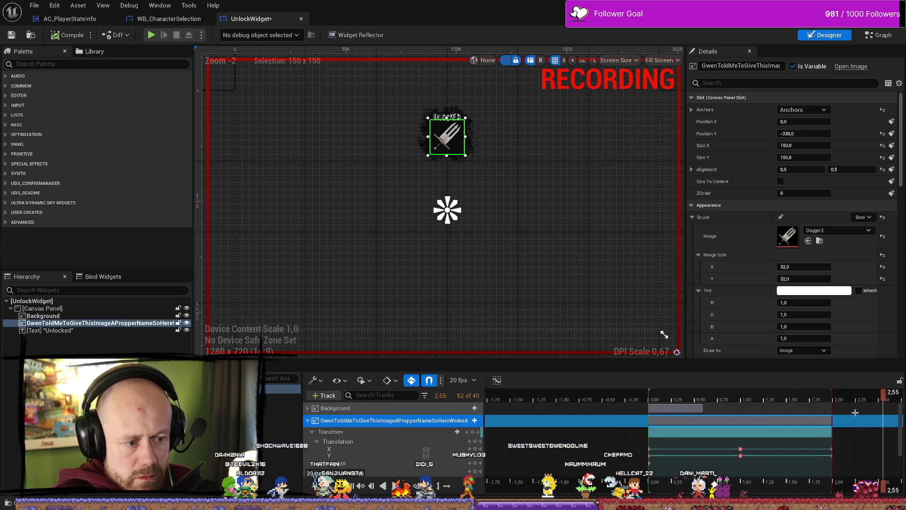
drag(855, 412, 722, 404)
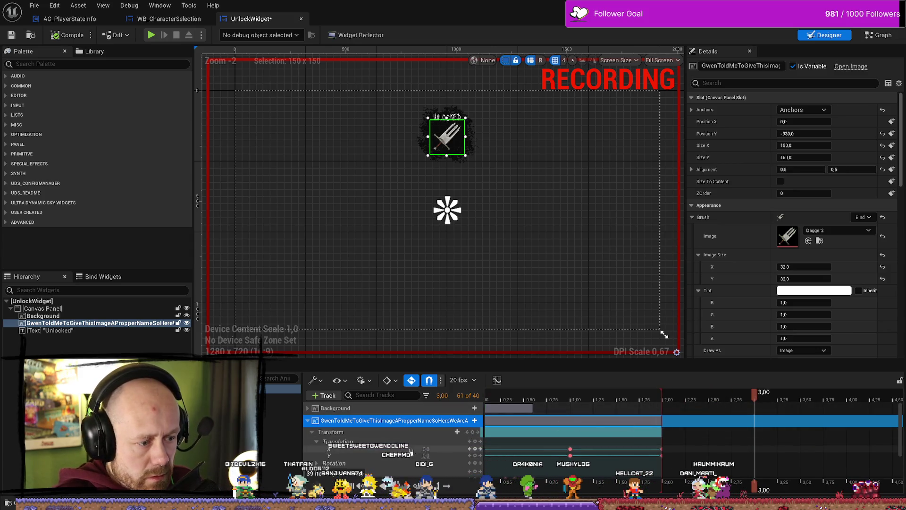
click(543, 441)
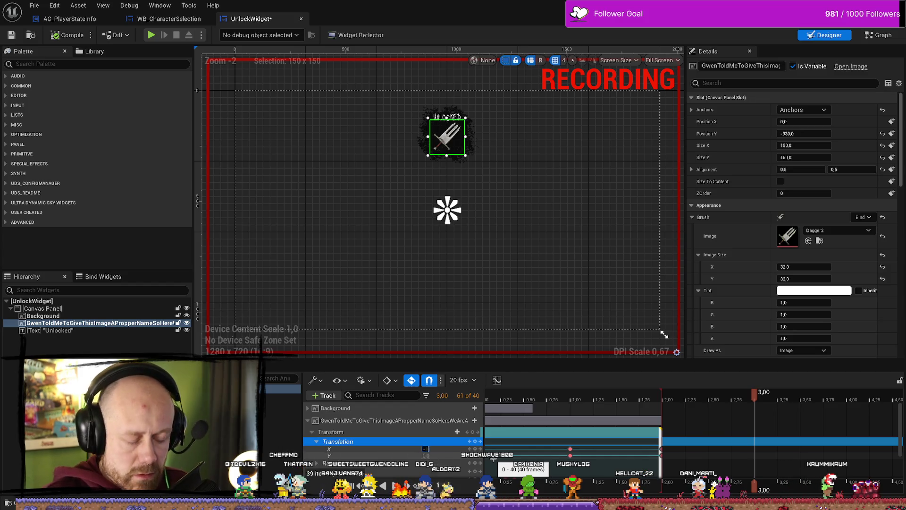
text(0)
key(Tab)
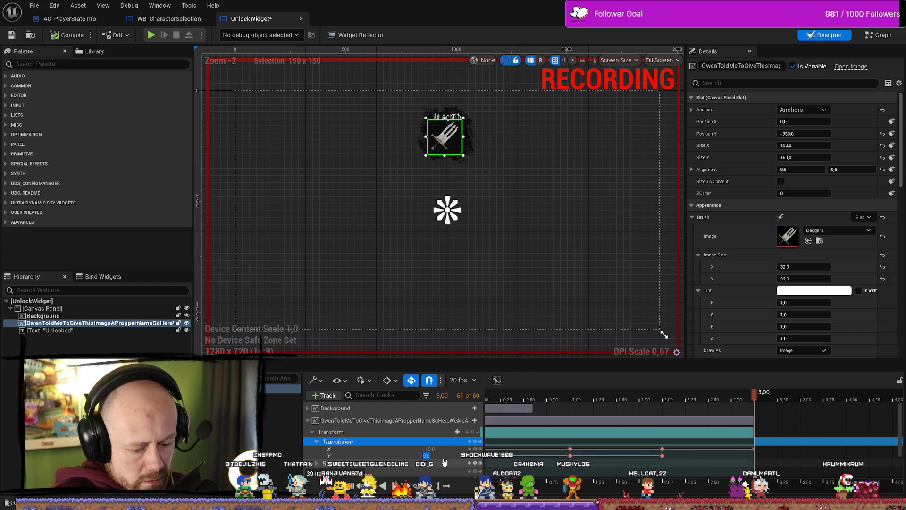
key(space)
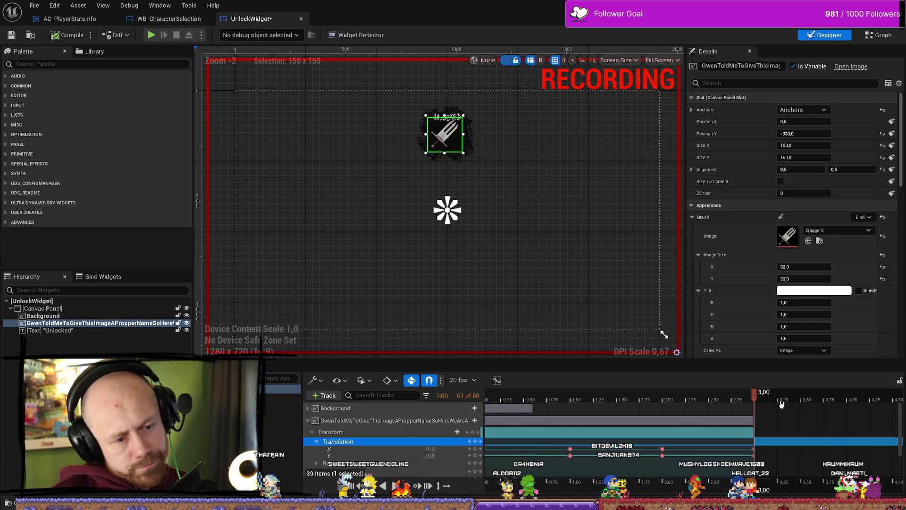
Key the translation back to 0 at 4.00 and play the four-second animation
drag(755, 401, 846, 410)
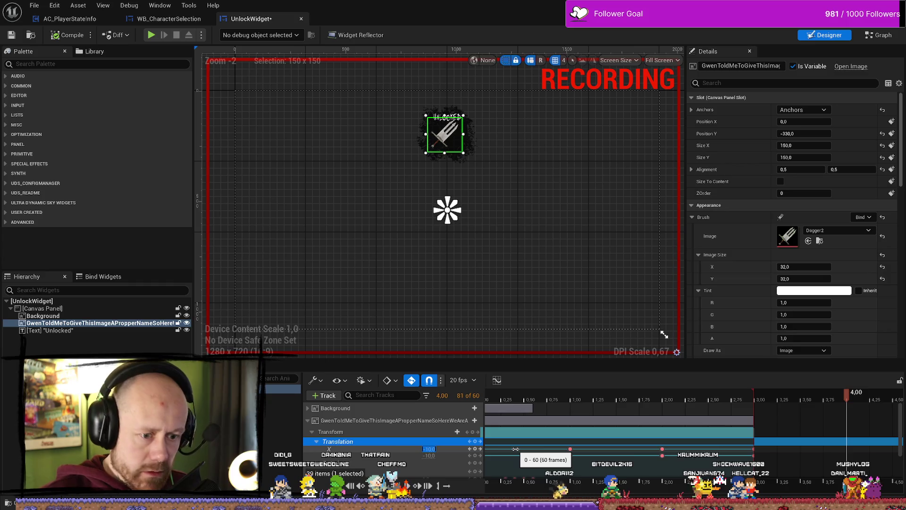
text(0)
key(Return)
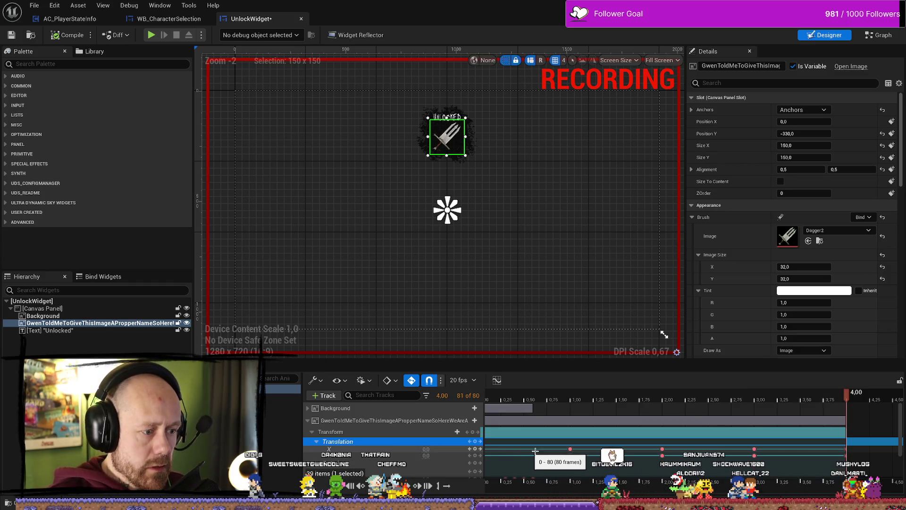
key(space)
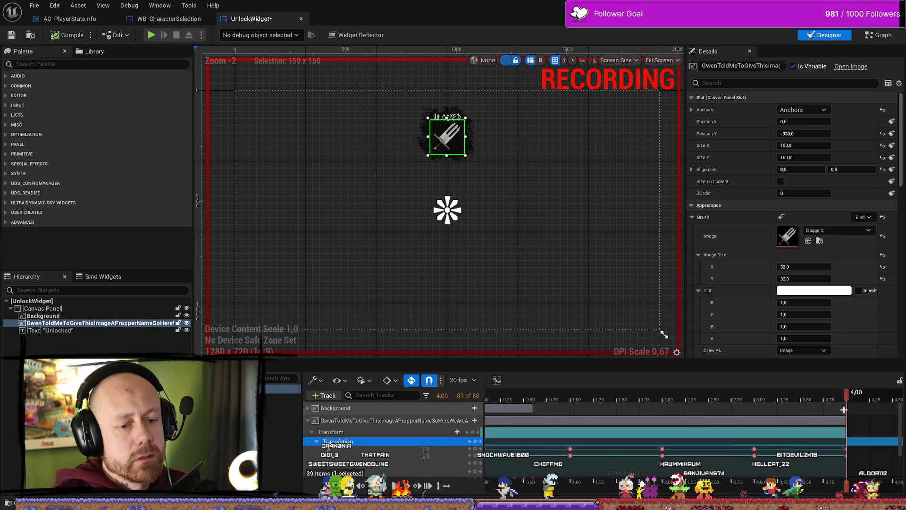
mouse_move(554, 398)
mouse_down()
mouse_move(517, 398)
mouse_move(589, 397)
mouse_up()
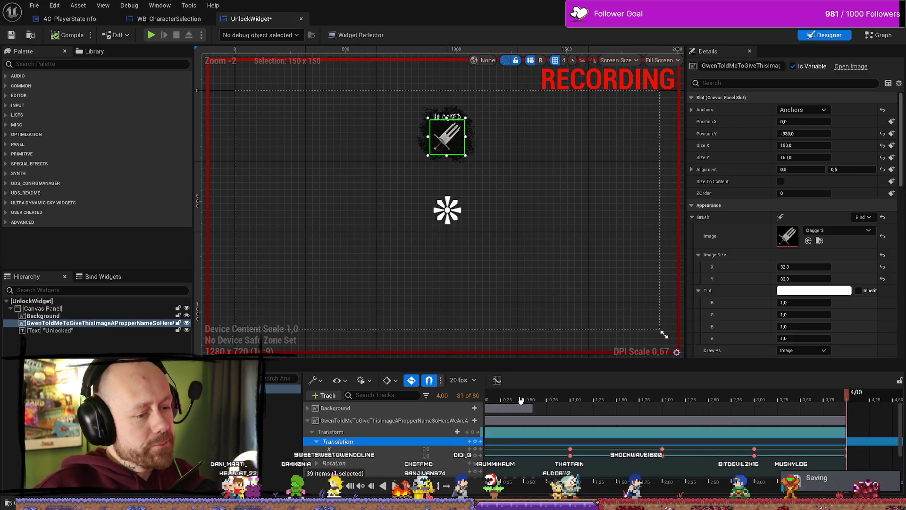
key(space)
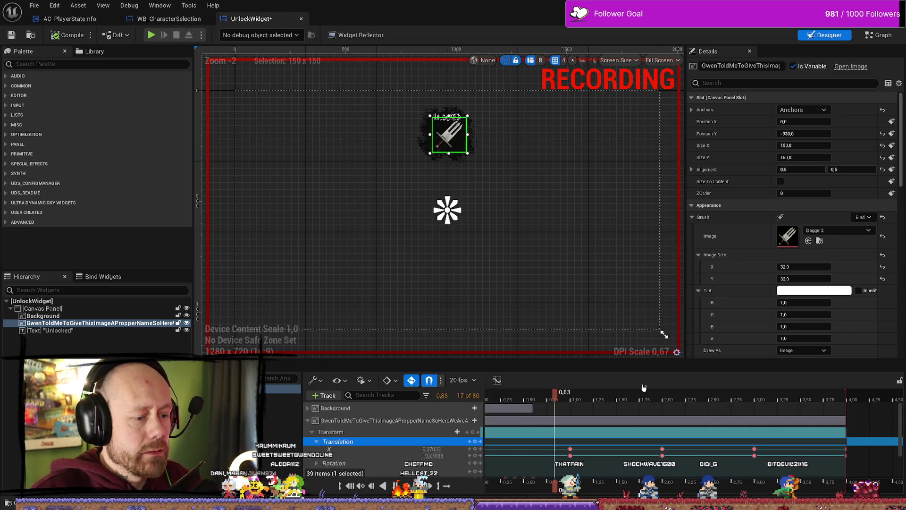
click(665, 401)
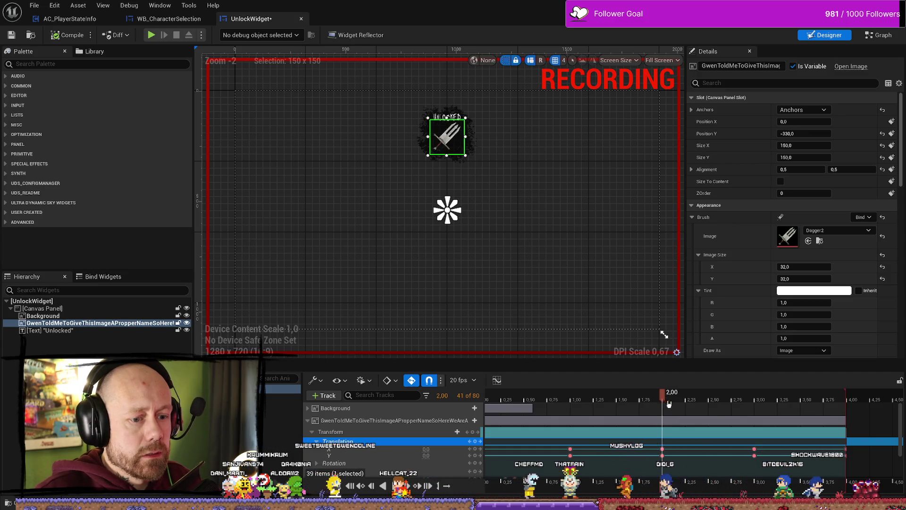
mouse_move(663, 411)
mouse_down()
mouse_move(764, 412)
mouse_move(754, 412)
mouse_up()
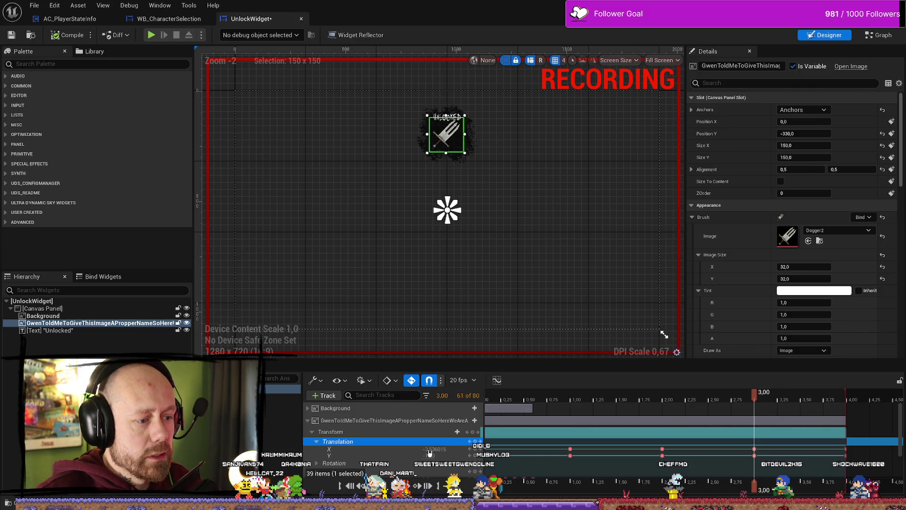
key(ctrl+z)
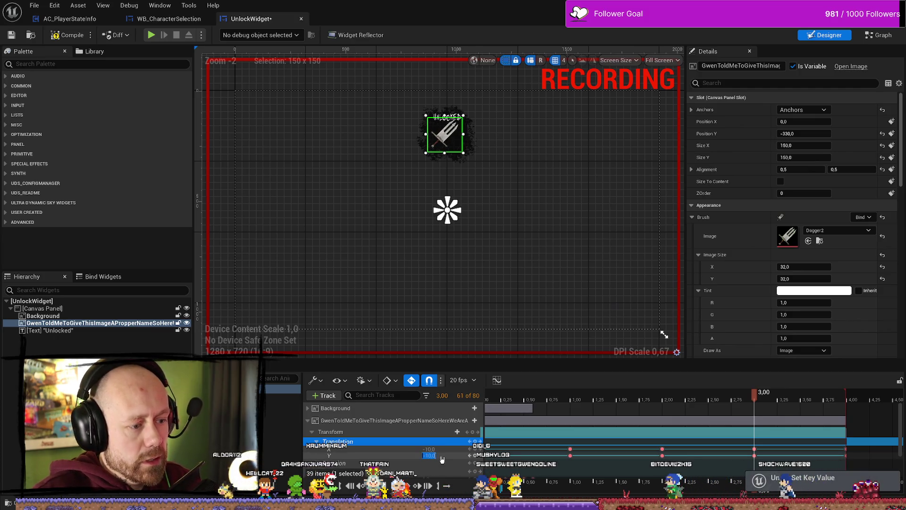
key(Tab)
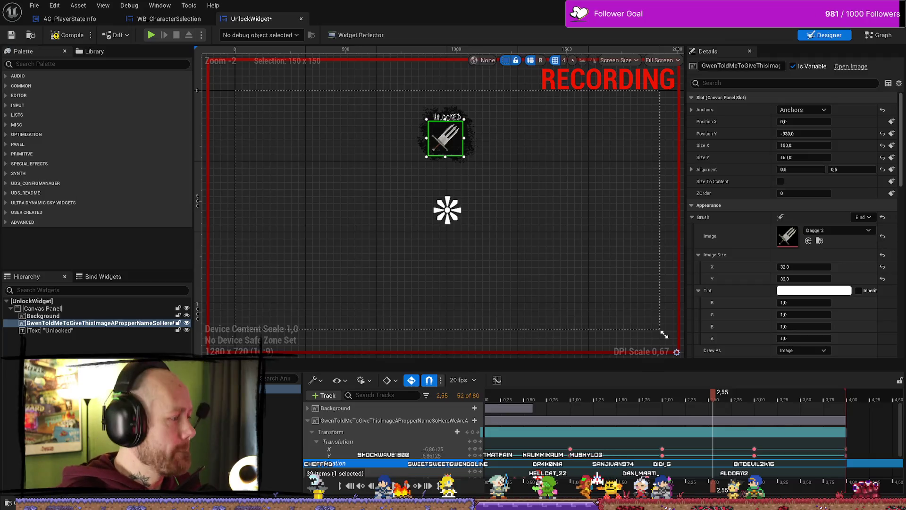
Switch to the level editor window and start playing the UI Material Lab's Main level
key(alt+Tab)
click(332, 84)
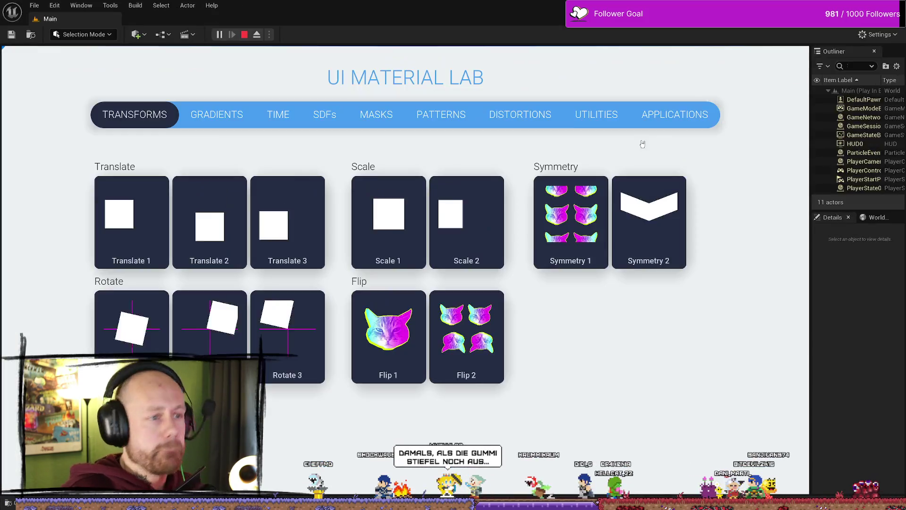
Browse the UI Material Lab's Applications examples, then stop the running level
click(674, 114)
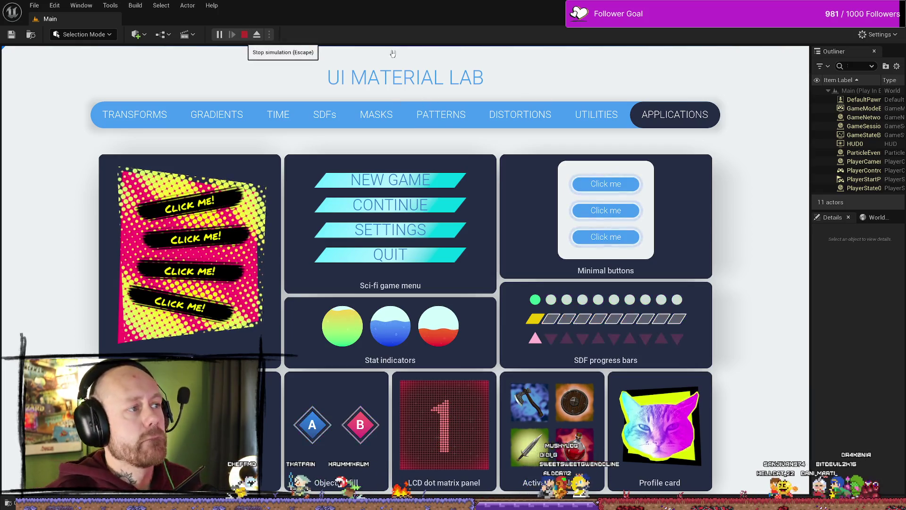
click(247, 33)
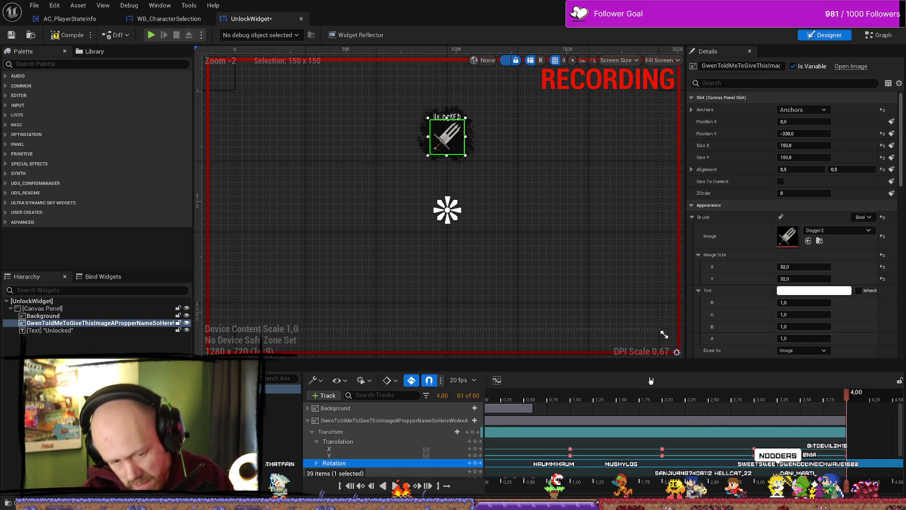
Compile the UnlockWidget and turn off sequencer keyframe recording
click(69, 35)
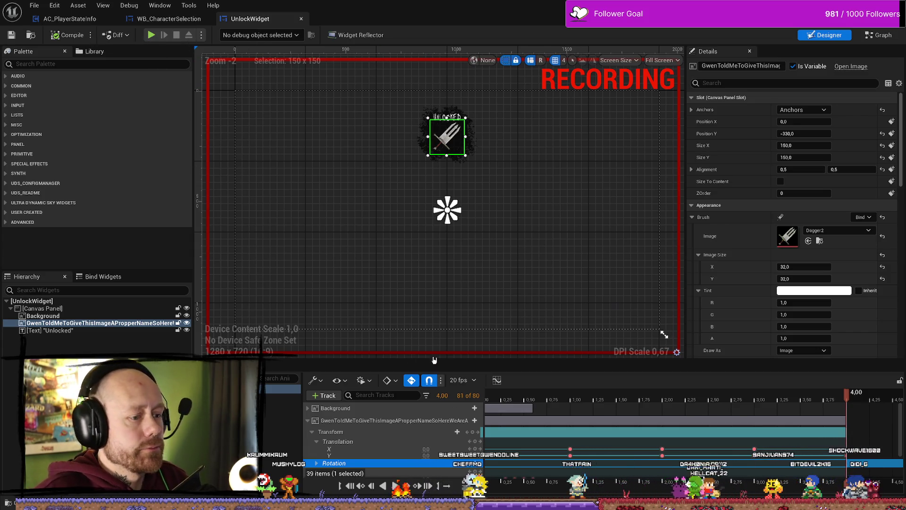
click(412, 380)
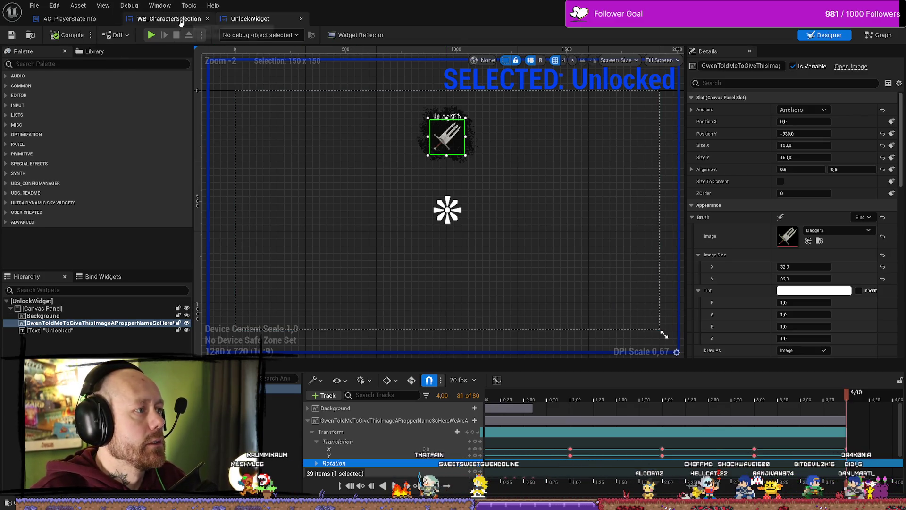
click(167, 19)
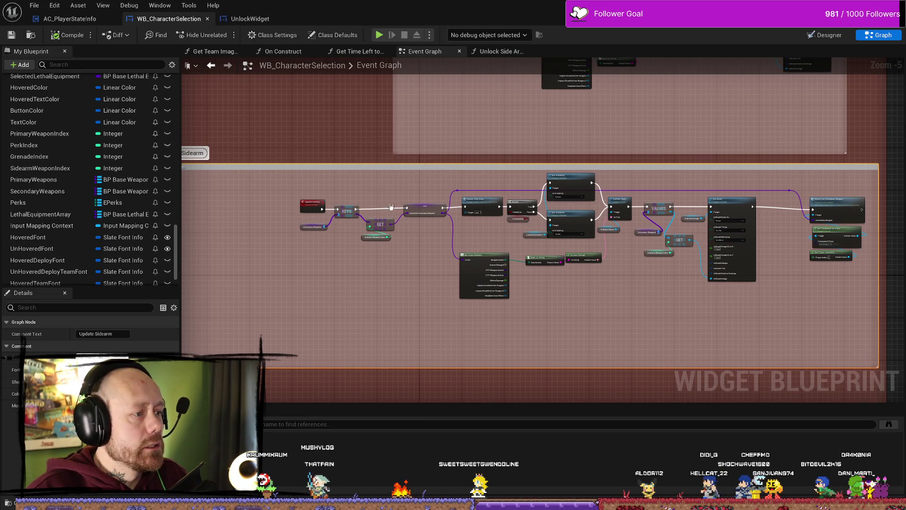
scroll(572, 245, up, 1)
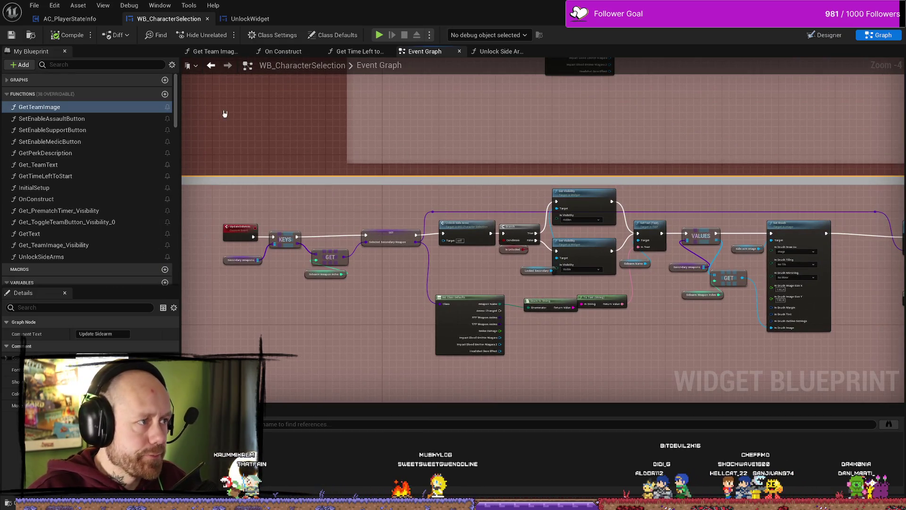
Open AC_PlayerStateInfo's On Rep Kills function and pan to the kill-count nodes
click(69, 18)
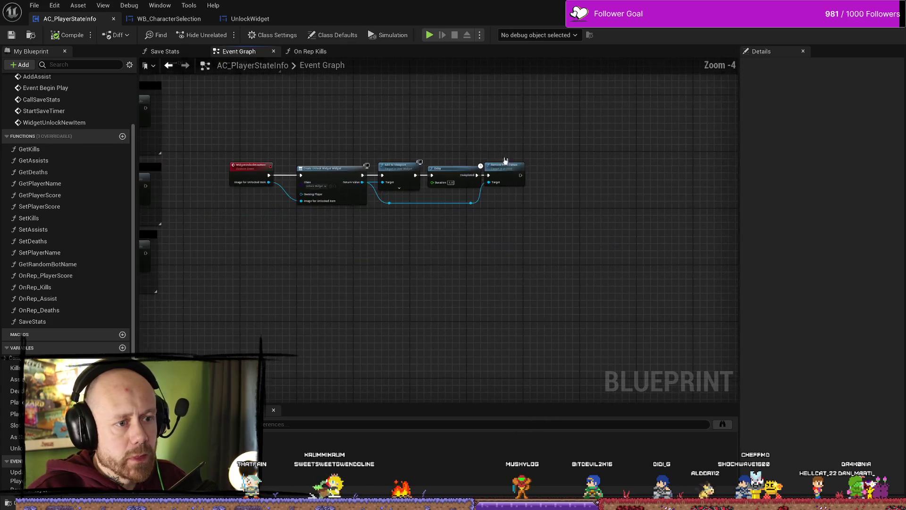
scroll(506, 159, down, 1)
click(311, 51)
scroll(604, 261, up, 3)
mouse_move(604, 260)
mouse_down()
mouse_move(487, 315)
mouse_move(361, 242)
mouse_up()
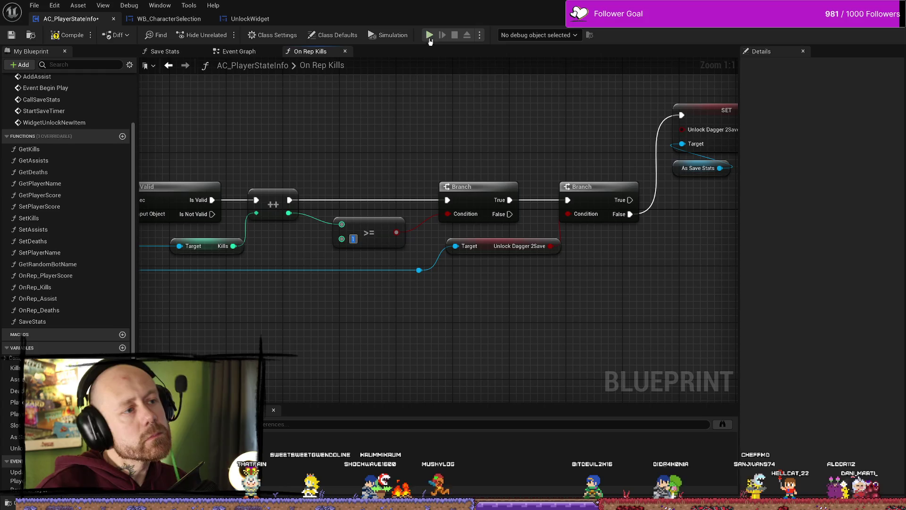
Start a multiplayer deathmatch on Ruined Village and pick a weapon to enter the match
click(429, 35)
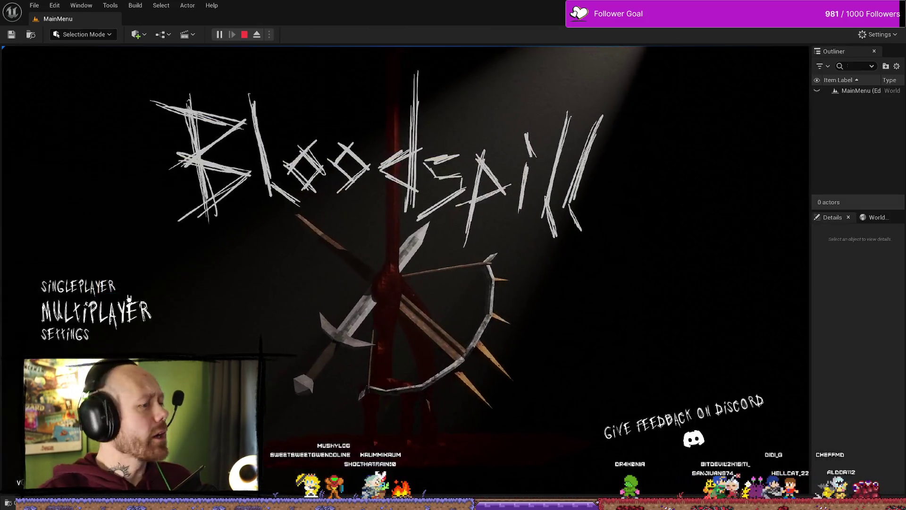
click(80, 311)
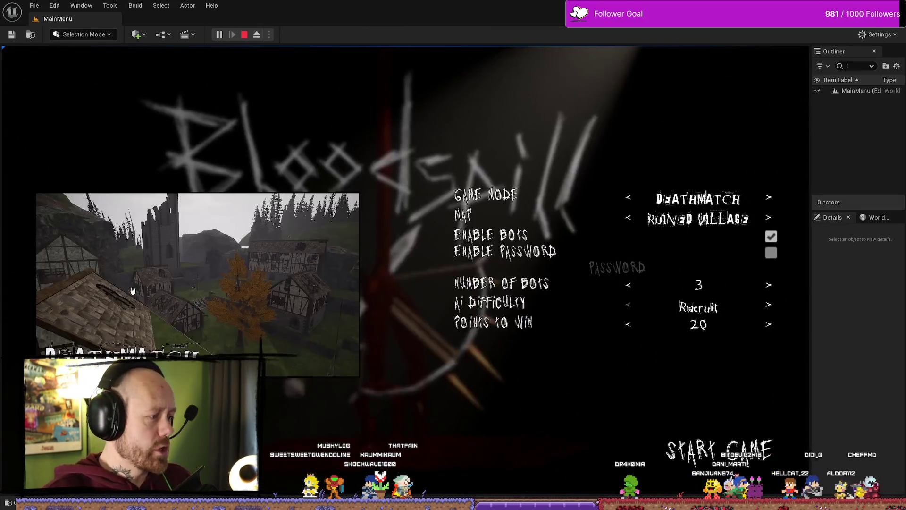
click(753, 459)
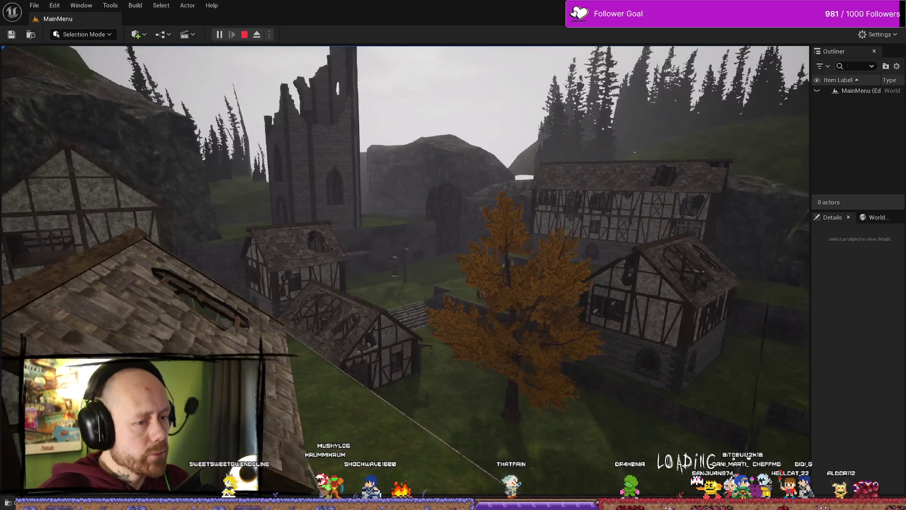
click(443, 433)
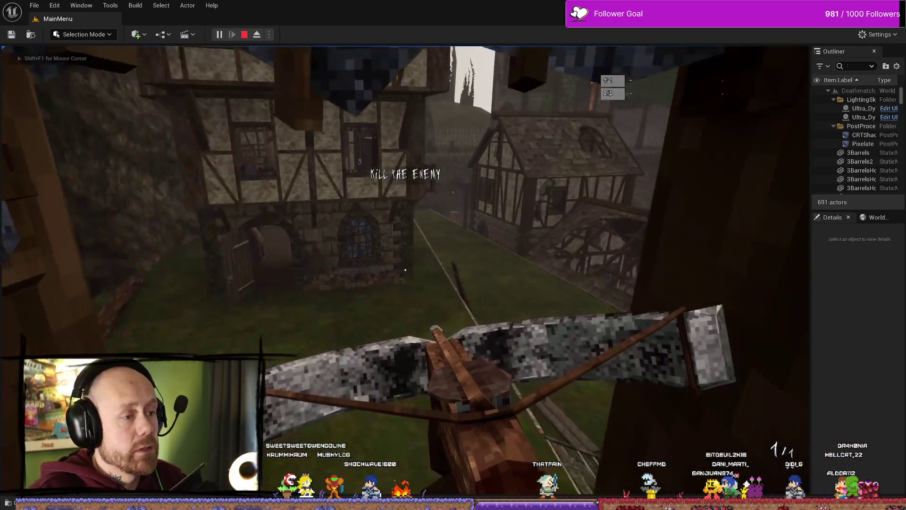
Walk into the village, shoot an enemy to trigger the Unlocked popup, then stop playing
key(w)
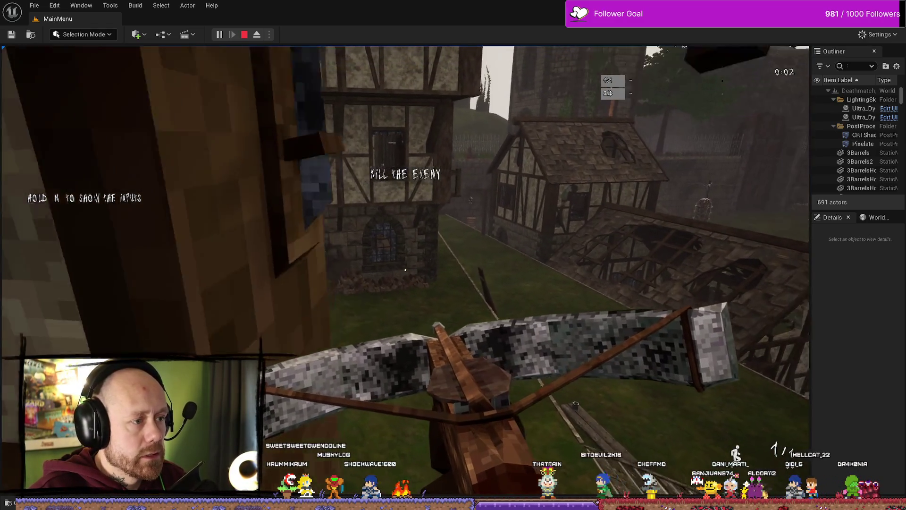
key(w)
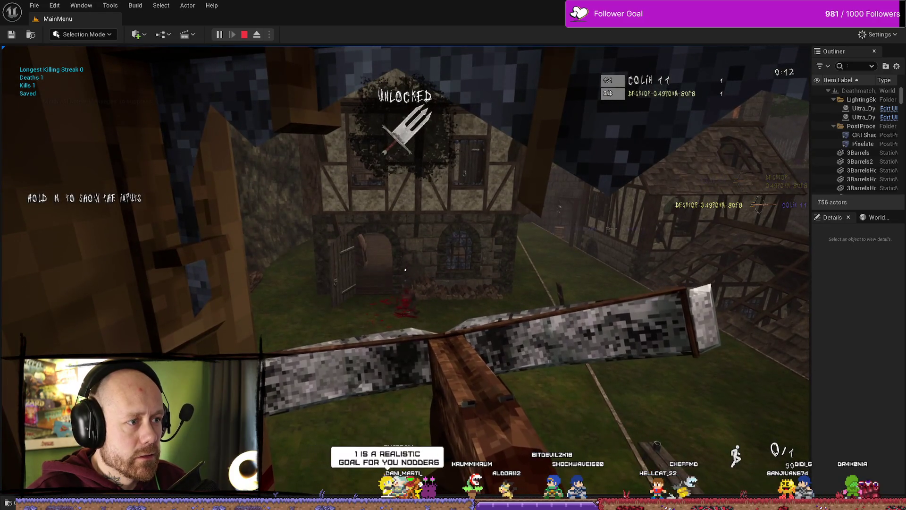
key(w)
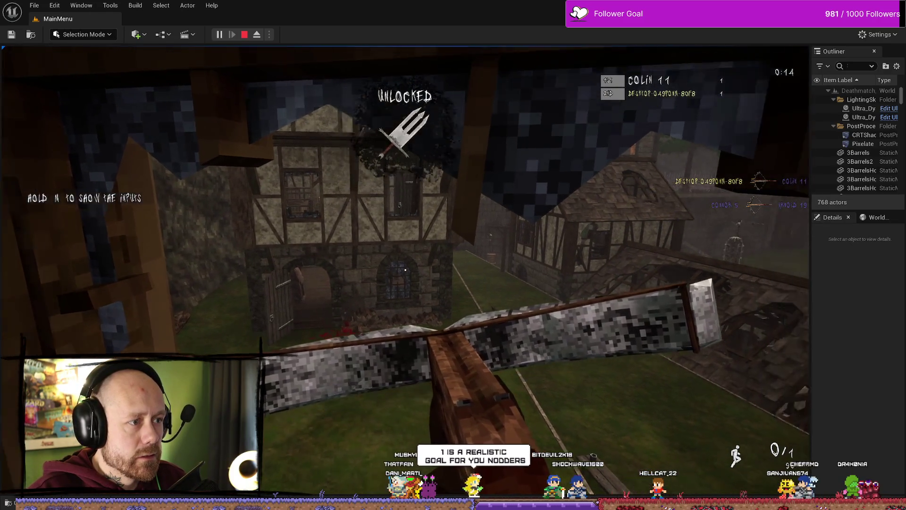
key(w)
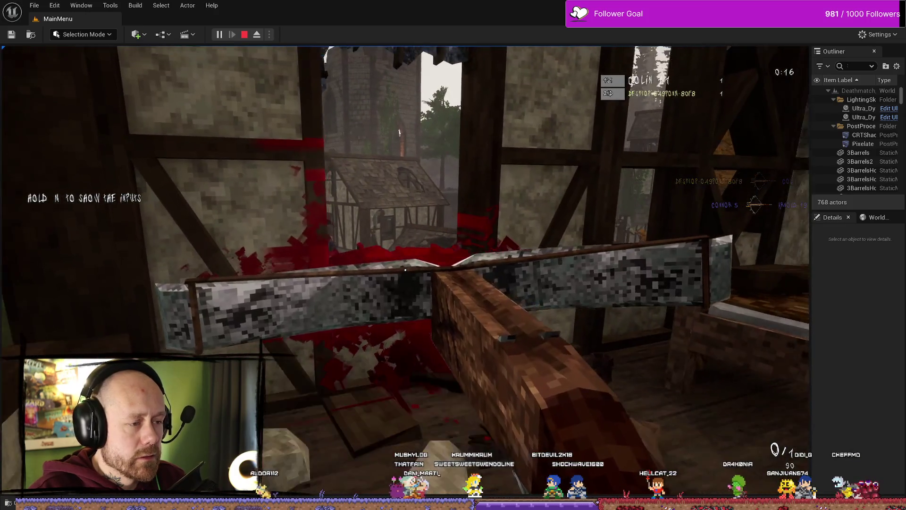
key(w)
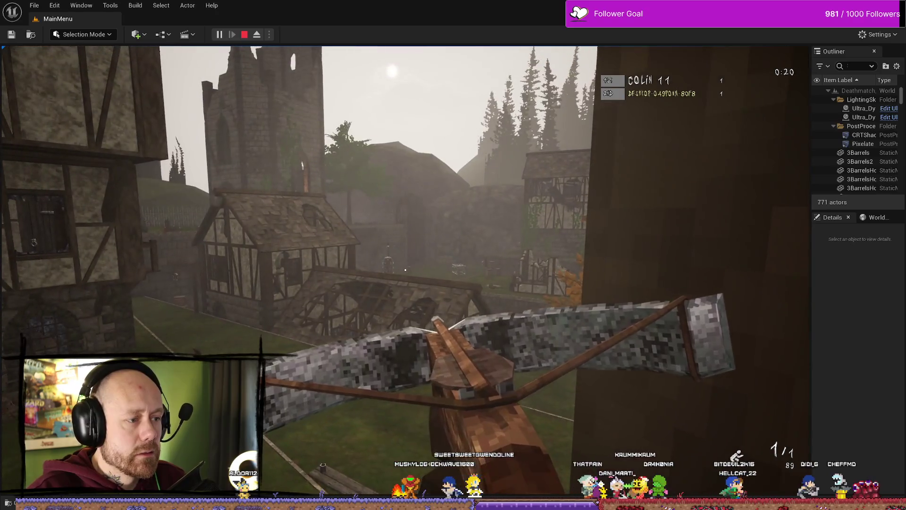
click(405, 269)
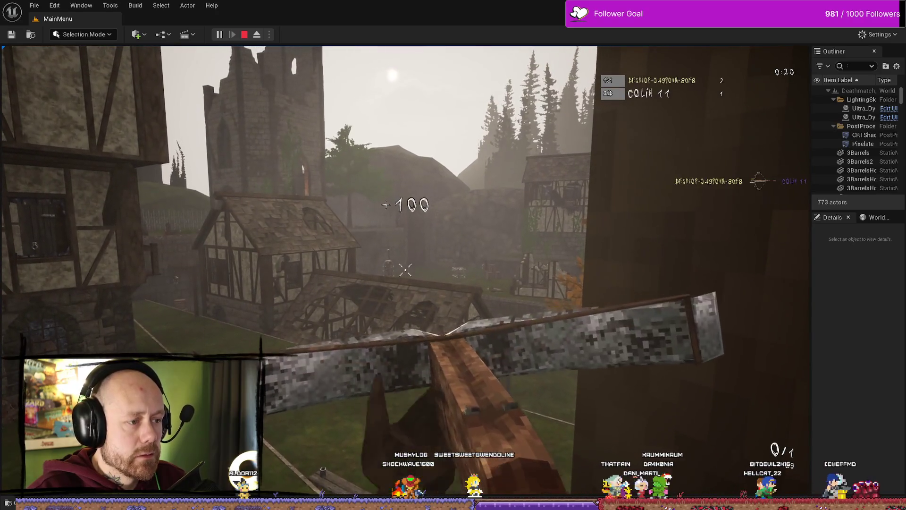
key(Escape)
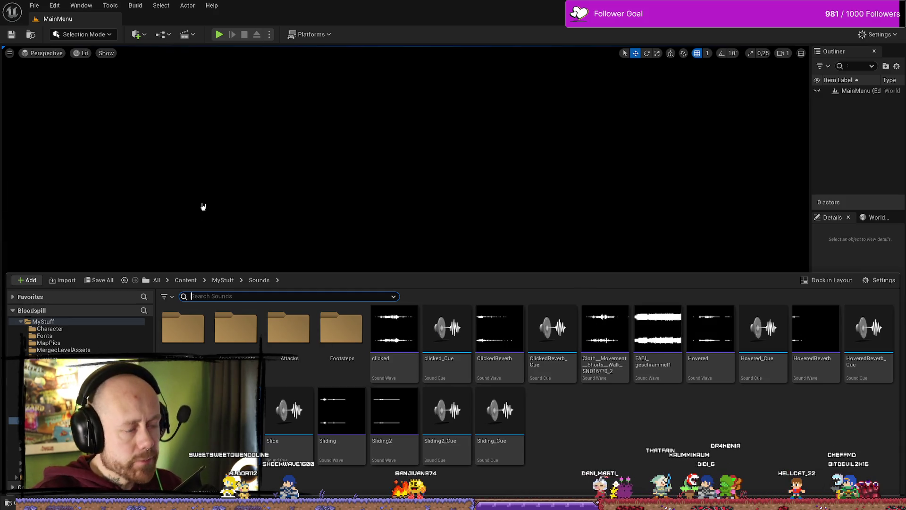
Return to the UnlockWidget designer and scrub the dagger animation back toward 0 to preview it
key(alt+Tab)
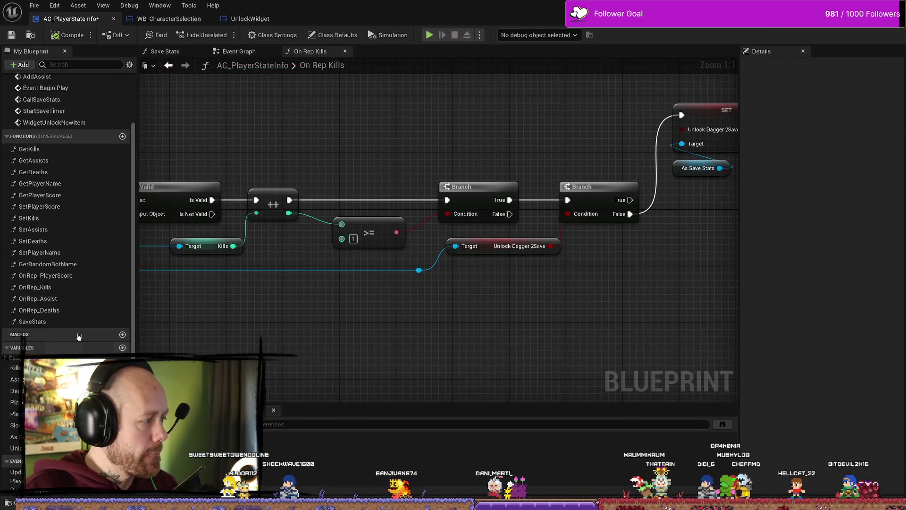
click(250, 19)
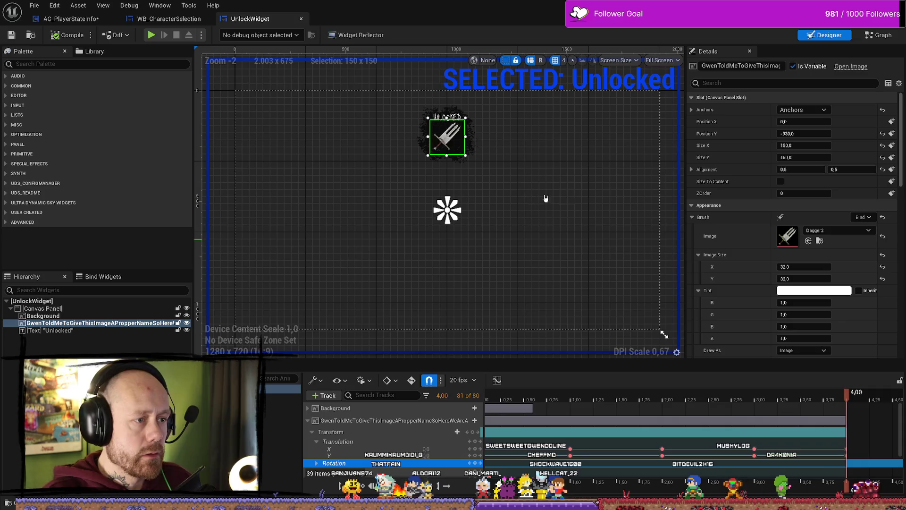
drag(585, 396, 494, 397)
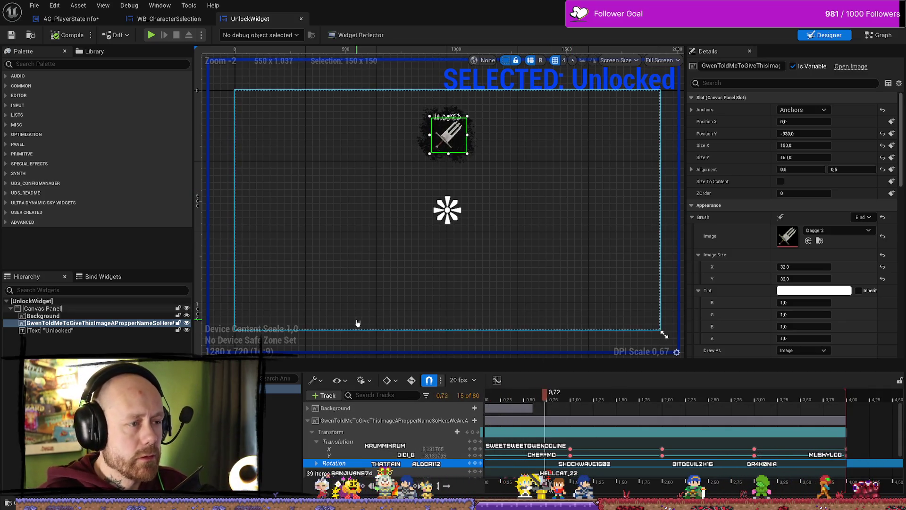
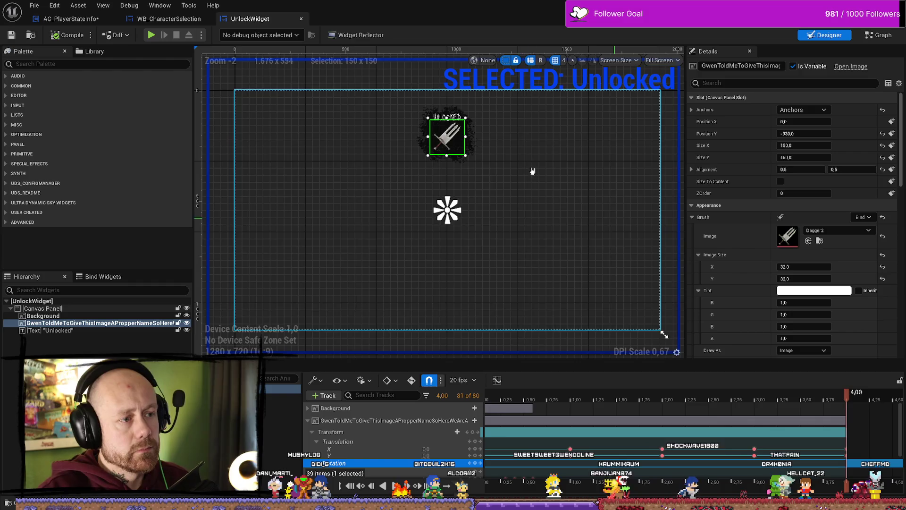
Zoom the canvas onto the dagger icon and scrub from frame 0 to preview it scaling up
scroll(532, 166, up, 3)
drag(491, 136, 572, 323)
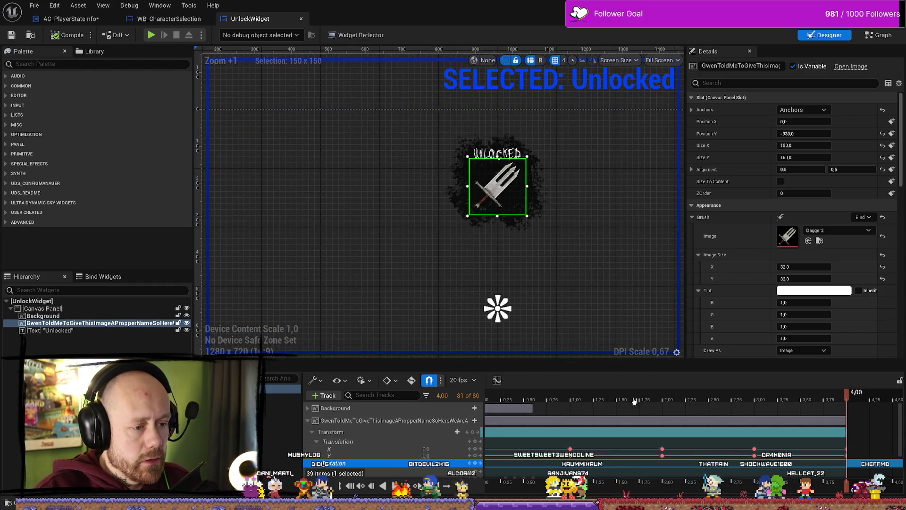
mouse_move(634, 401)
mouse_down()
mouse_move(423, 399)
mouse_move(505, 398)
mouse_move(435, 396)
mouse_up()
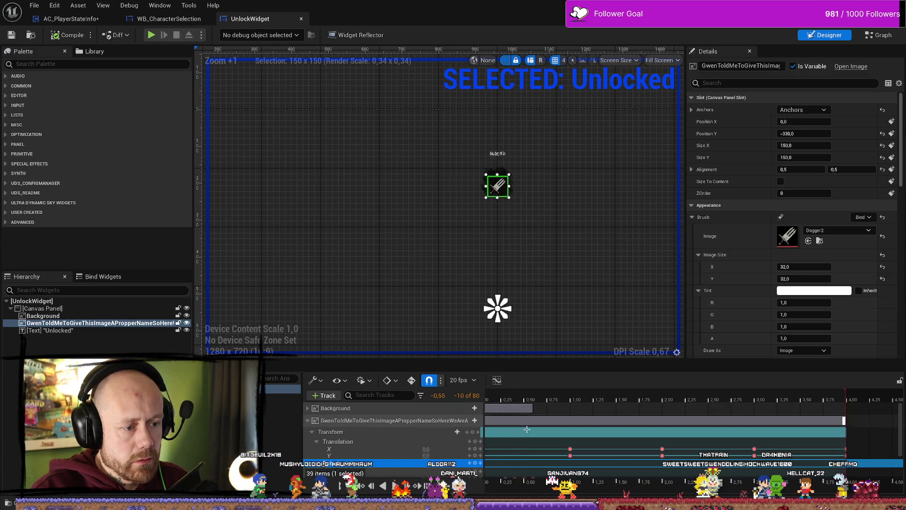
scroll(525, 426, down, 2)
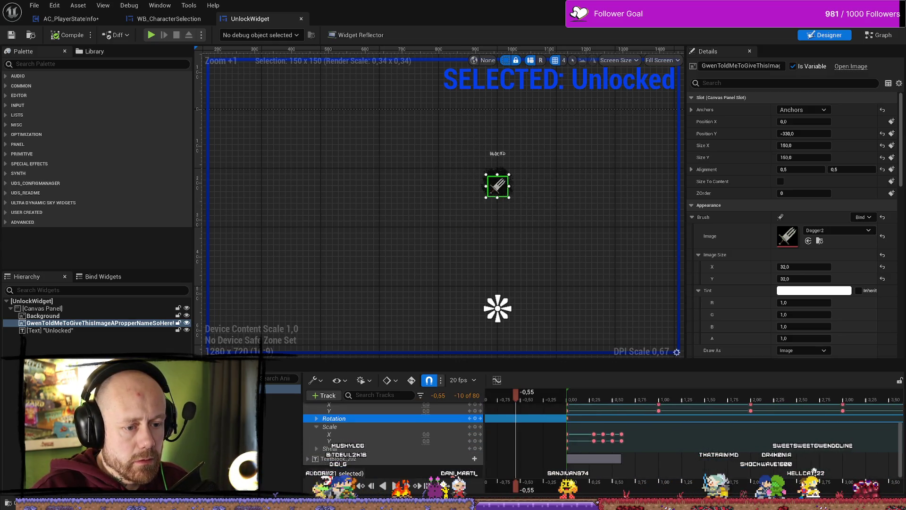
click(527, 398)
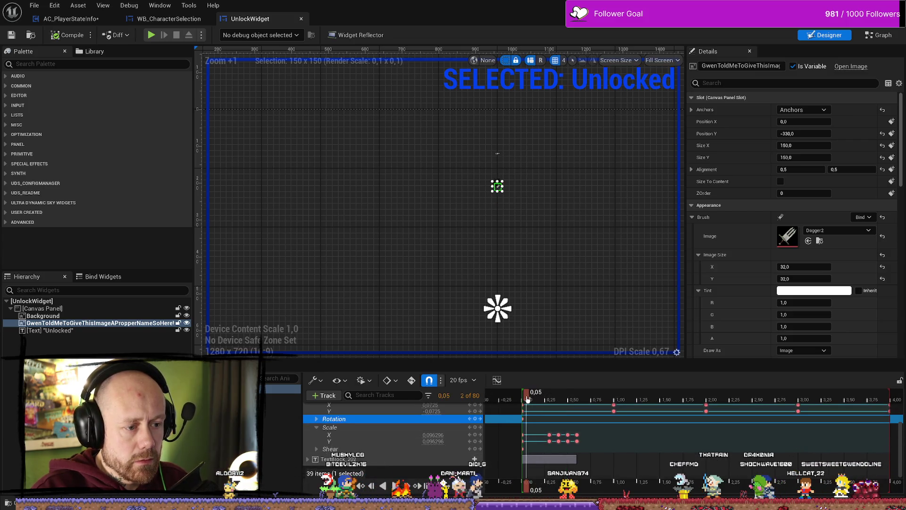
mouse_move(519, 399)
mouse_down()
mouse_move(583, 401)
mouse_move(523, 404)
mouse_up()
Preview the dagger and label animating in, then select the TextBlock_202 track
scroll(528, 406, up, 2)
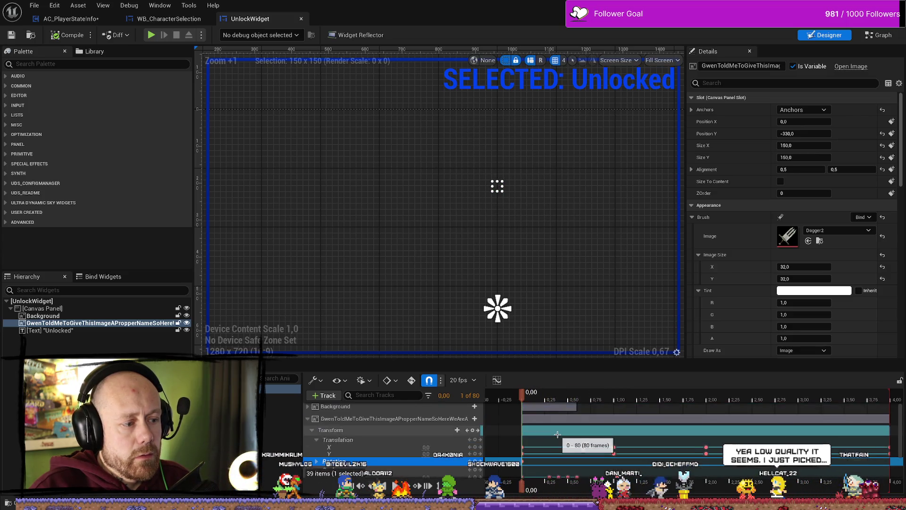
mouse_move(537, 401)
mouse_down()
mouse_move(599, 404)
mouse_move(527, 407)
mouse_up()
scroll(525, 408, down, 2)
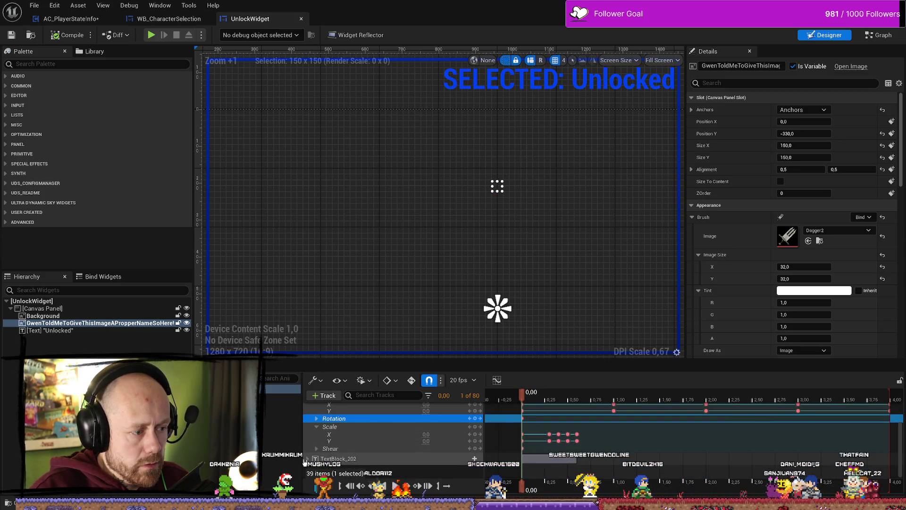
click(307, 459)
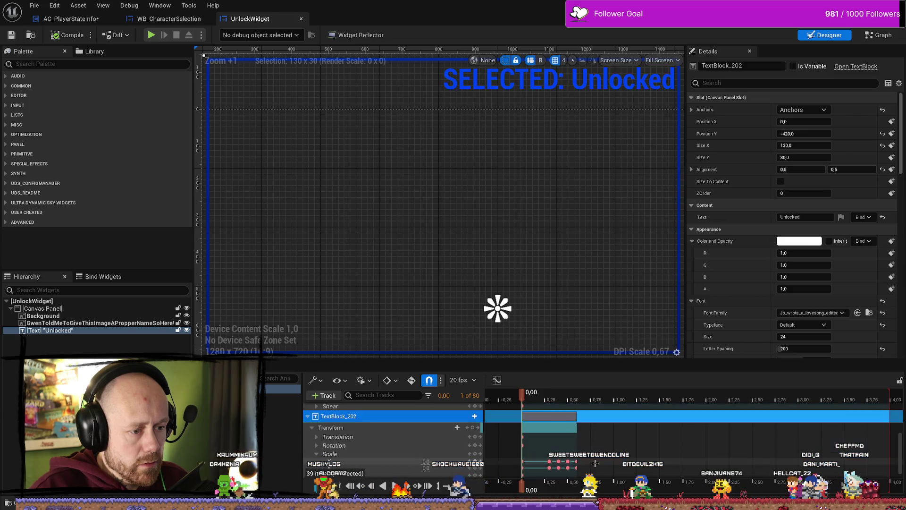
Turn on keyframe recording for the UnlockWidget animation
scroll(344, 454, down, 3)
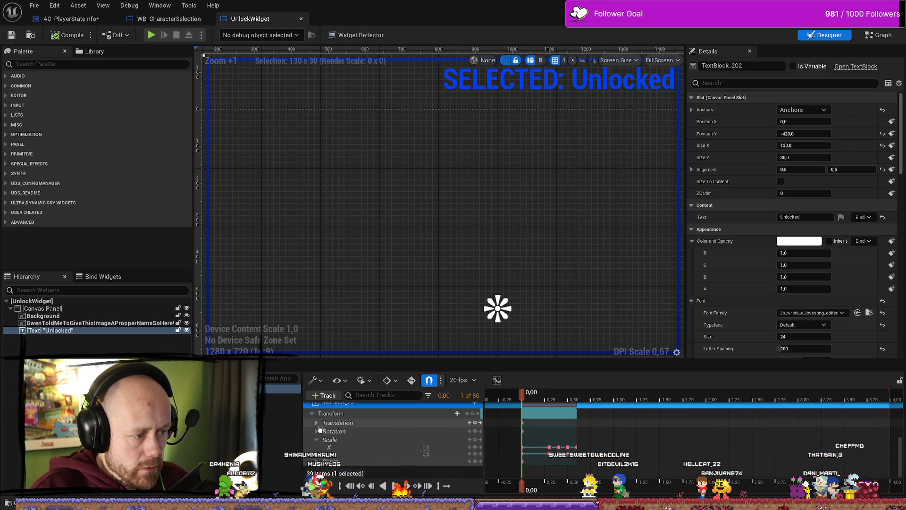
scroll(340, 434, up, 3)
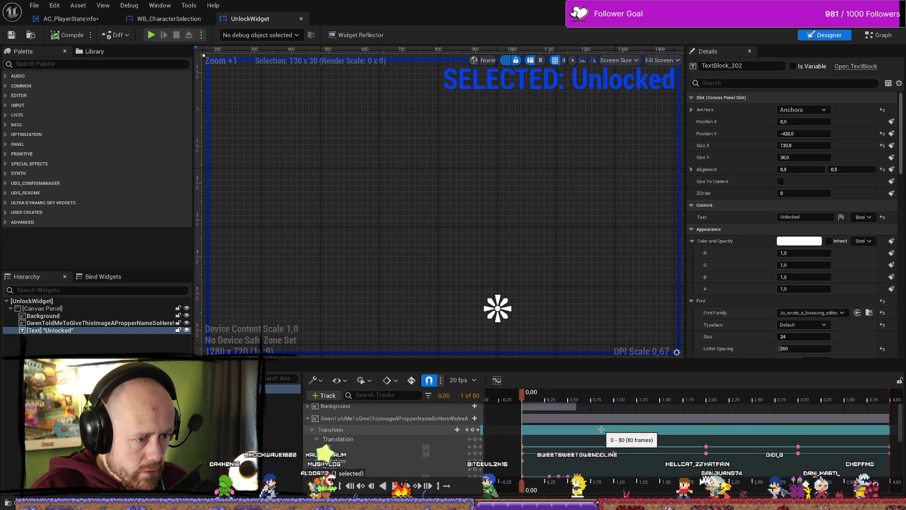
click(412, 381)
Move the playhead to 1.00 and begin editing the Unlocked text's Translation X
scroll(609, 435, up, 1)
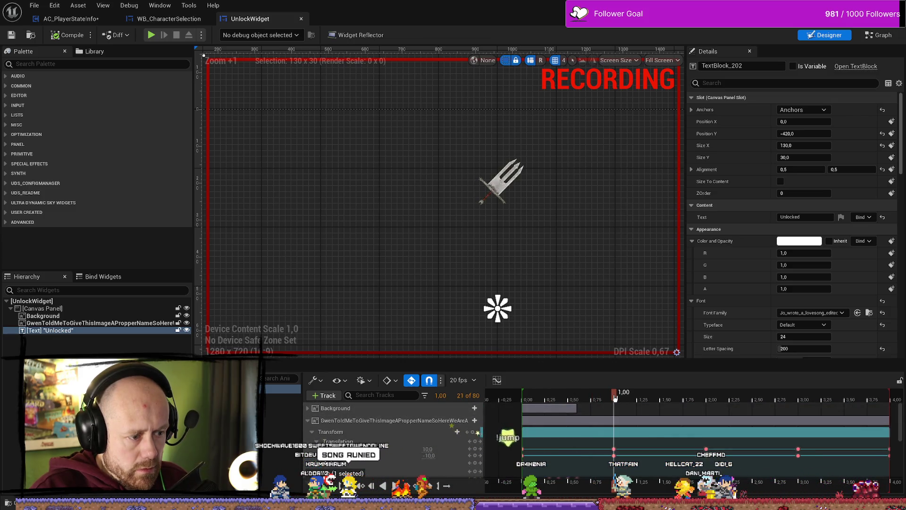
scroll(623, 439, down, 3)
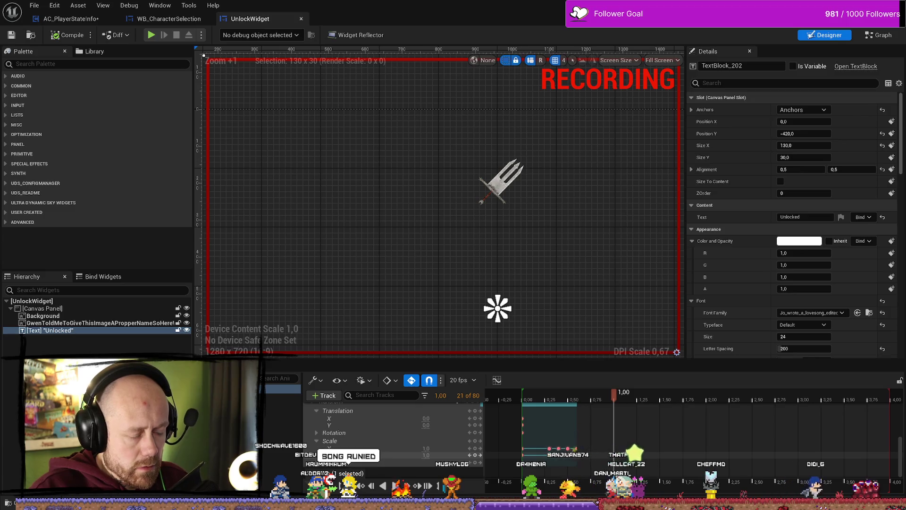
scroll(678, 451, up, 3)
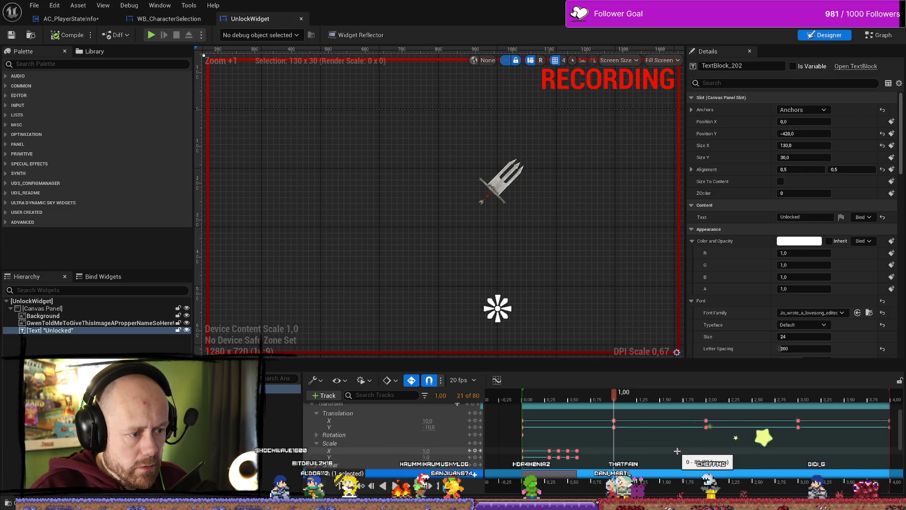
scroll(677, 450, down, 1)
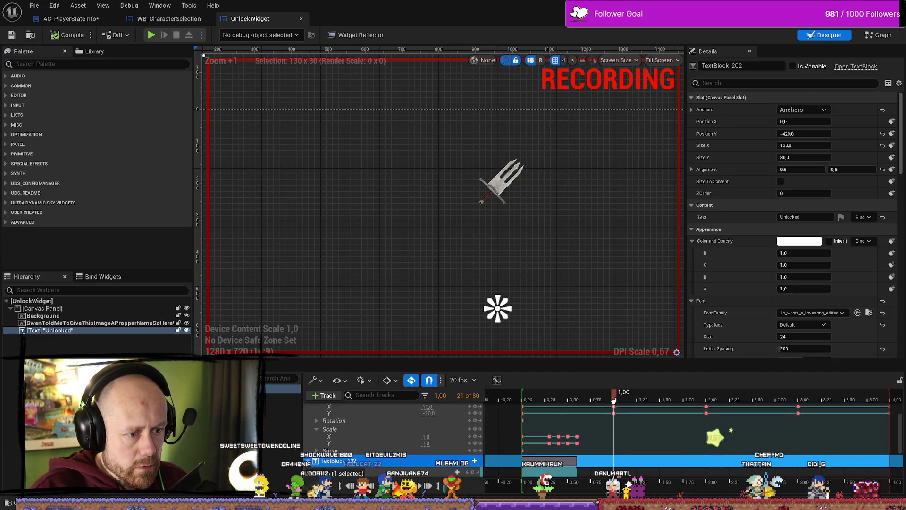
click(579, 399)
click(617, 399)
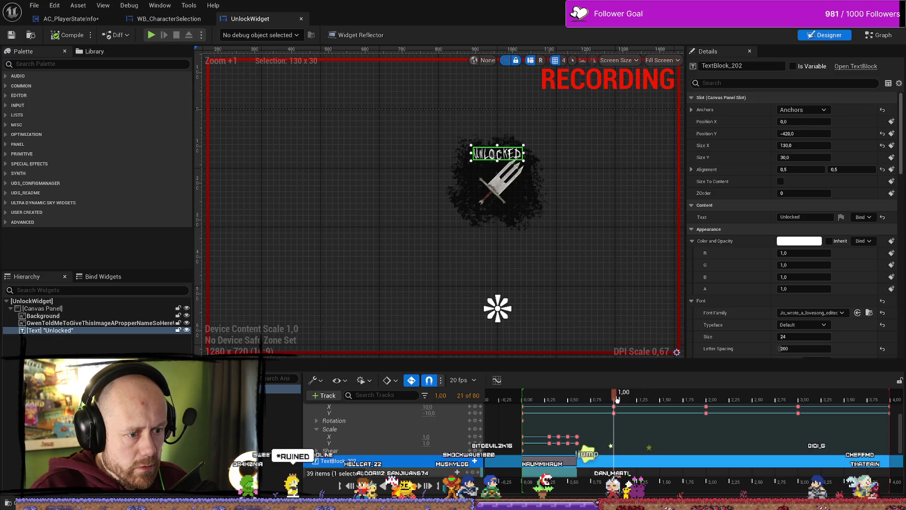
scroll(625, 424, down, 2)
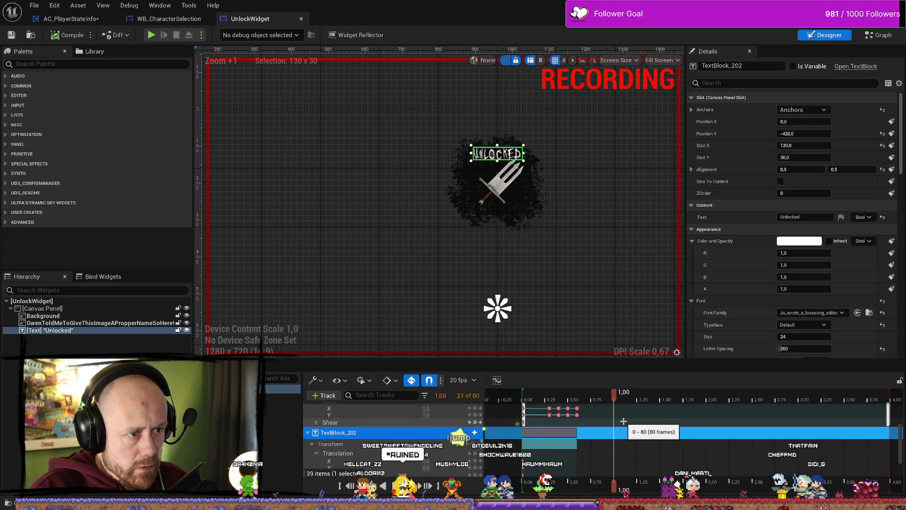
scroll(425, 442, down, 1)
click(426, 446)
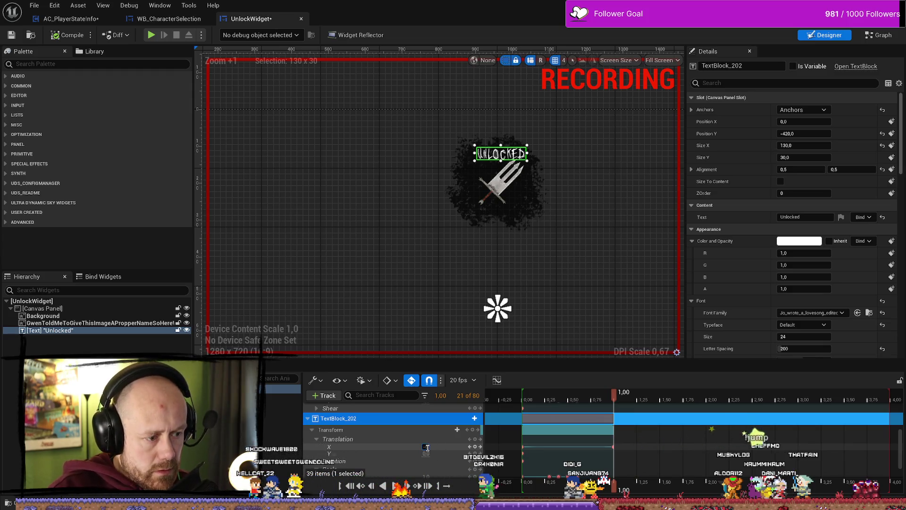
At 1.00, key the text's Translation X to -10 and Y to 10, then preview
drag(427, 447, 423, 447)
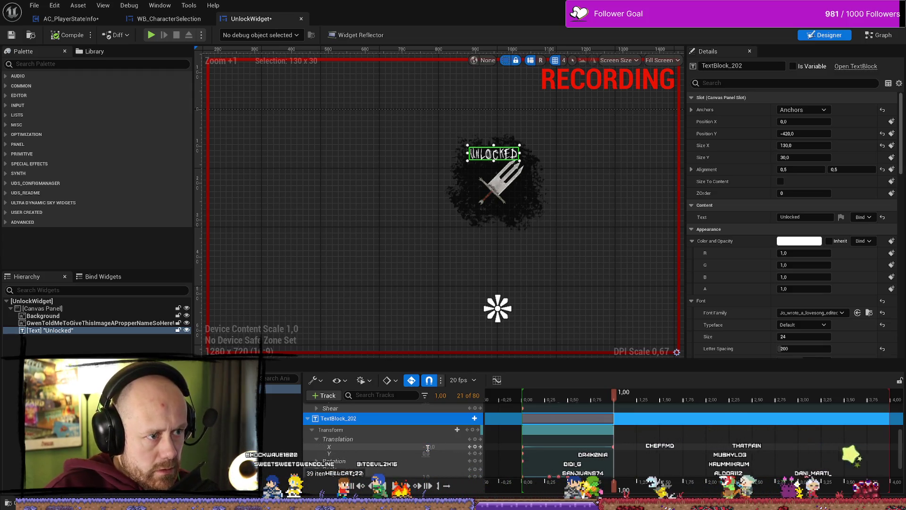
key(BackSpace)
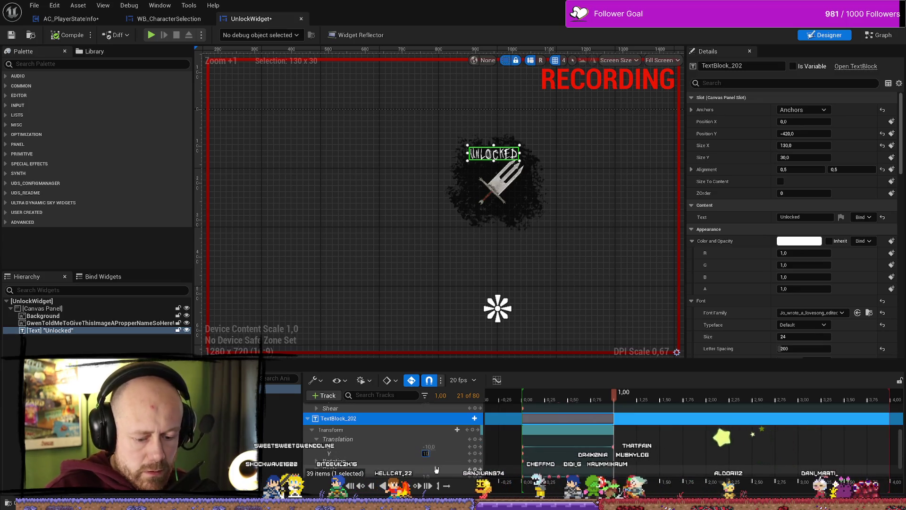
key(Return)
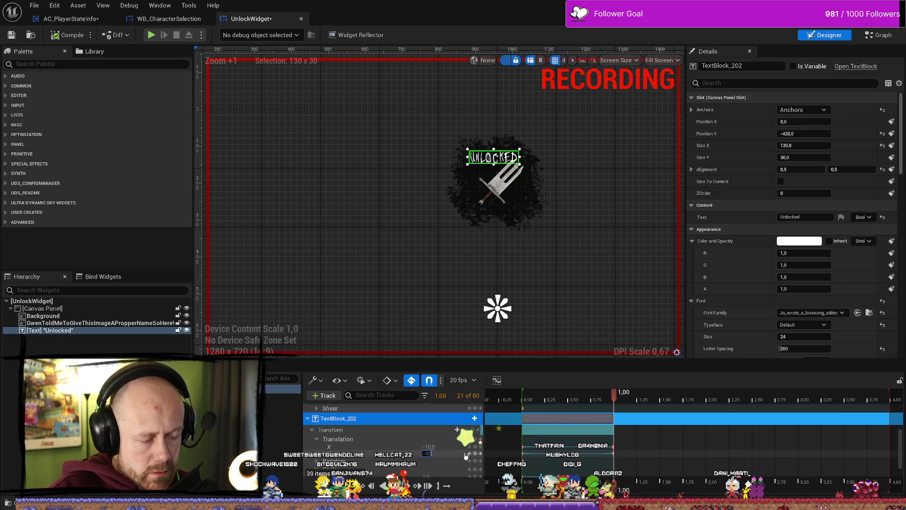
mouse_move(588, 401)
mouse_down()
mouse_move(528, 402)
mouse_move(611, 408)
mouse_up()
scroll(439, 465, down, 1)
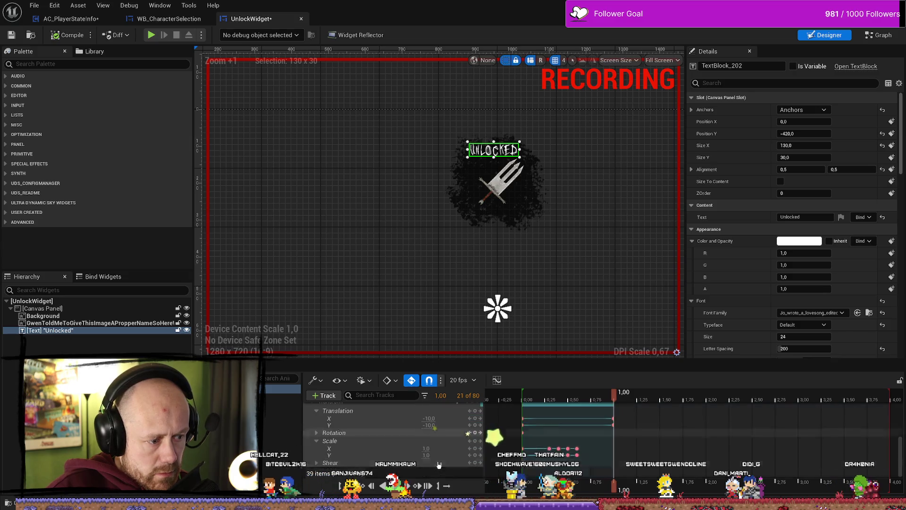
scroll(438, 464, down, 3)
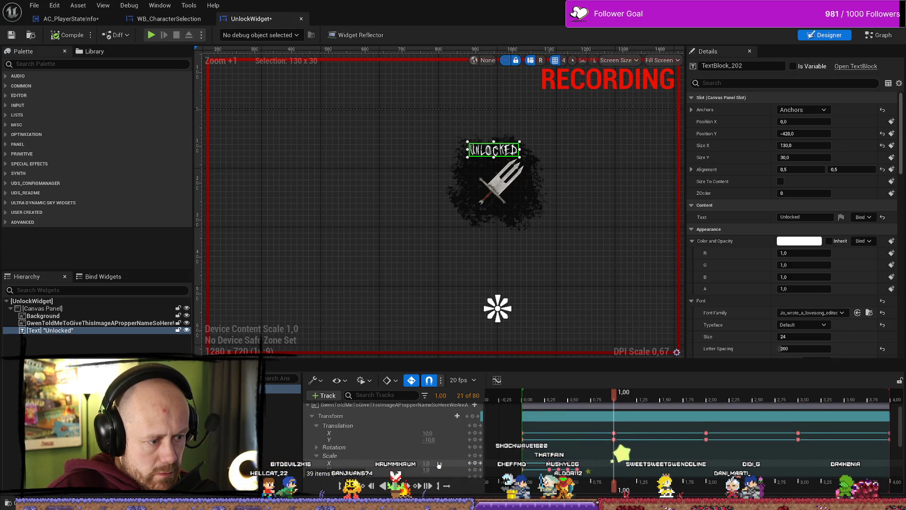
scroll(439, 465, up, 2)
scroll(438, 465, down, 2)
scroll(438, 465, up, 2)
scroll(438, 465, down, 2)
scroll(438, 465, down, 2)
At 2.00, key Translation X and Y to 10 and scrub to preview the jitter
drag(615, 398, 707, 400)
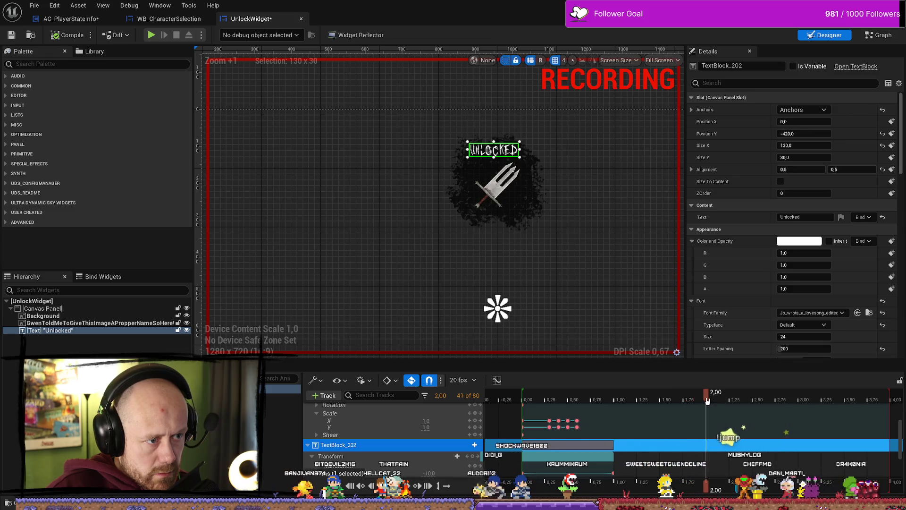
scroll(707, 401, up, 2)
scroll(429, 418, down, 3)
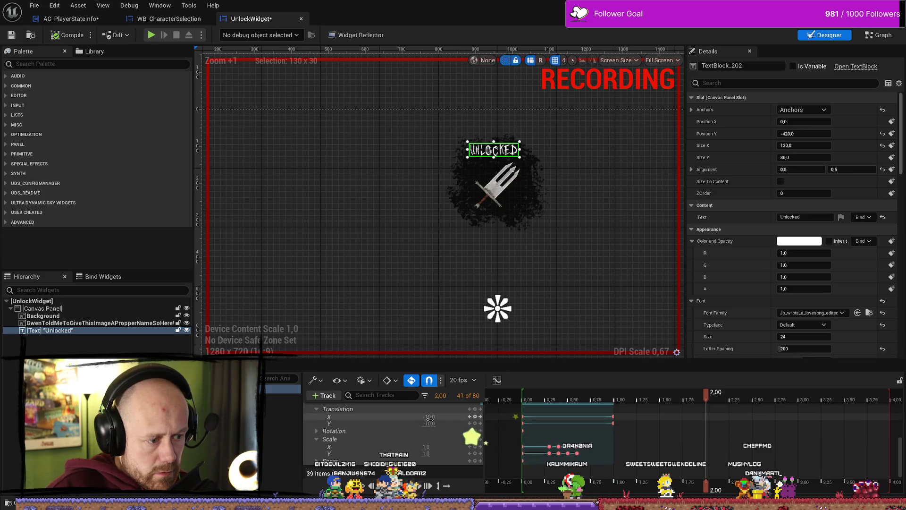
scroll(430, 419, up, 1)
click(429, 430)
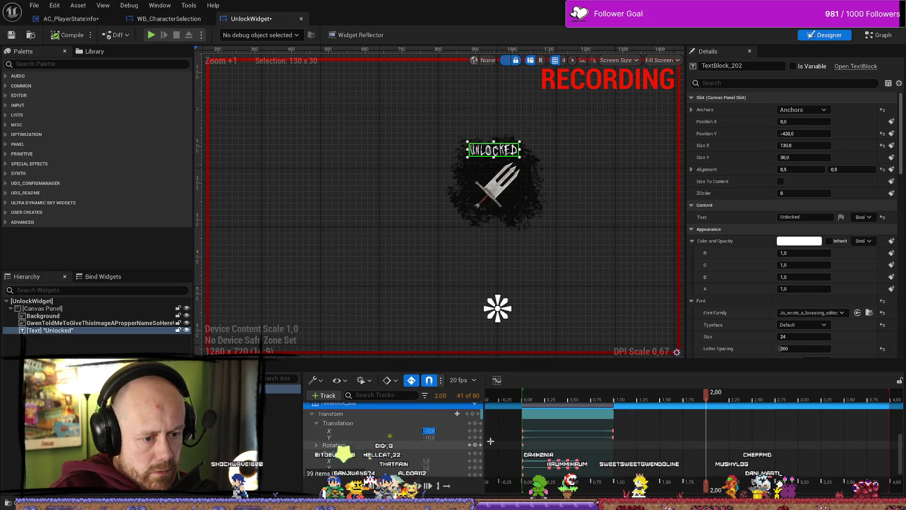
key(Return)
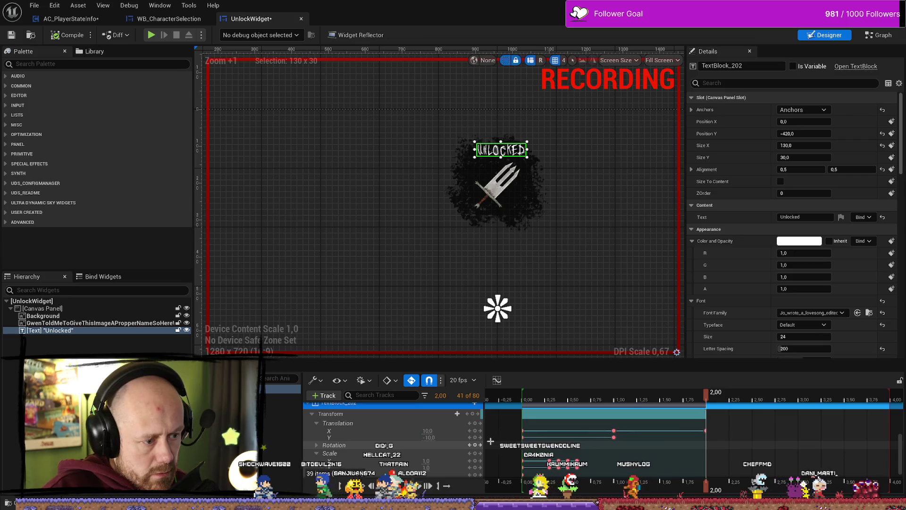
key(Return)
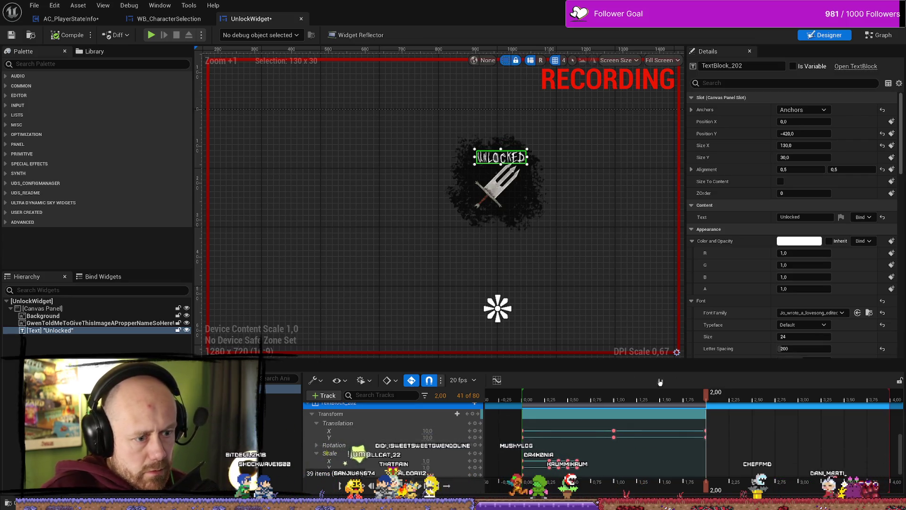
mouse_move(706, 395)
mouse_down()
mouse_move(546, 395)
mouse_move(713, 401)
mouse_move(705, 404)
mouse_up()
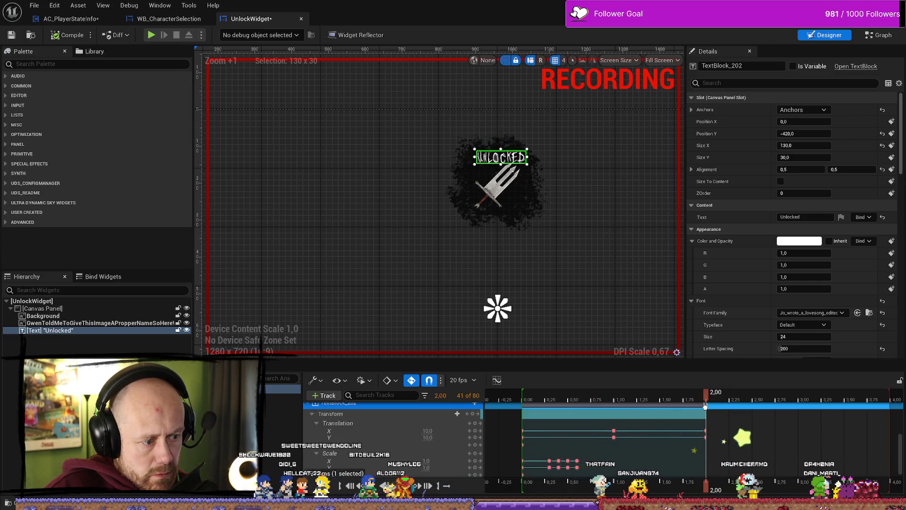
mouse_move(705, 405)
mouse_down()
mouse_move(507, 405)
mouse_move(612, 408)
mouse_up()
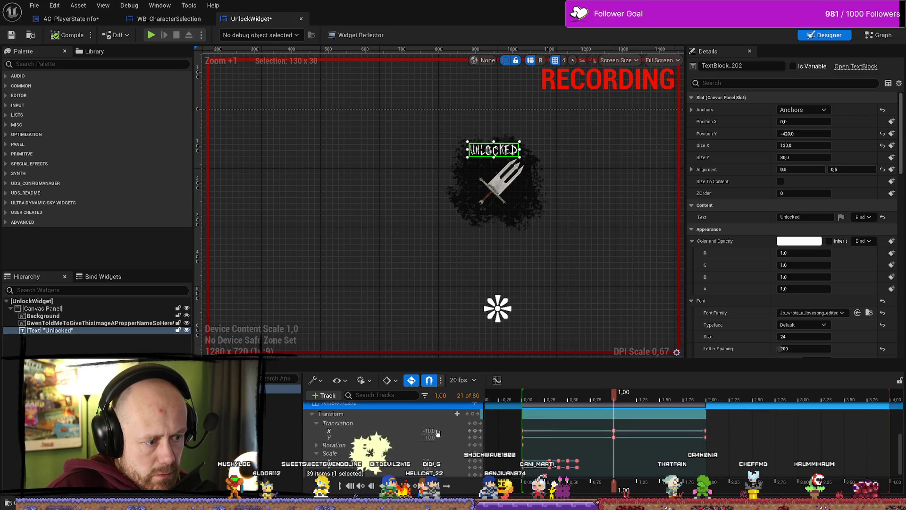
Enter a -5 translation offset for the text and preview the jitter after 1 second
click(778, 431)
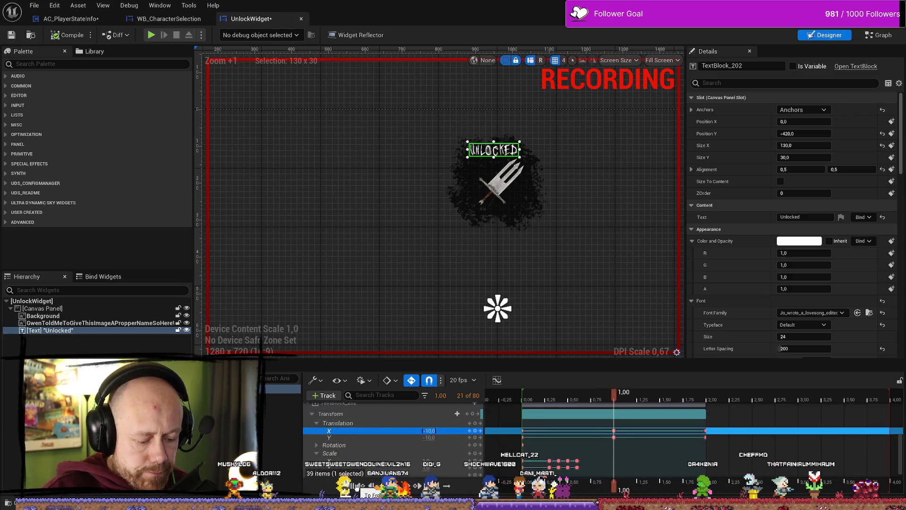
key(Tab)
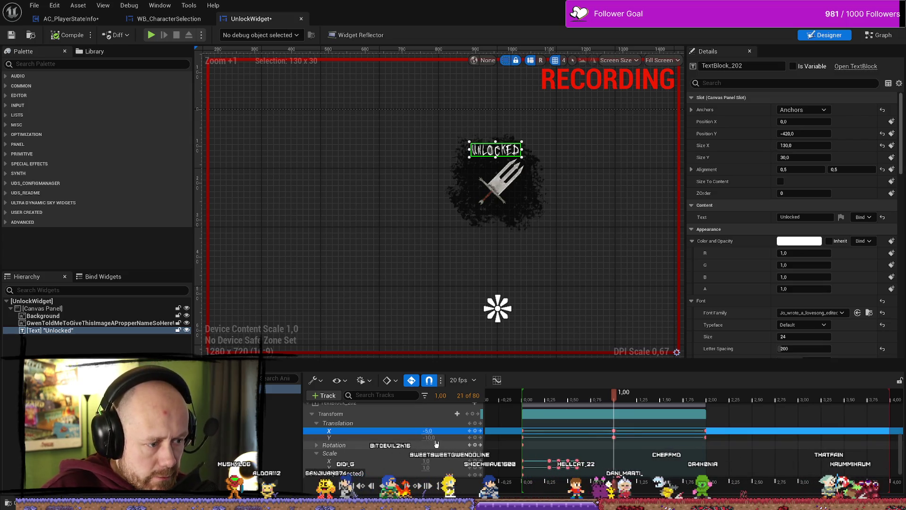
text(-5)
key(Return)
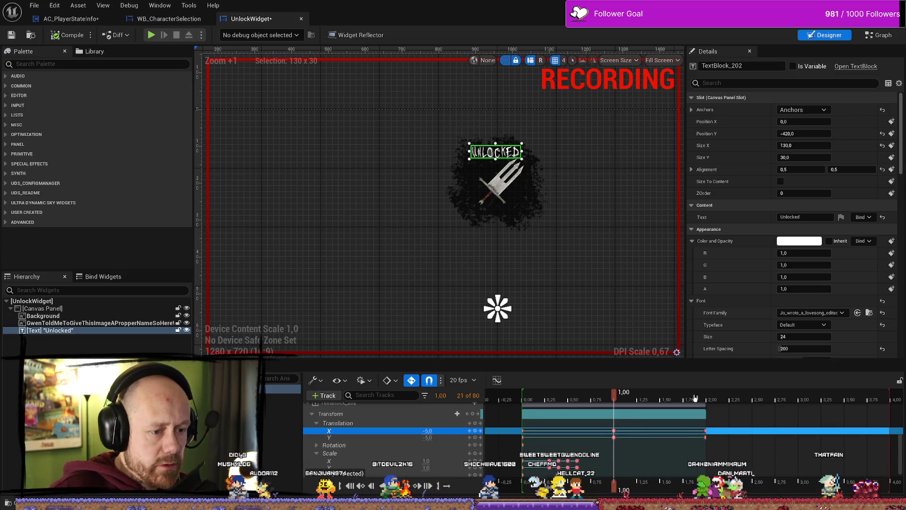
drag(607, 399, 693, 398)
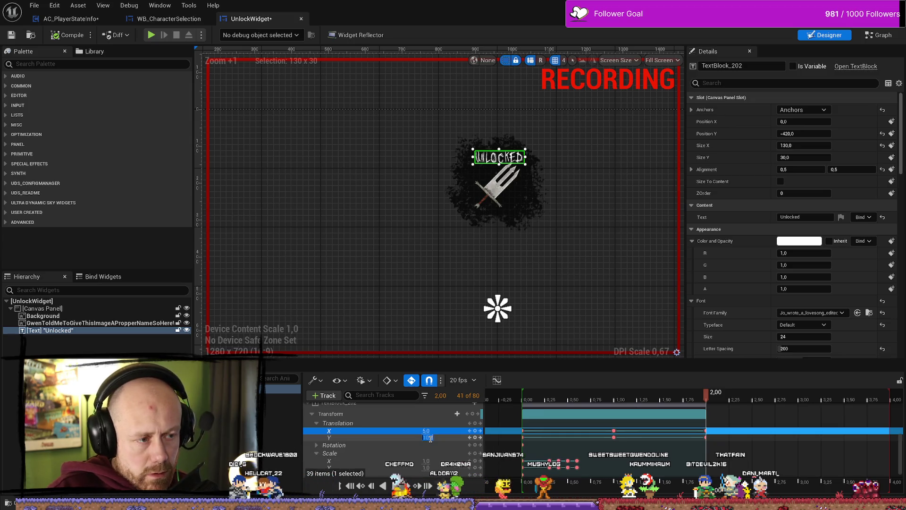
Try another -5 offset key past 2 seconds, replay it, then undo those keys
text(-5)
key(Return)
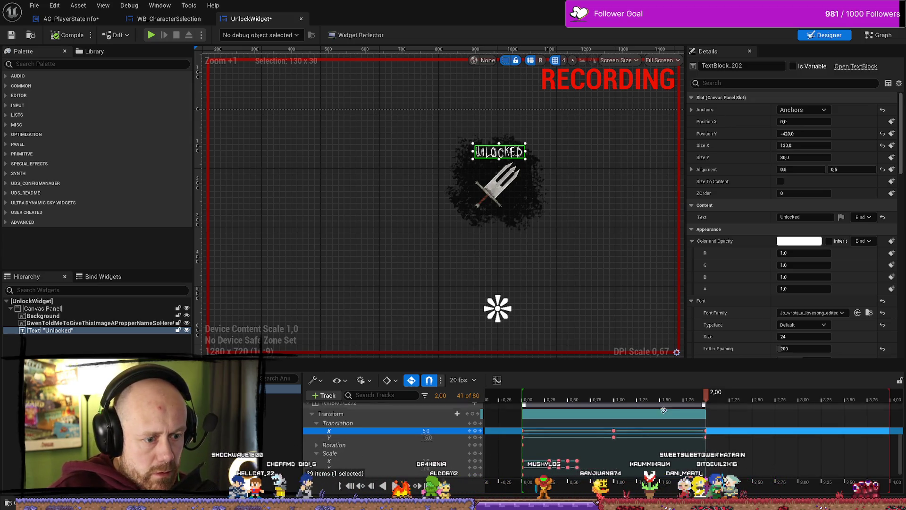
mouse_move(706, 392)
mouse_down()
mouse_move(634, 398)
mouse_move(710, 400)
mouse_up()
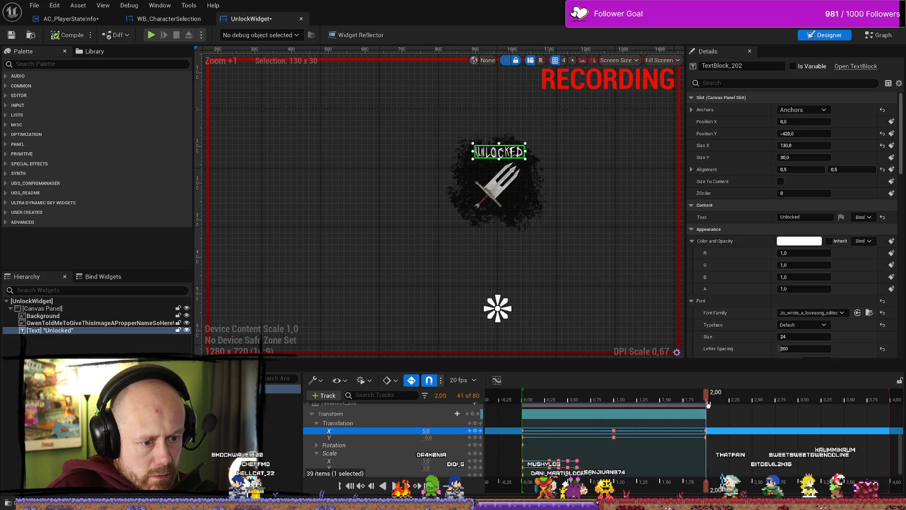
click(457, 437)
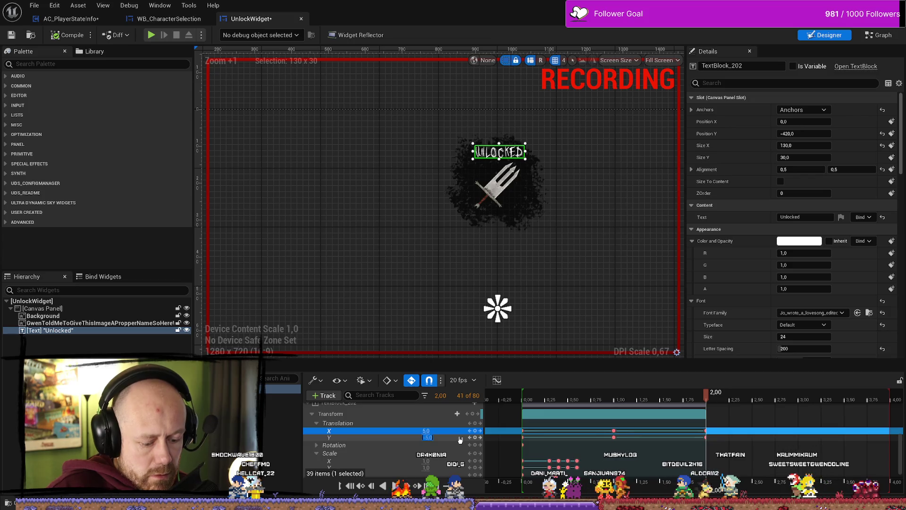
text(-10)
mouse_move(664, 401)
mouse_down()
mouse_move(526, 400)
mouse_move(686, 406)
mouse_move(563, 413)
mouse_move(748, 421)
mouse_move(889, 414)
mouse_up()
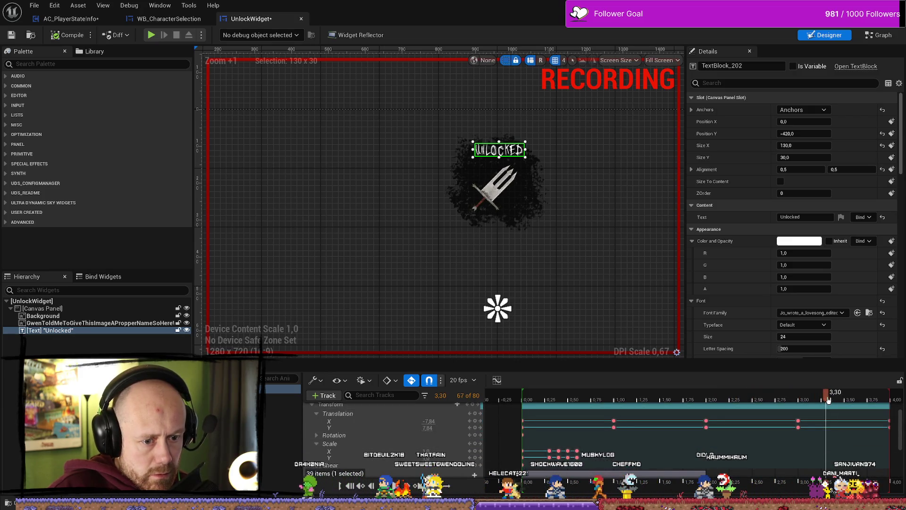
key(ctrl+z)
Key the text's Translation X and Y to 0 at 3.00 and preview the jitter
click(779, 429)
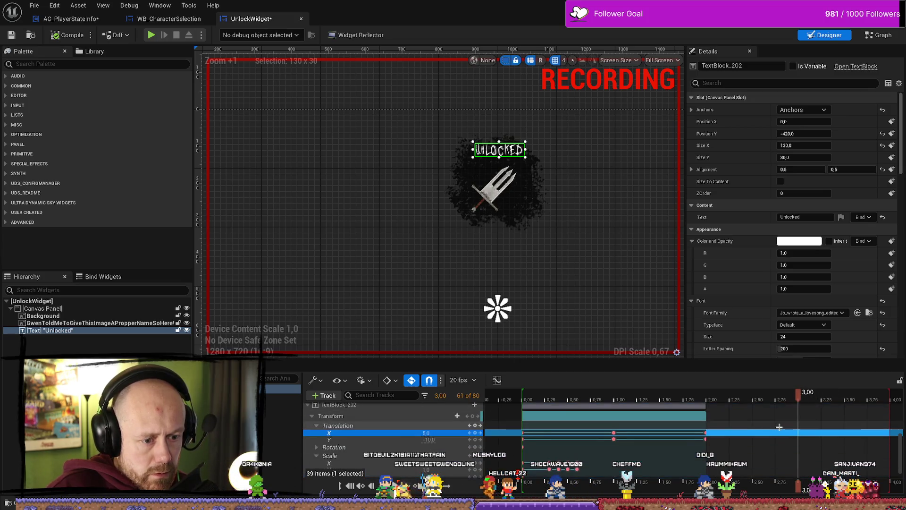
scroll(443, 445, down, 1)
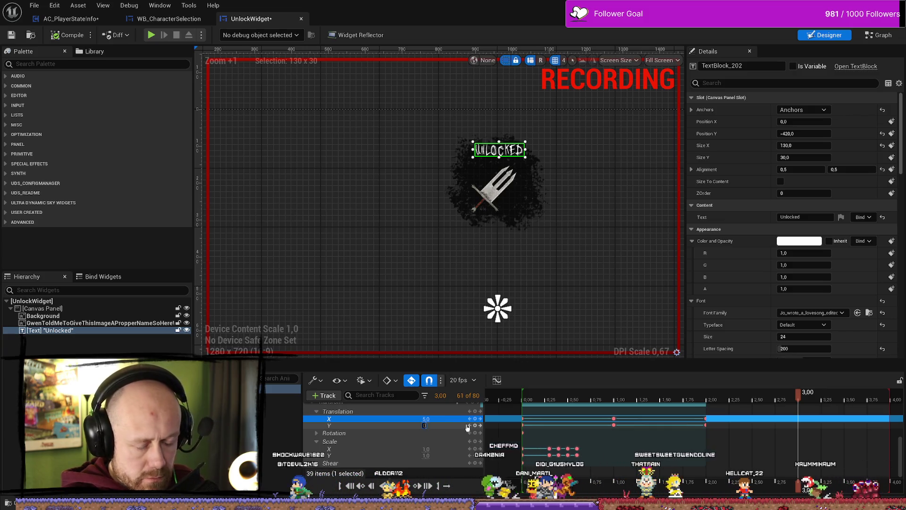
text(,0)
key(Return)
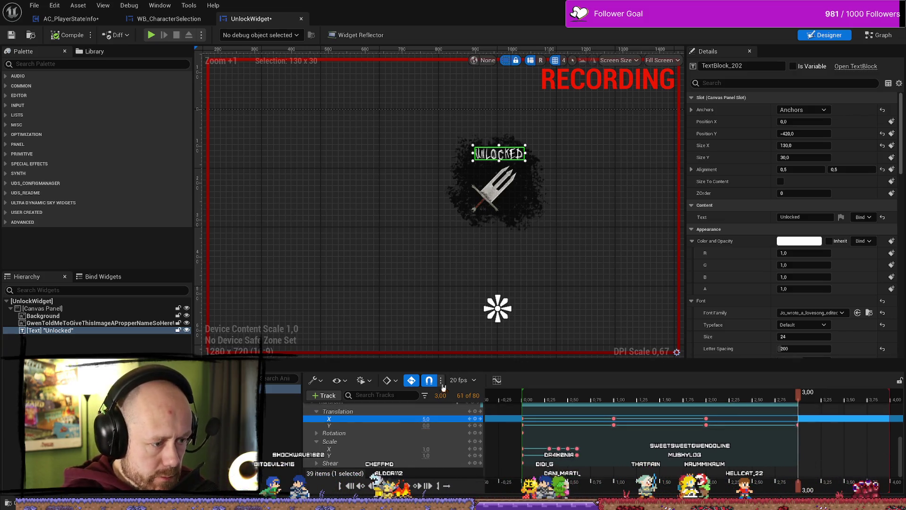
click(426, 425)
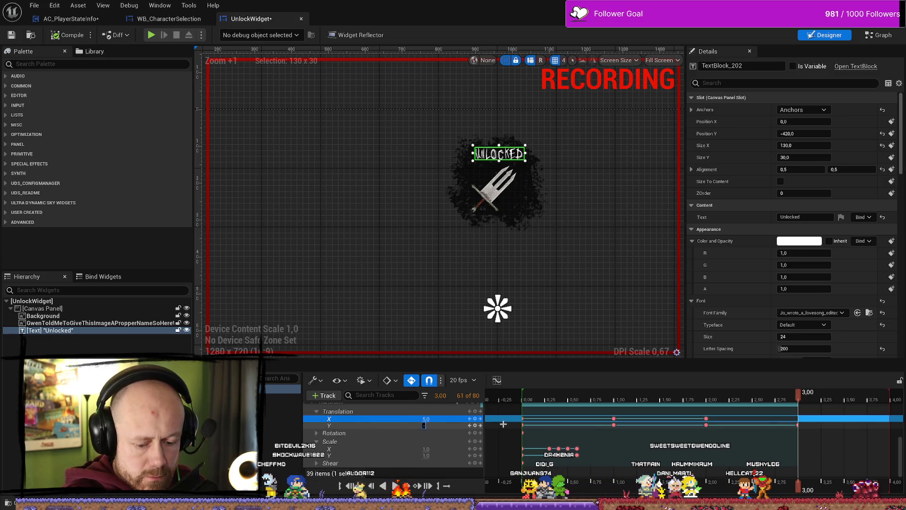
text(0)
key(Return)
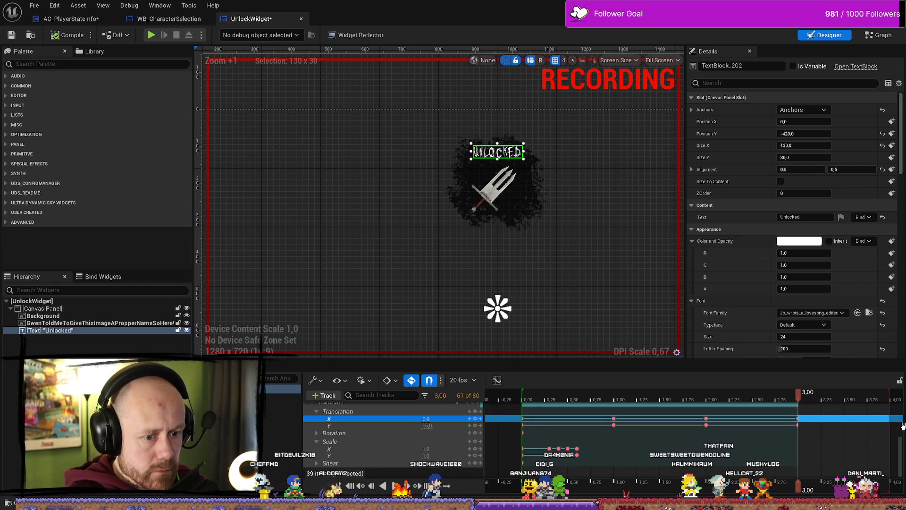
mouse_move(781, 403)
mouse_down()
mouse_move(531, 401)
mouse_move(622, 401)
mouse_up()
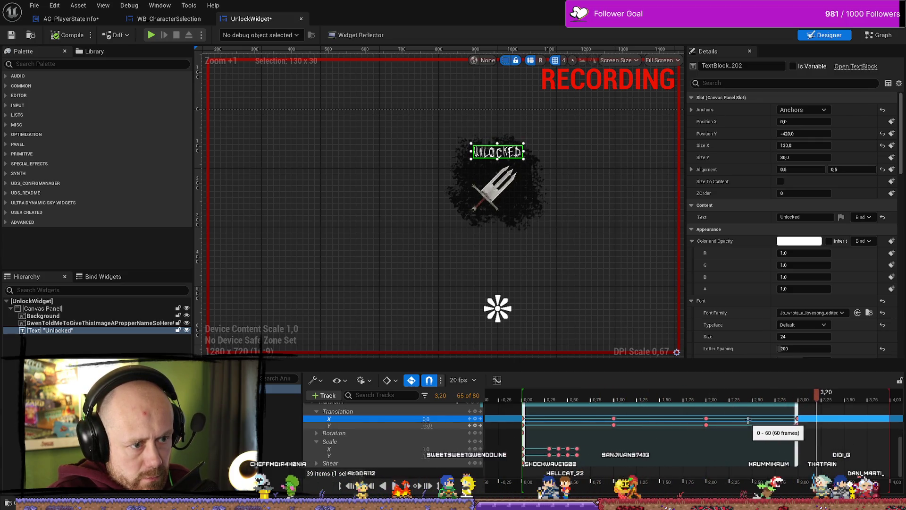
click(533, 403)
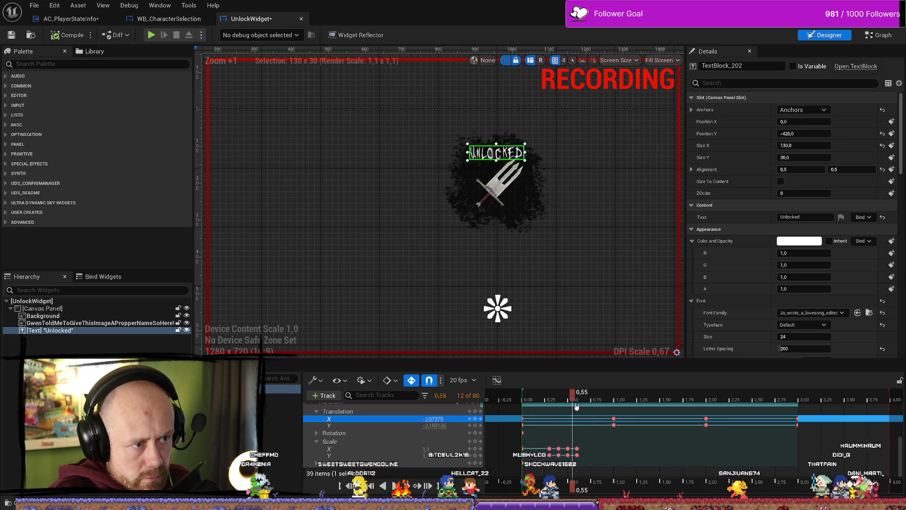
Extend the text animation to 4.00 with a final 0, 0 translation key
mouse_move(705, 409)
mouse_down()
mouse_move(788, 410)
mouse_move(541, 410)
mouse_move(741, 412)
mouse_up()
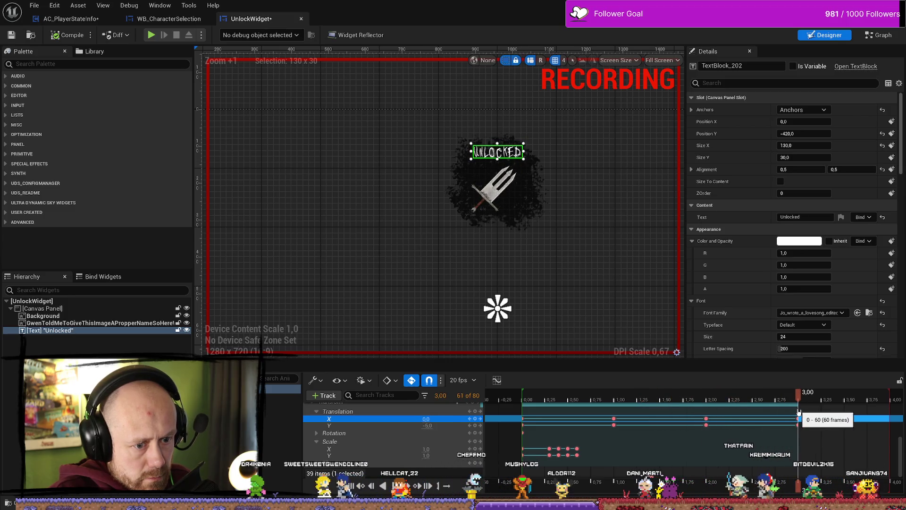
drag(798, 412, 887, 411)
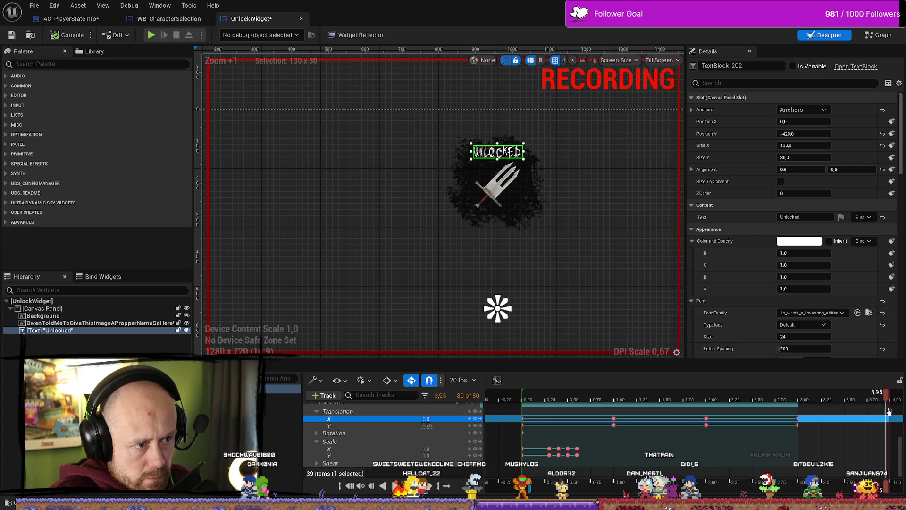
key(Return)
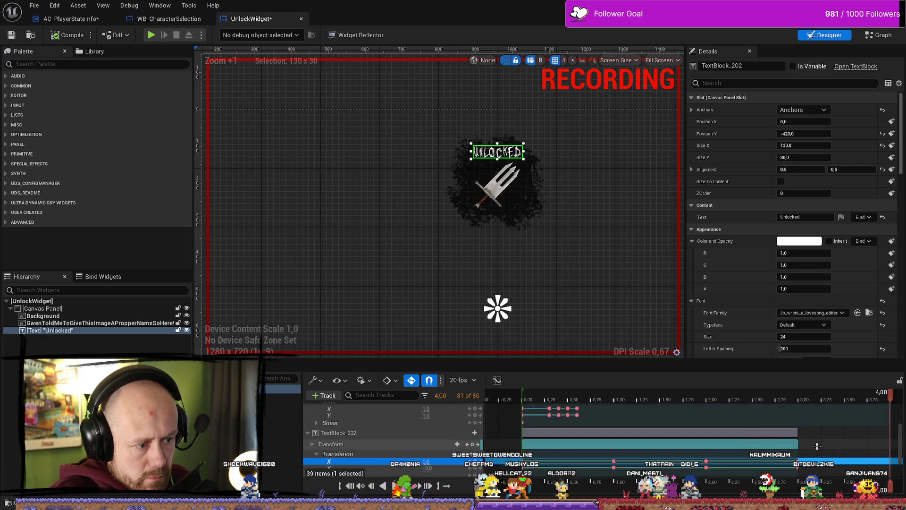
key(ctrl+z)
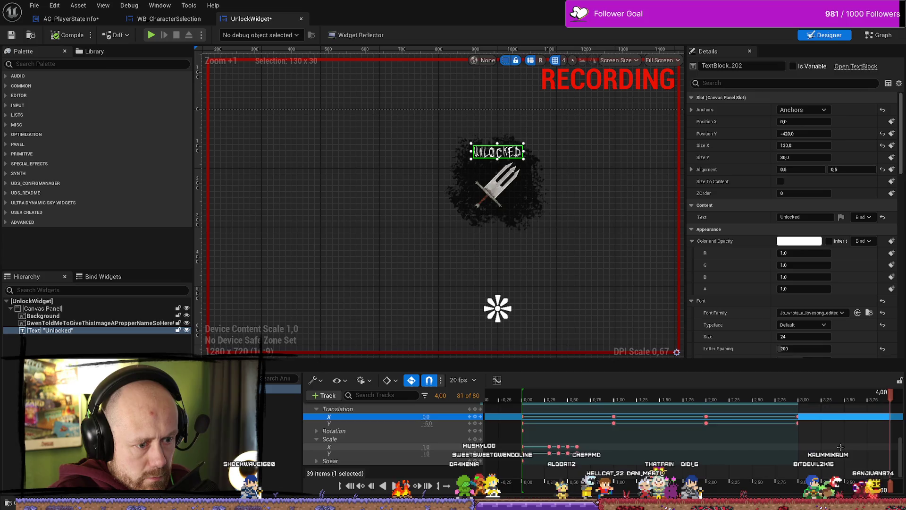
key(Tab)
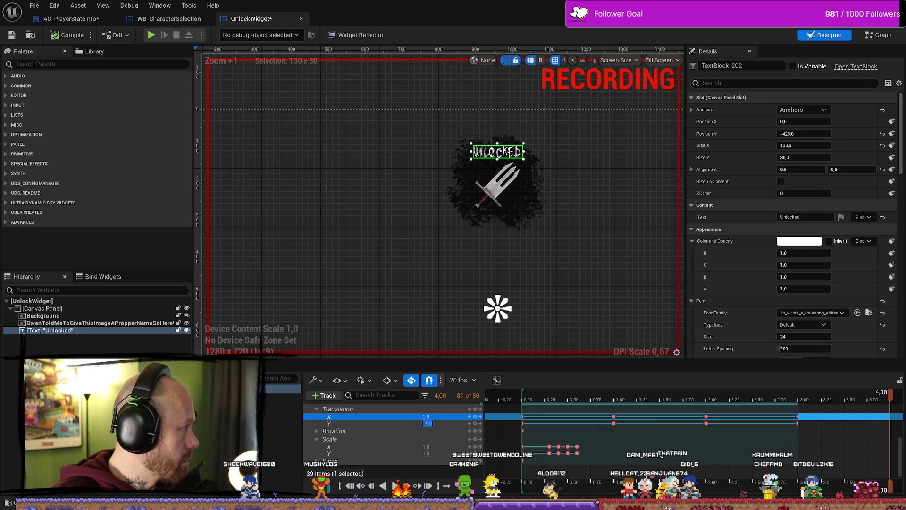
drag(0, 76, 0, 76)
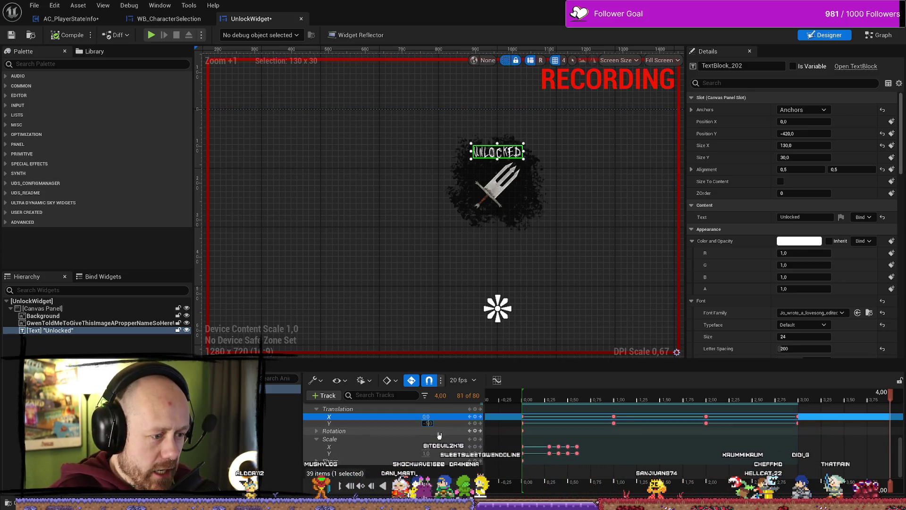
key(Return)
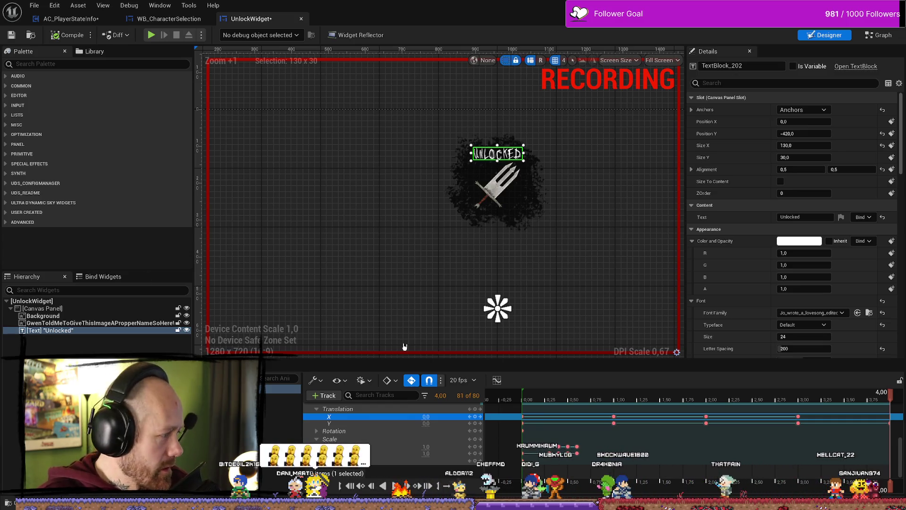
mouse_move(547, 398)
mouse_down()
mouse_move(524, 401)
mouse_move(807, 413)
mouse_move(555, 411)
mouse_up()
Play back the text jitter and popup growth, then start editing the dagger's Translation Y
key(space)
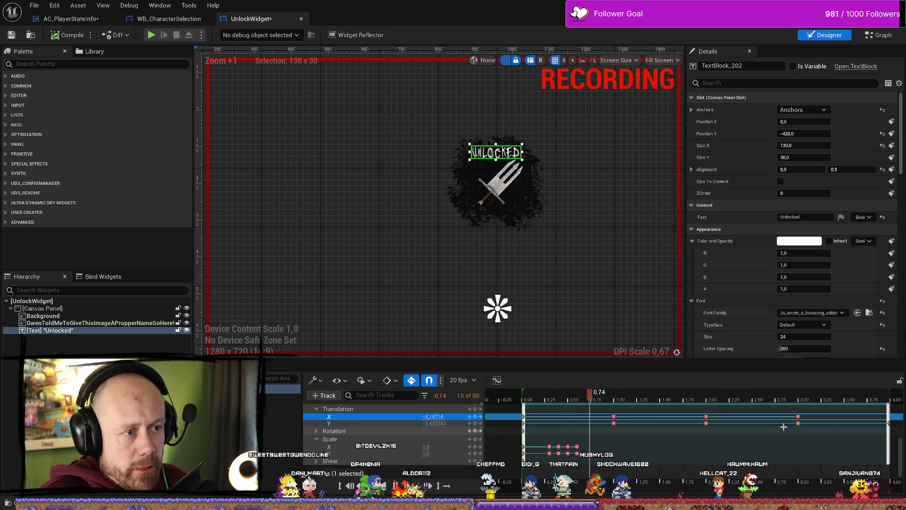
click(582, 279)
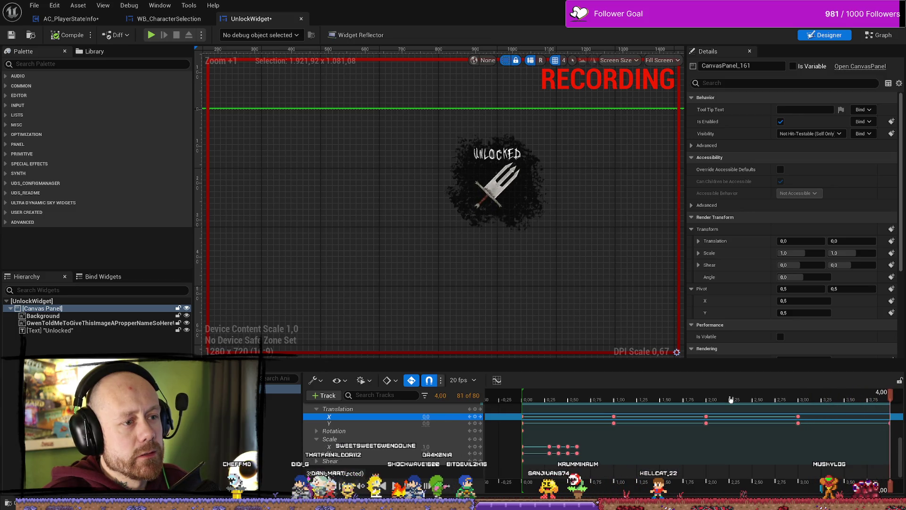
key(space)
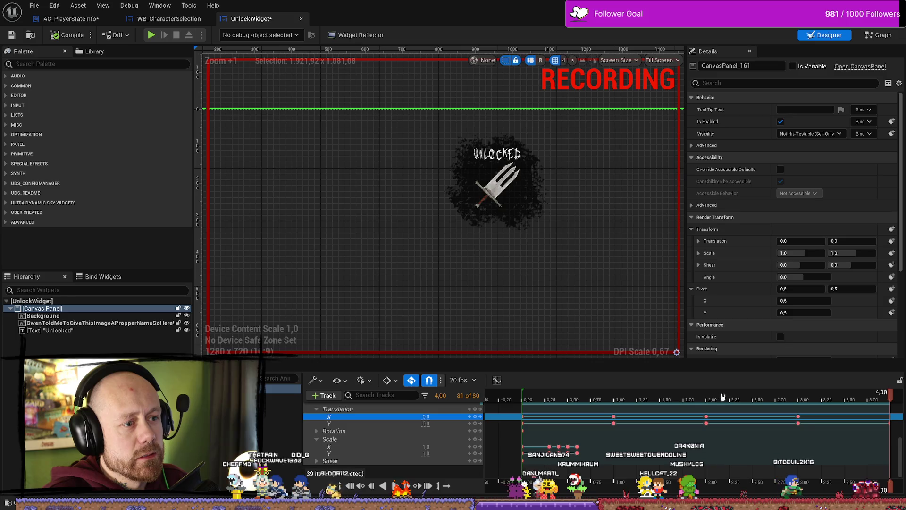
click(615, 396)
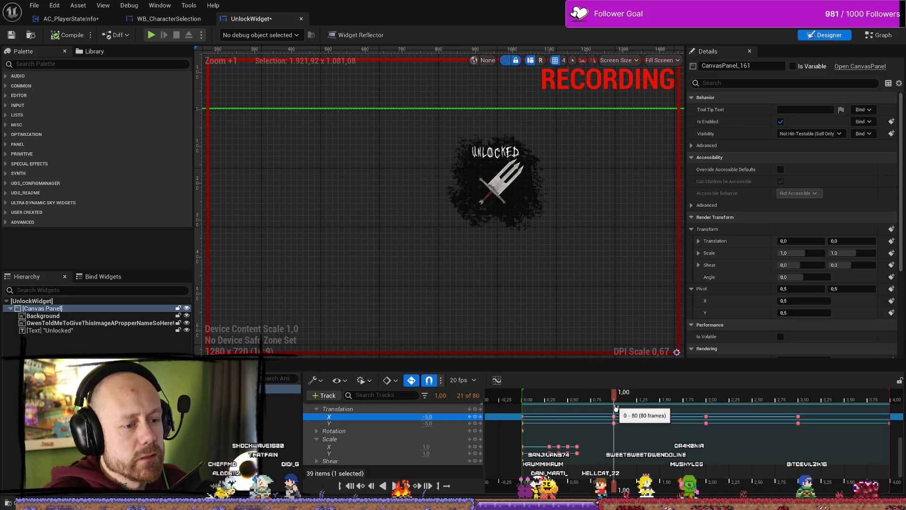
scroll(617, 425, up, 3)
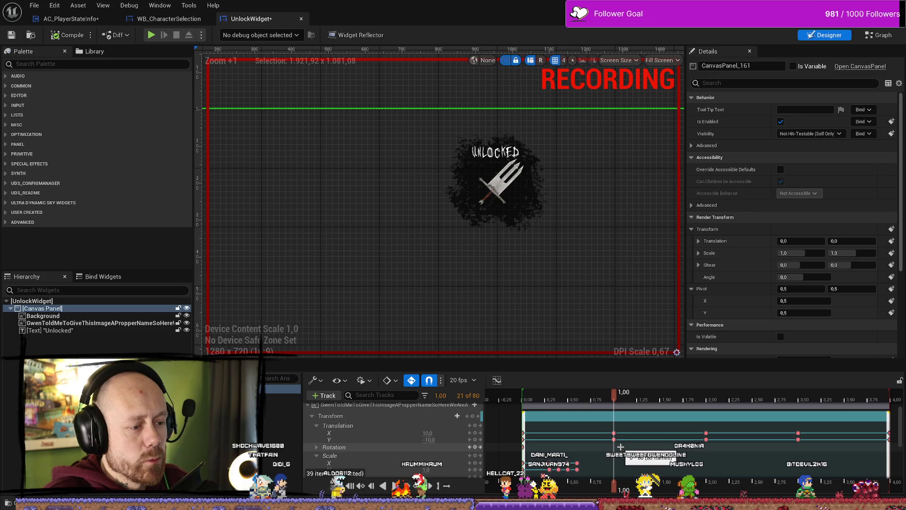
click(521, 399)
drag(534, 403, 582, 402)
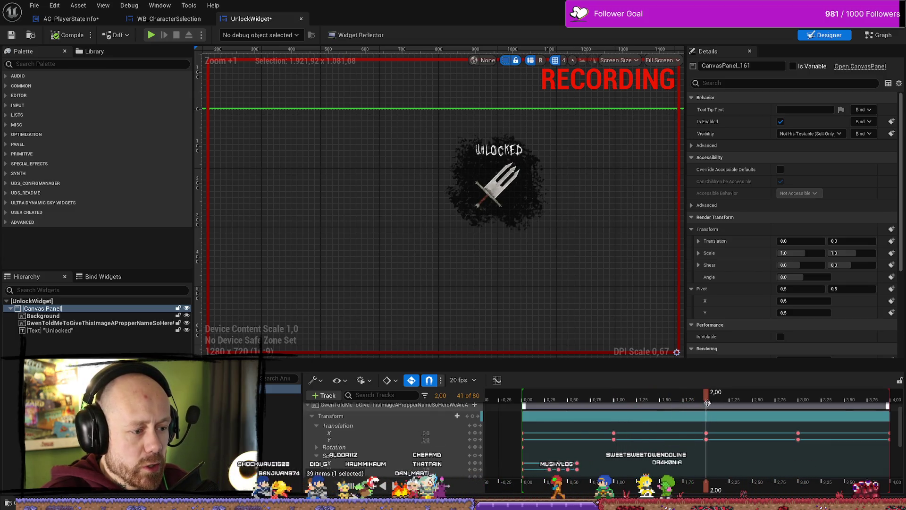
click(435, 442)
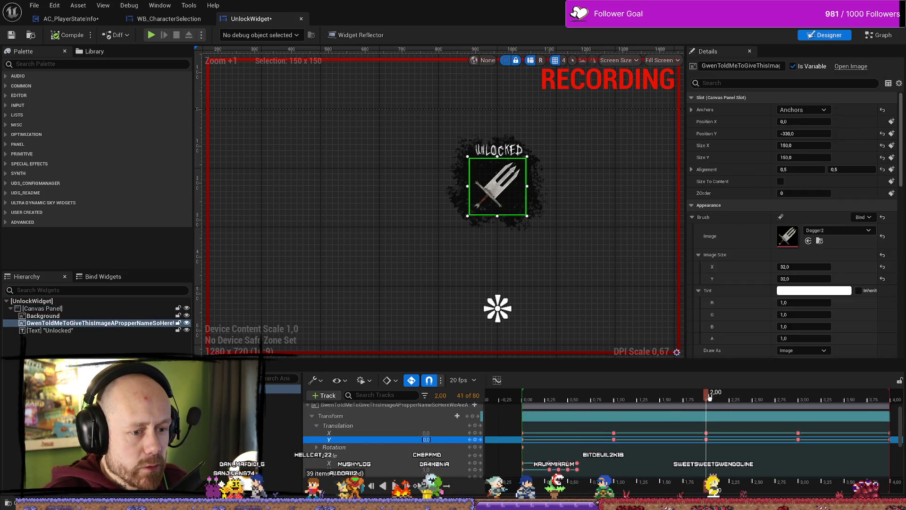
Key the dagger image's Translation X to 10 at the 2-second mark
click(617, 398)
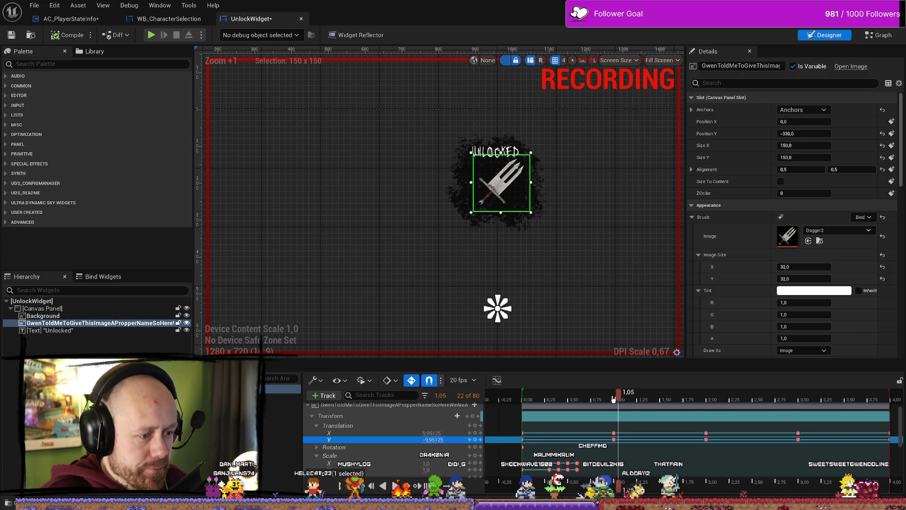
drag(613, 398, 708, 398)
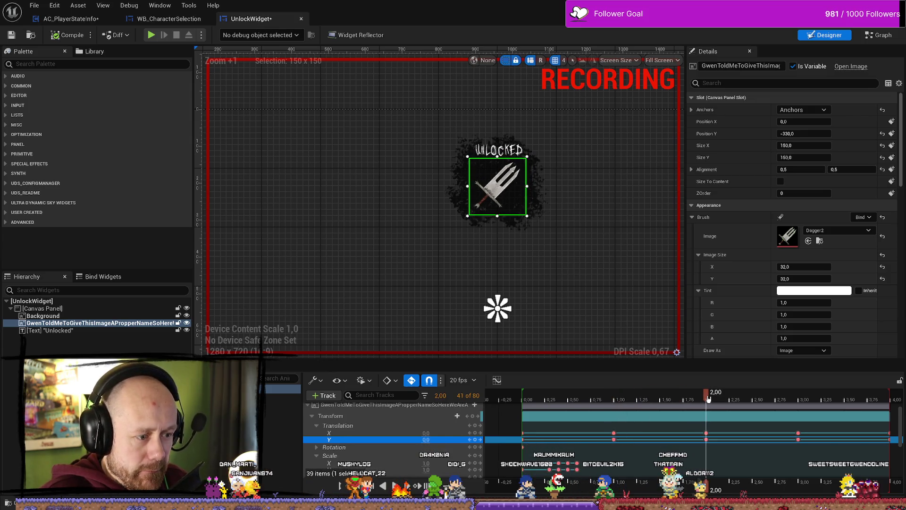
click(427, 433)
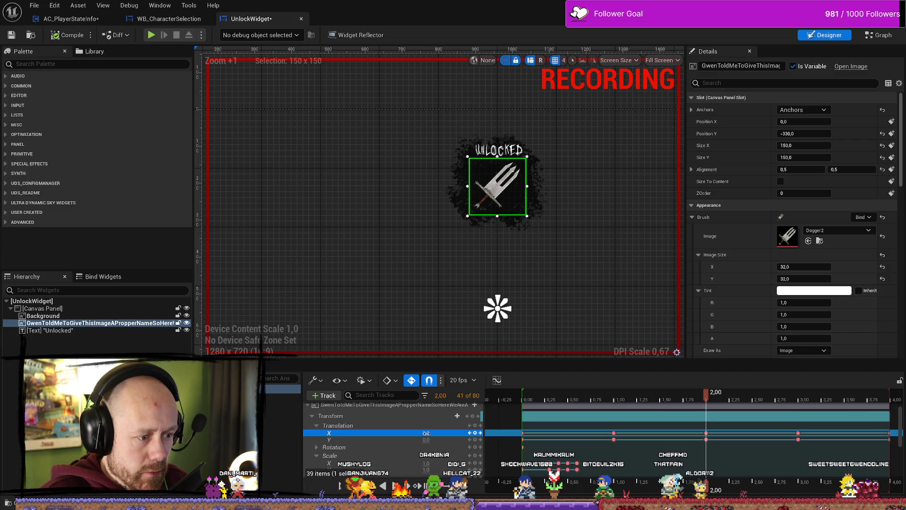
text(10)
key(Return)
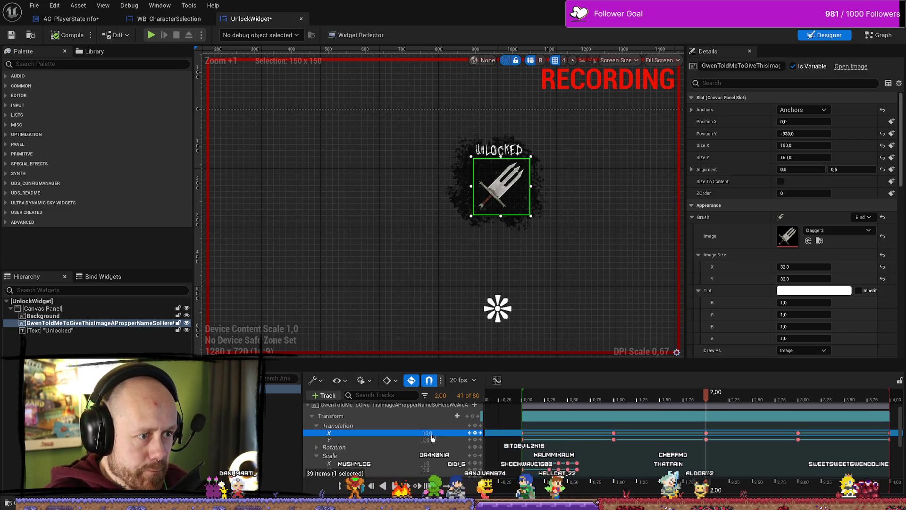
mouse_move(706, 398)
mouse_down()
mouse_move(599, 400)
mouse_move(810, 409)
mouse_up()
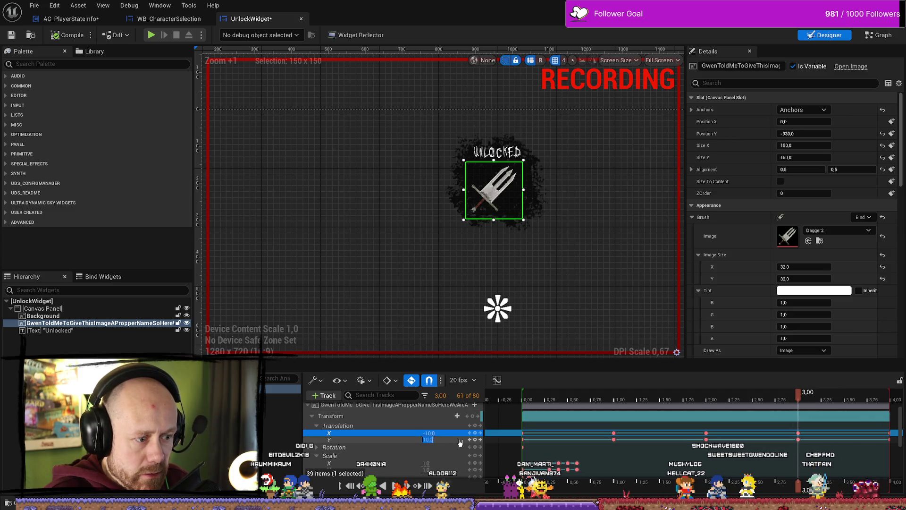
Commit the dagger's Translation Y of -10 and scrub between 1.45 and 3.2 seconds
key(Return)
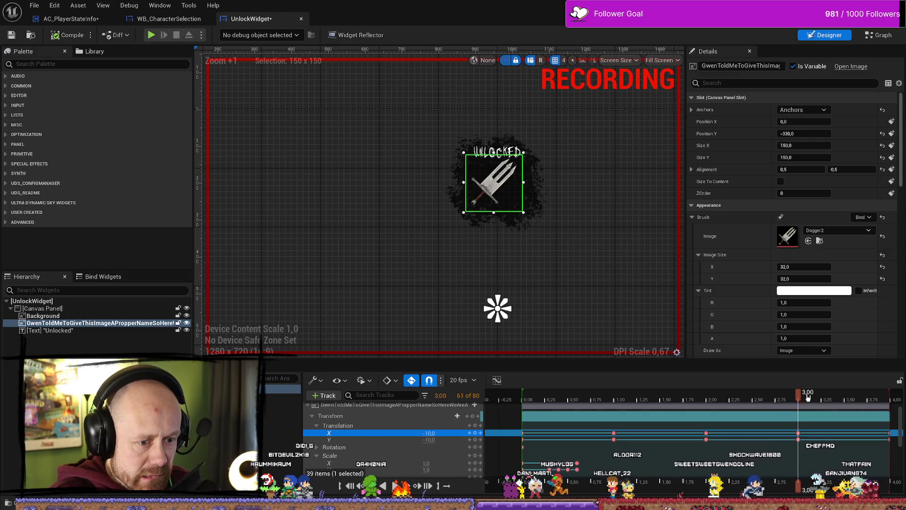
drag(725, 406, 682, 406)
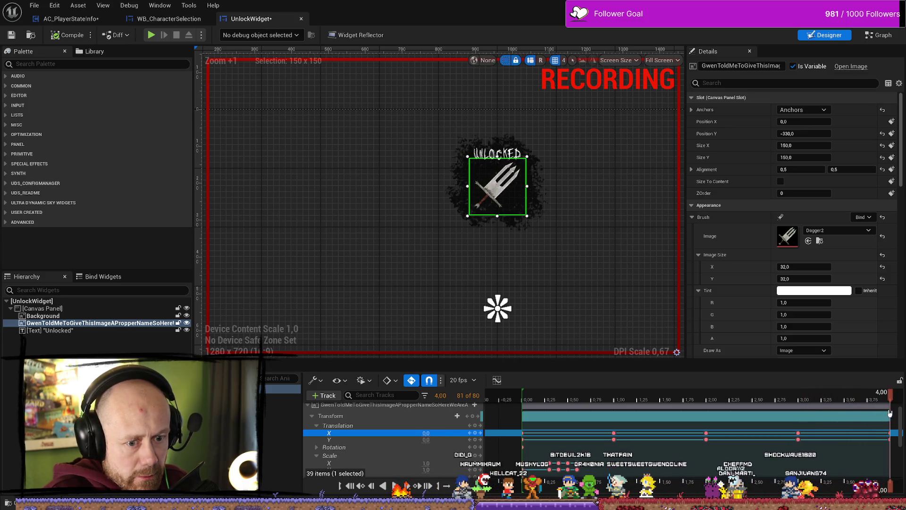
drag(896, 413, 805, 416)
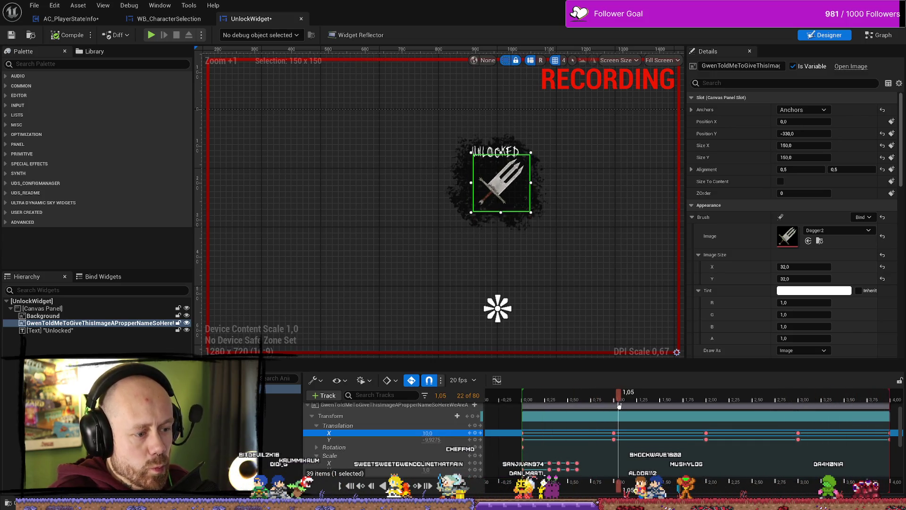
drag(662, 410, 797, 407)
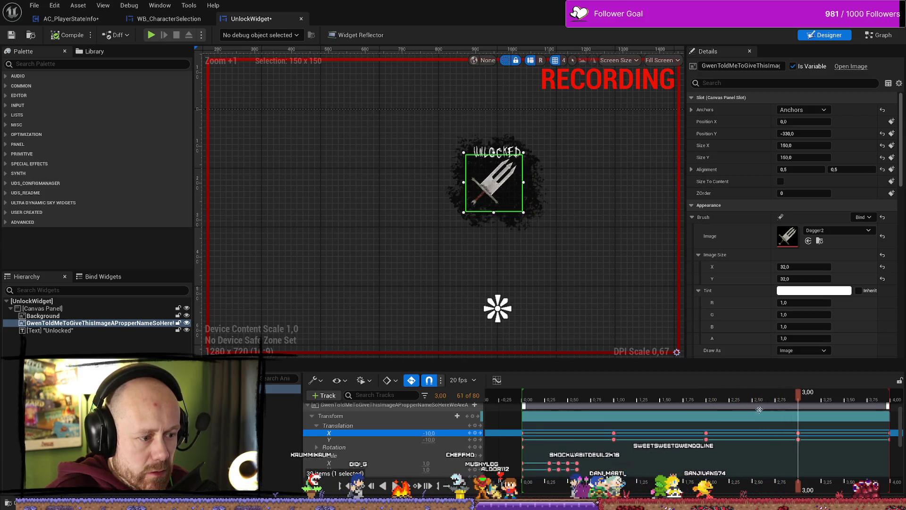
Set the dagger's Translation X to 0 at 3.00, then rewind and play the jitter
drag(433, 437, 471, 437)
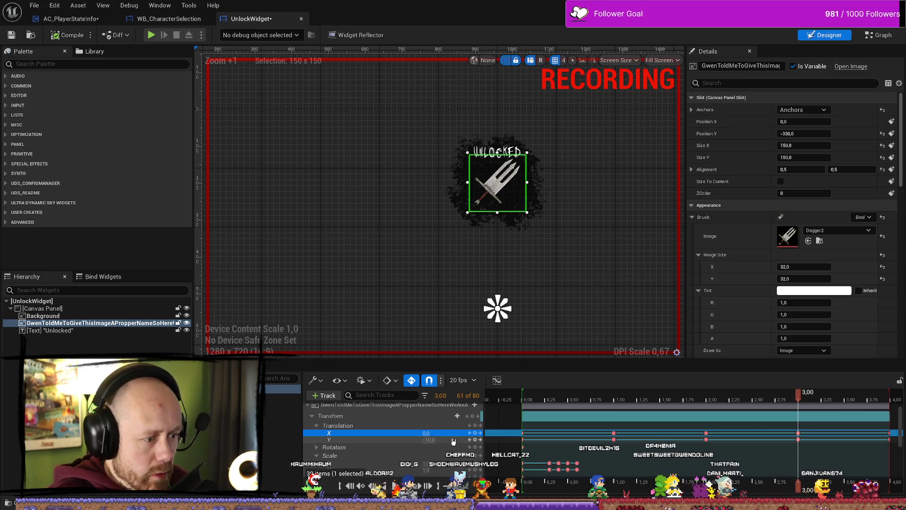
click(609, 404)
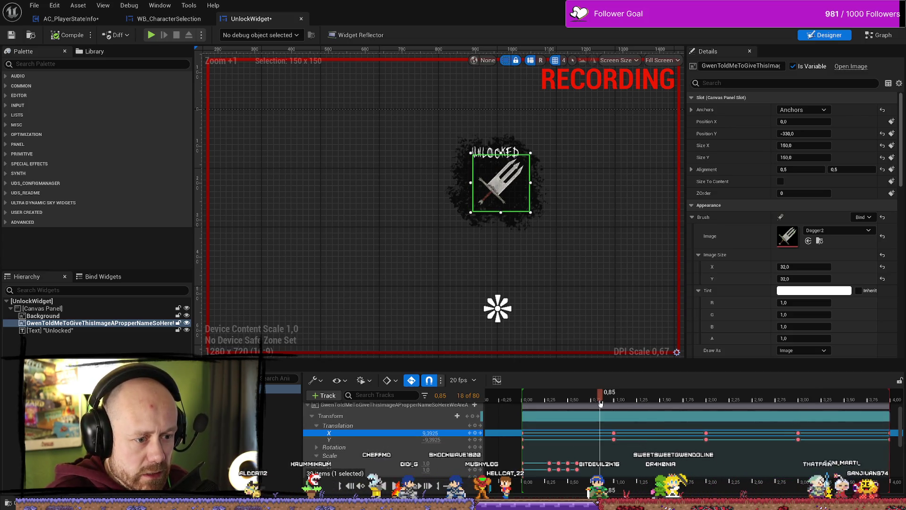
drag(608, 403, 870, 412)
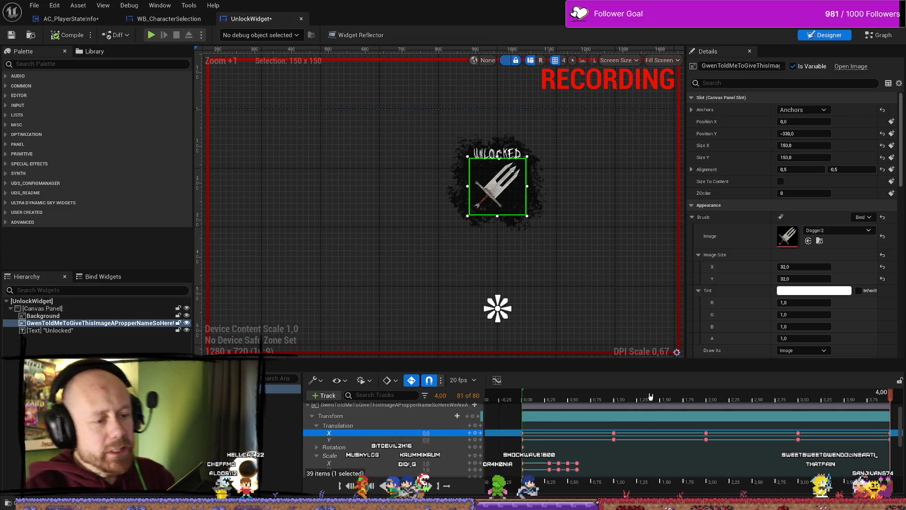
key(Up)
key(space)
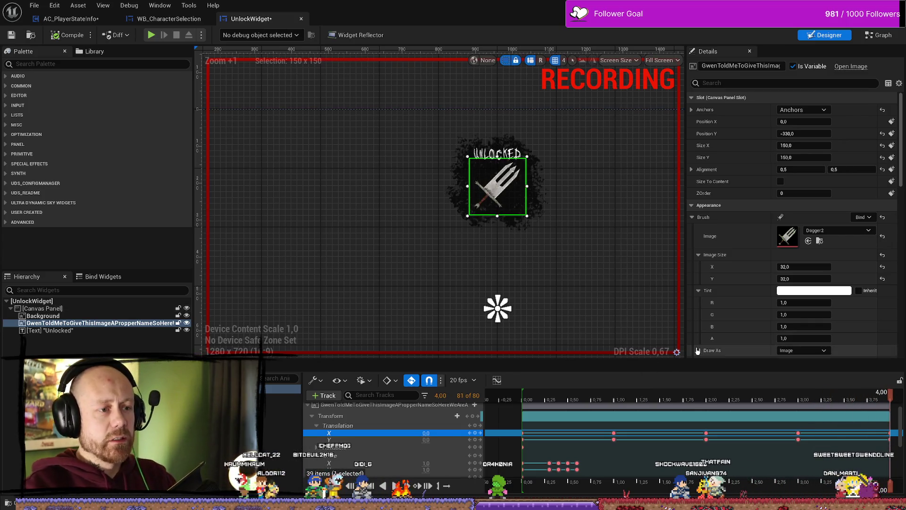
Key the dagger's Translation X to -10 at 4.00 and preview the ending
mouse_move(755, 401)
mouse_down()
mouse_move(845, 405)
mouse_move(798, 401)
mouse_up()
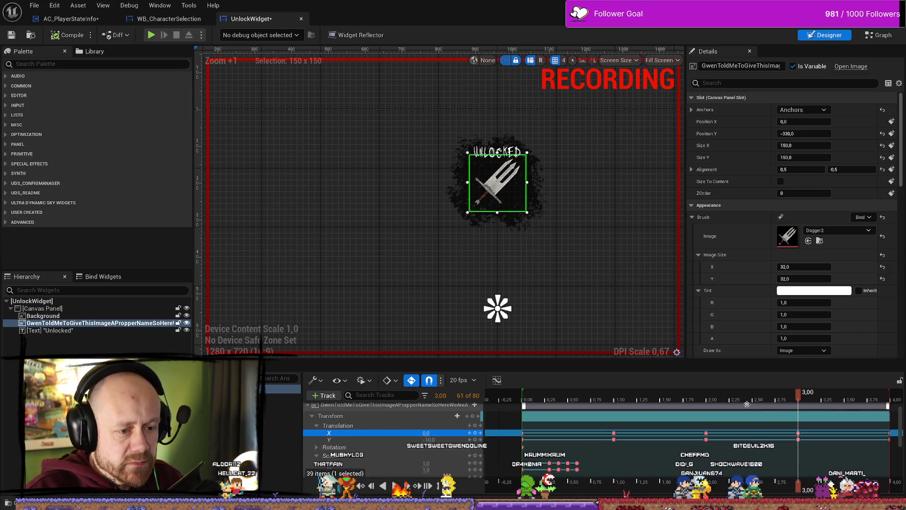
mouse_move(798, 400)
mouse_down()
mouse_move(684, 400)
mouse_move(892, 401)
mouse_up()
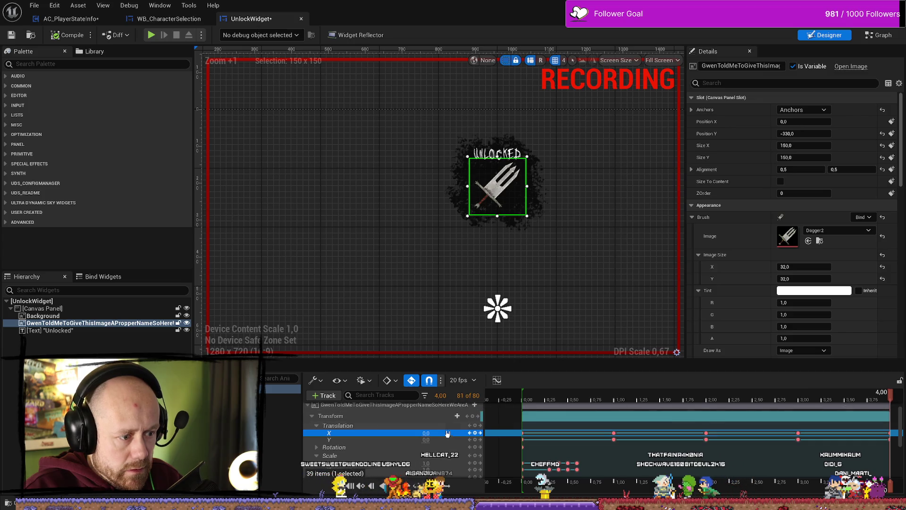
click(427, 433)
text(-10)
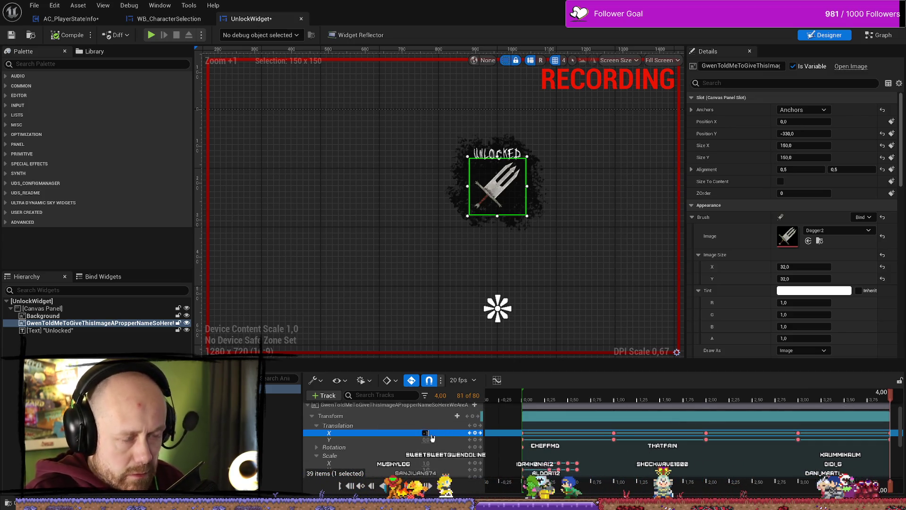
key(Return)
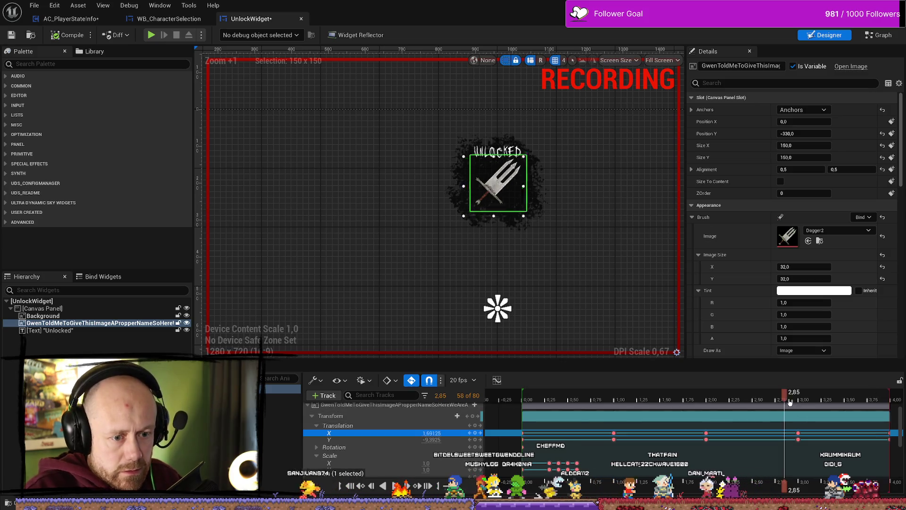
drag(755, 400, 884, 400)
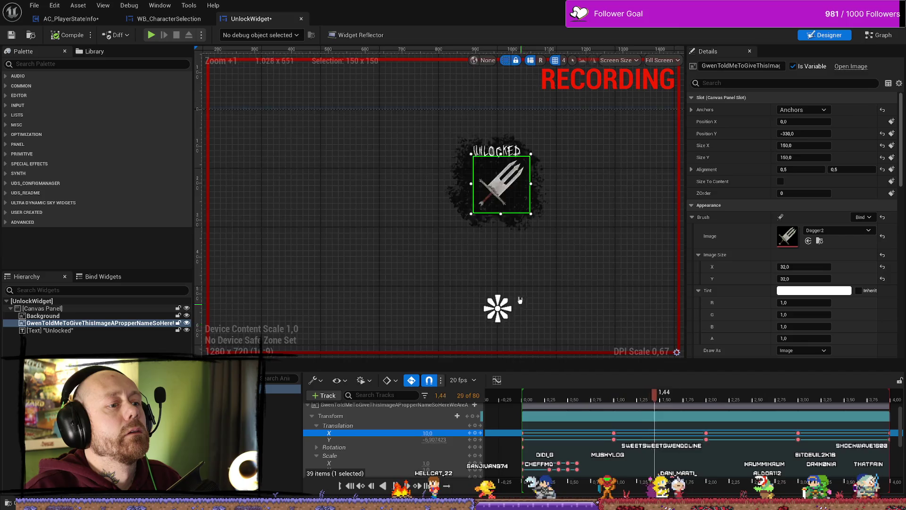
Rewind and play the dagger jitter from frame 0, then start Play-In-Editor
scroll(543, 311, down, 3)
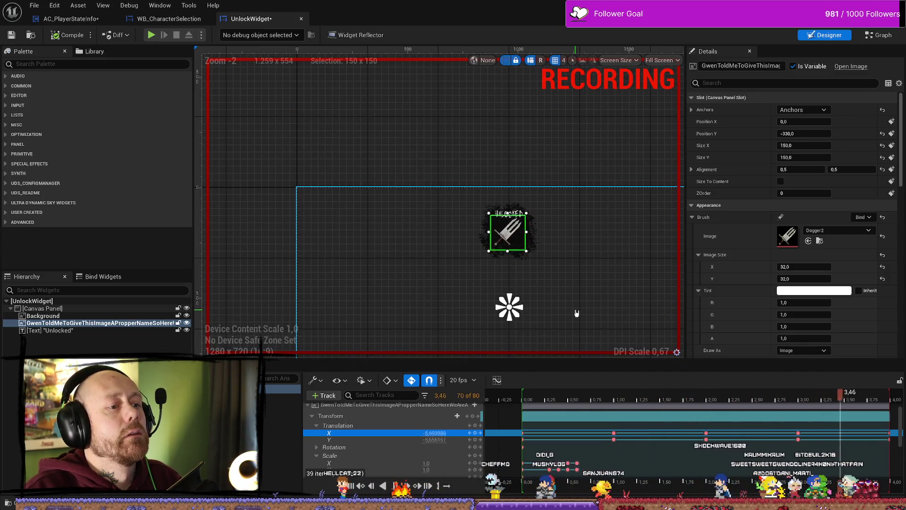
scroll(578, 314, up, 1)
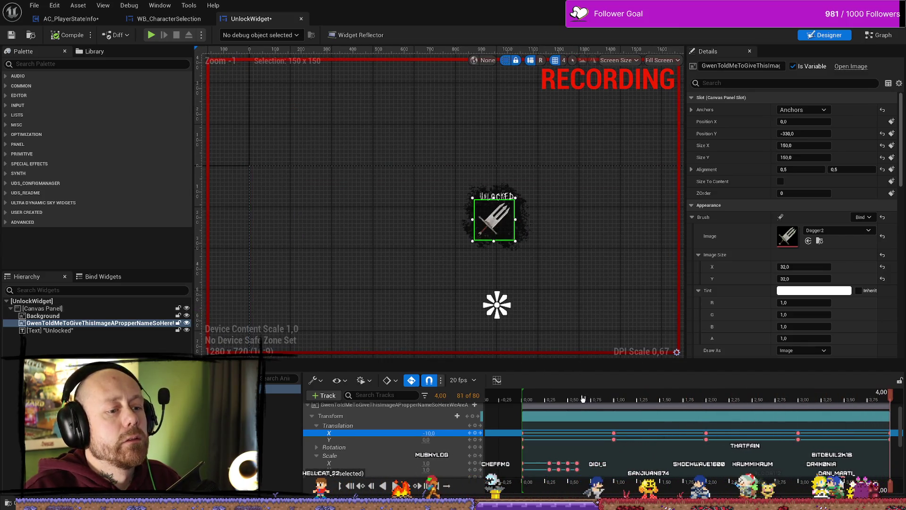
click(524, 403)
drag(529, 404, 560, 403)
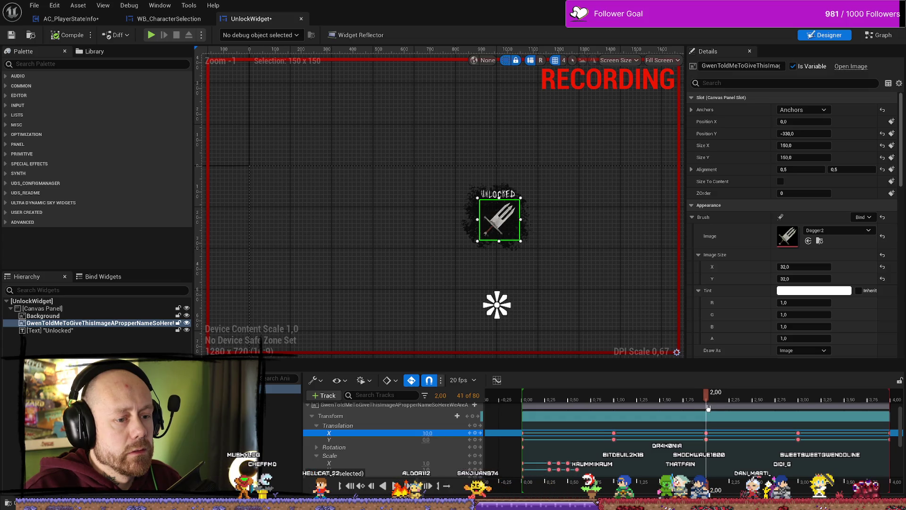
key(space)
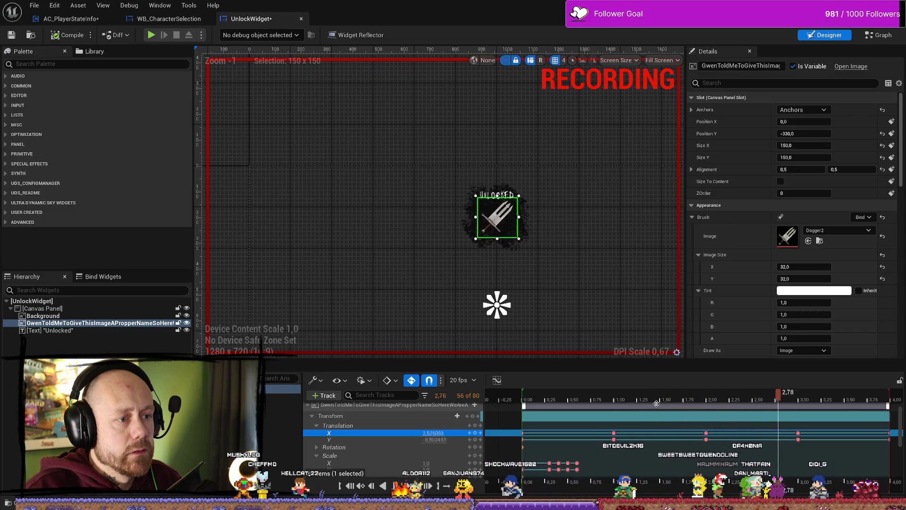
key(Up)
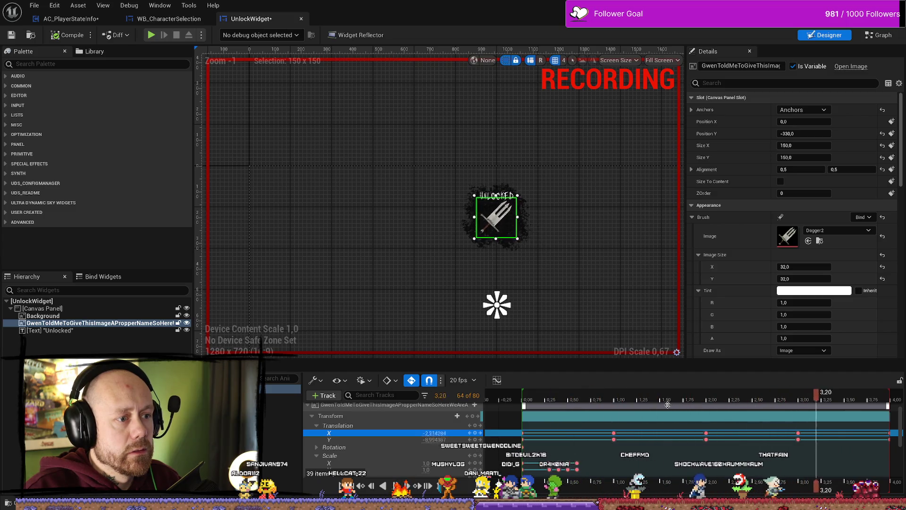
scroll(595, 302, down, 2)
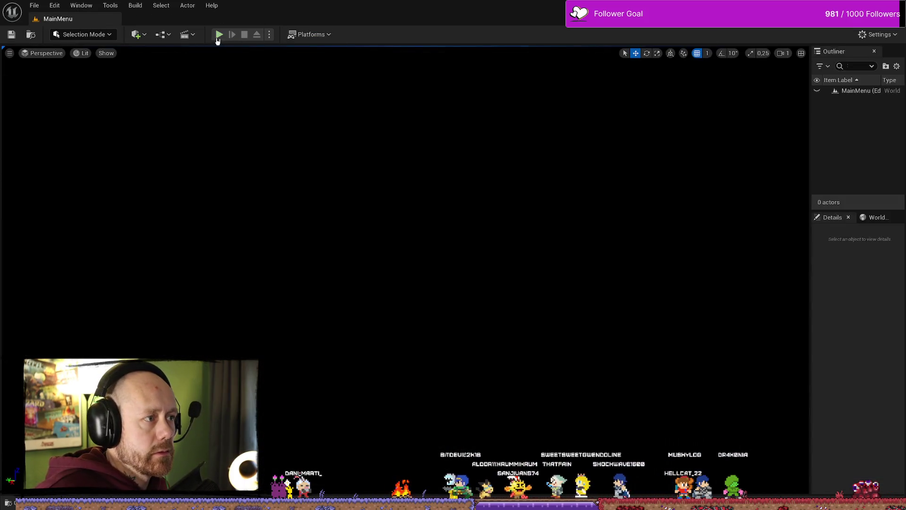
click(219, 36)
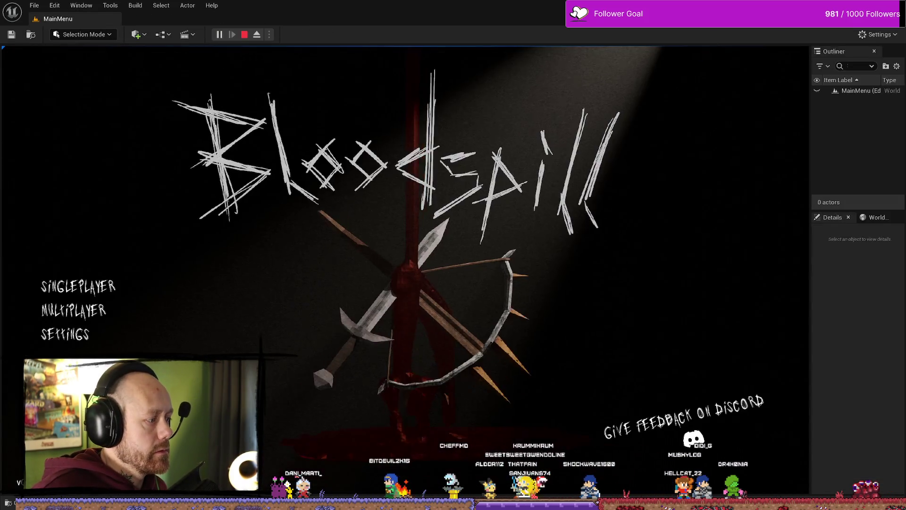
Start a Deathmatch, shoot and walk through the village to trigger the popup, then exit play mode
click(104, 289)
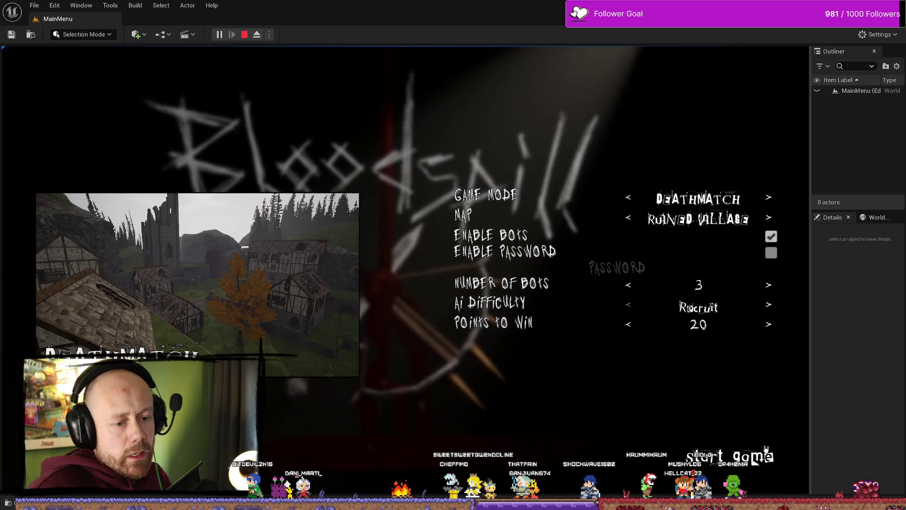
click(732, 448)
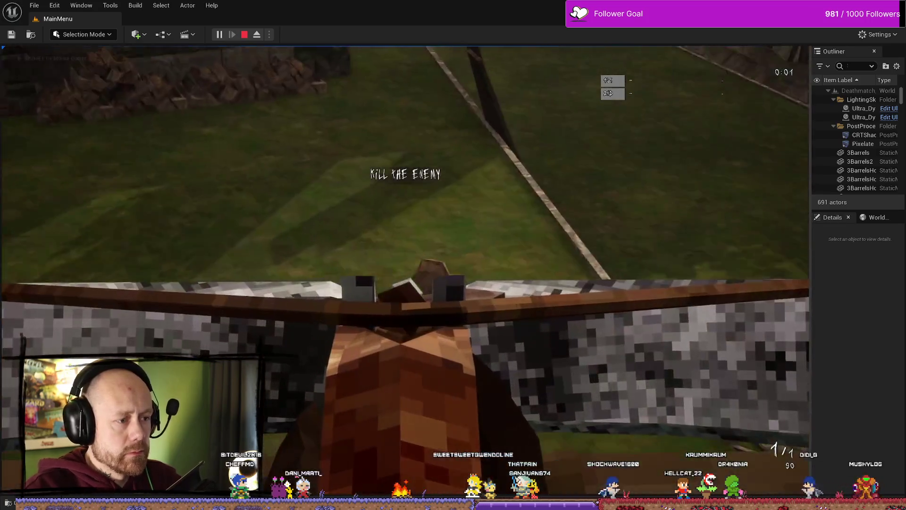
click(405, 270)
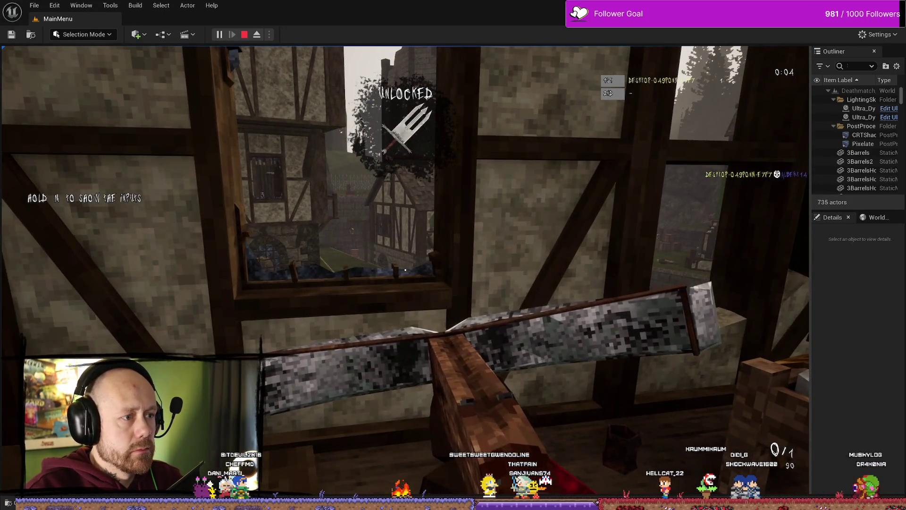
key(w)
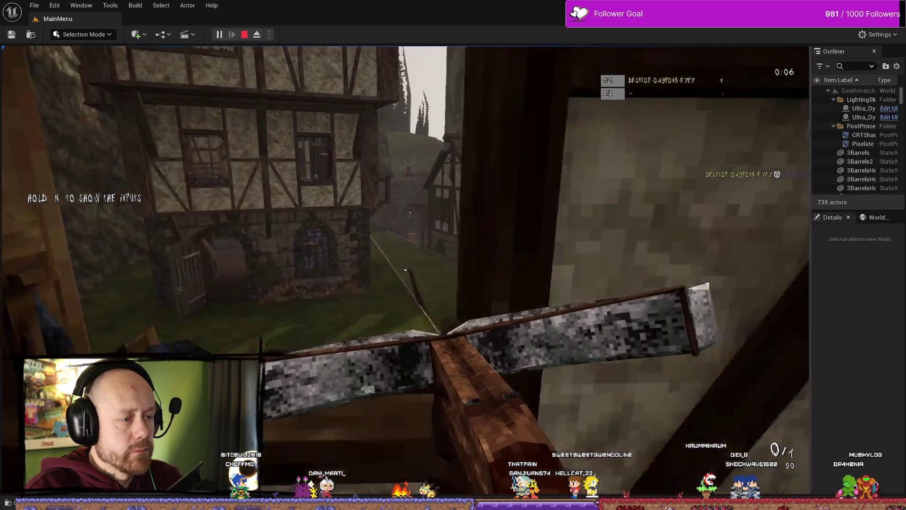
key(w)
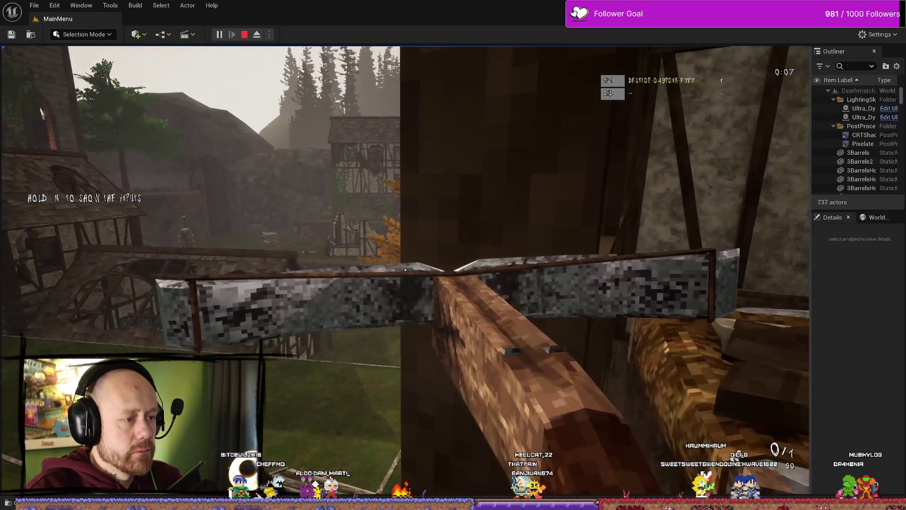
key(w)
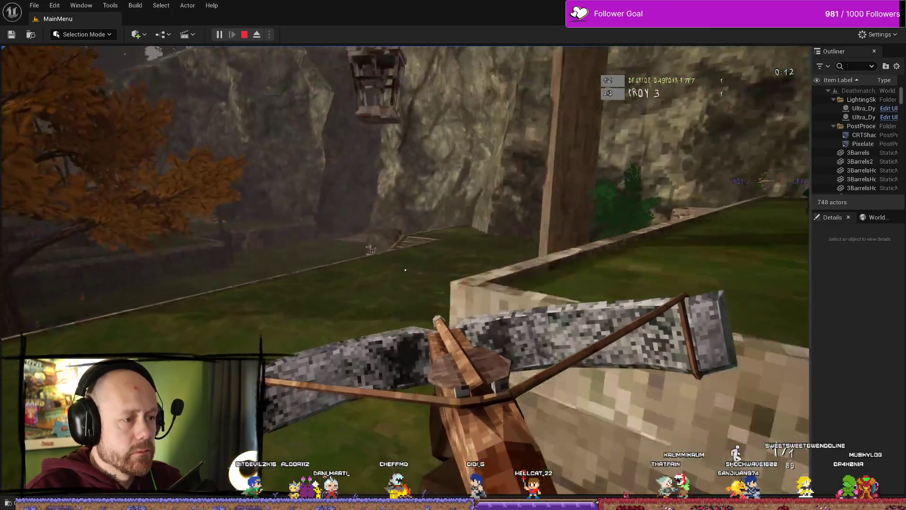
key(Escape)
key(ctrl+space)
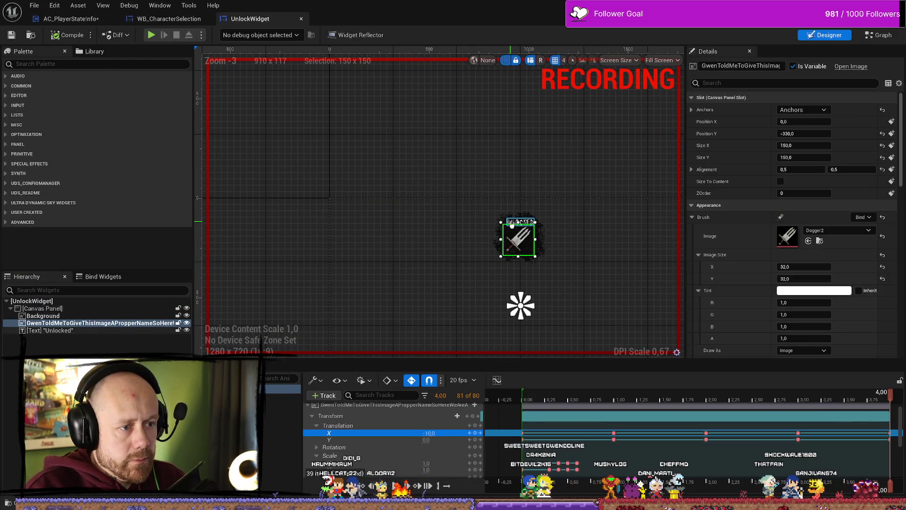
click(512, 223)
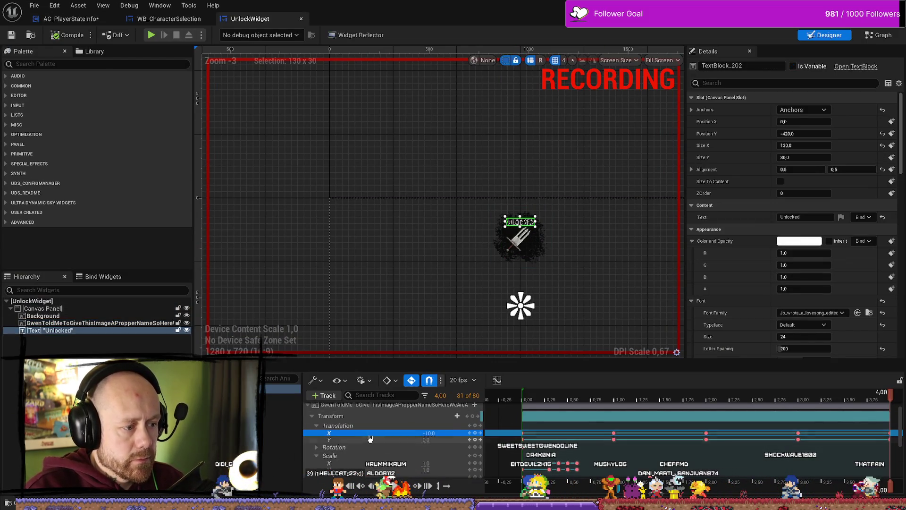
click(347, 436)
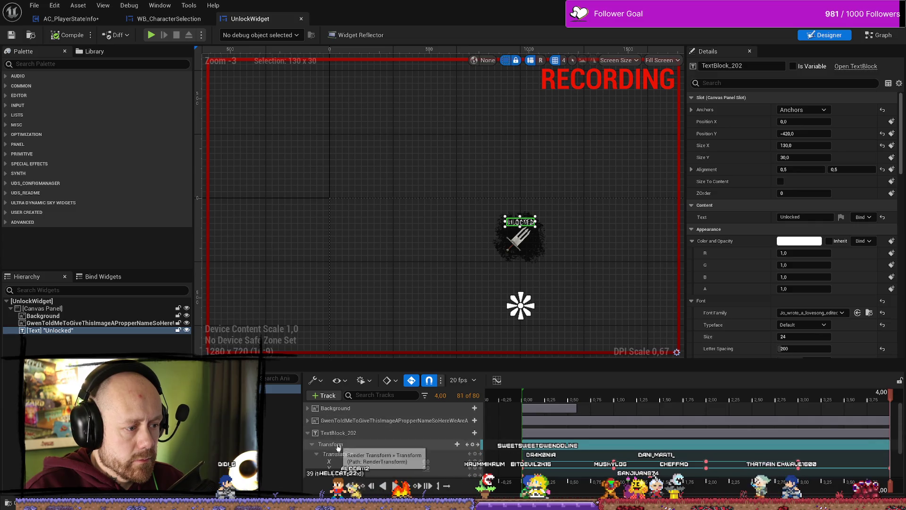
click(347, 433)
scroll(349, 434, down, 2)
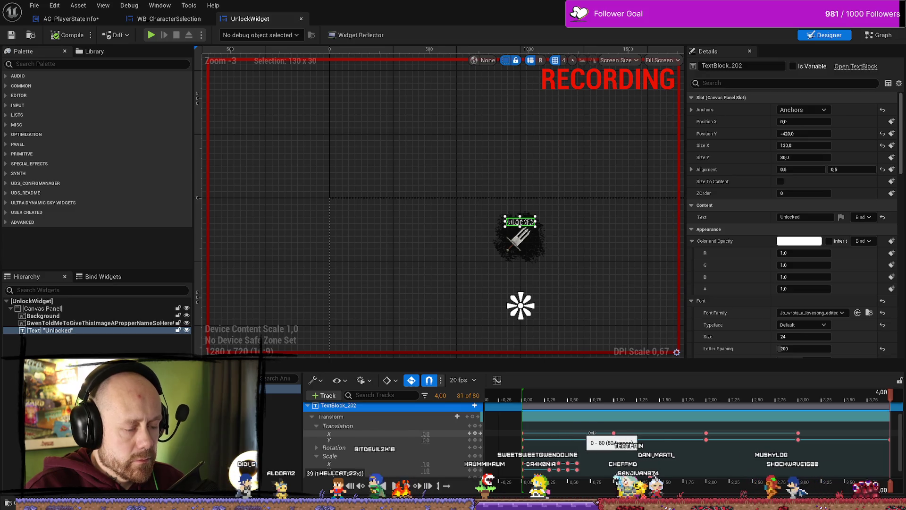
click(615, 434)
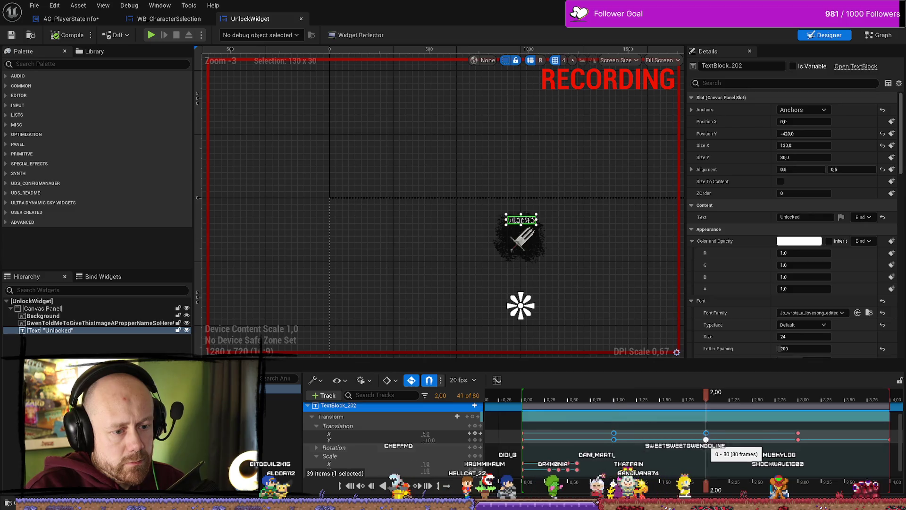
click(797, 433)
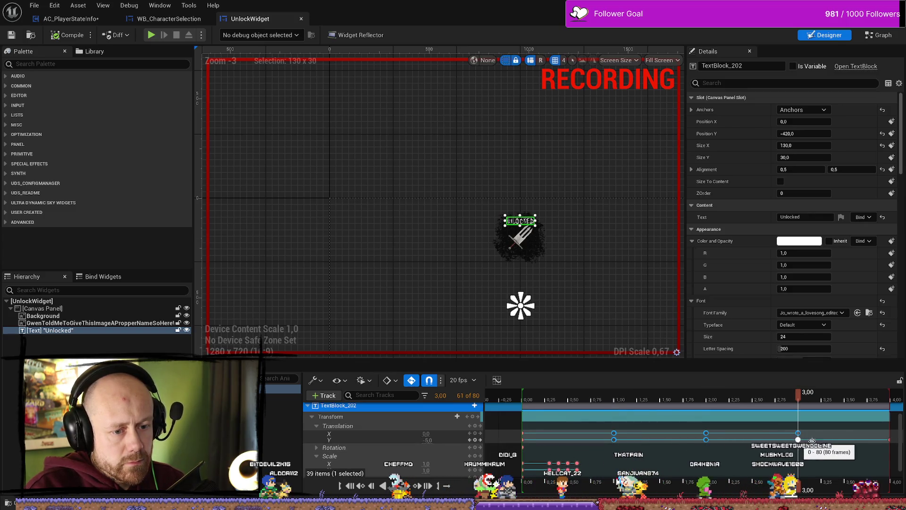
key(Delete)
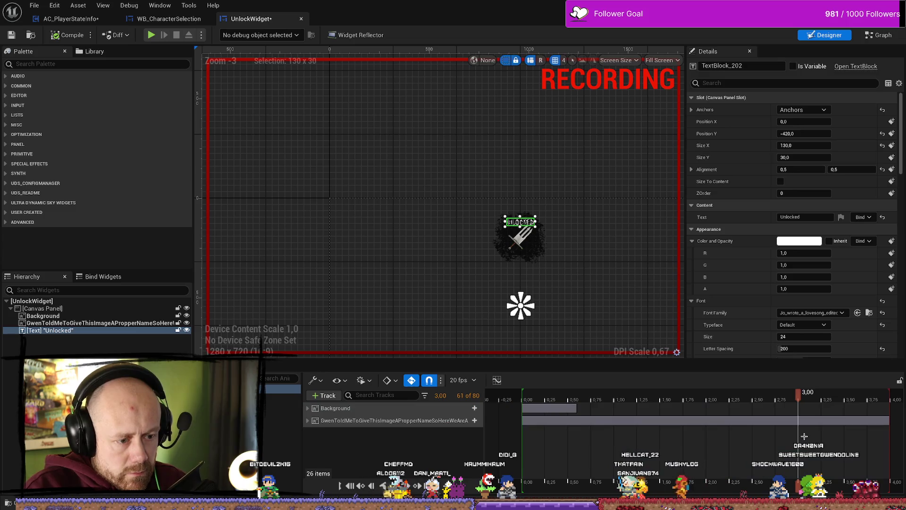
key(ctrl+z)
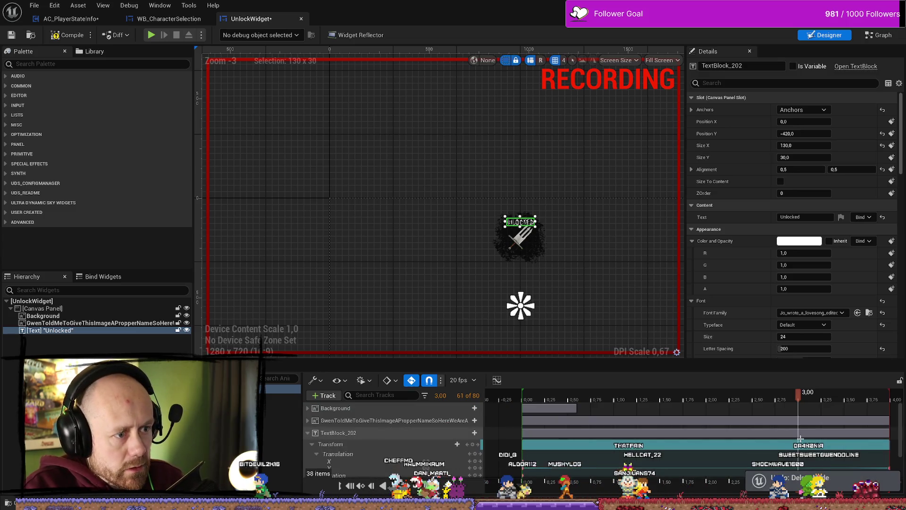
scroll(699, 442, down, 3)
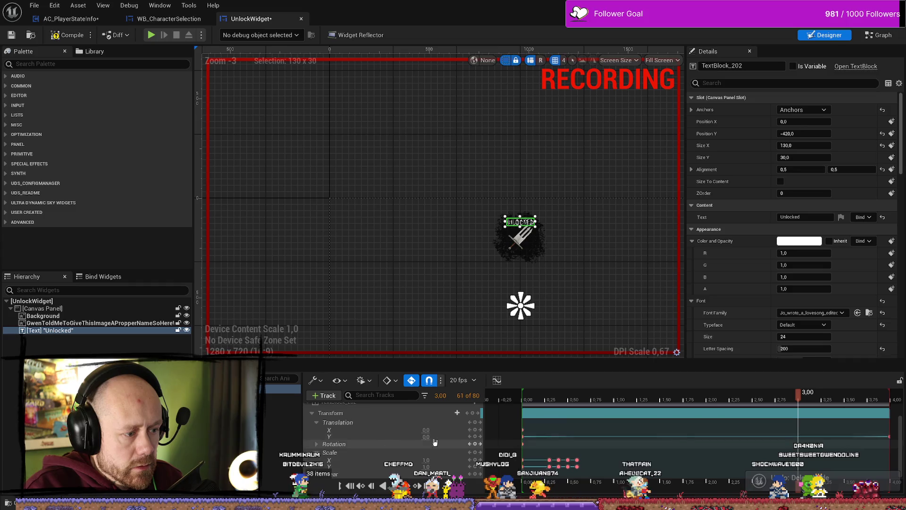
ctrl+scroll(814, 452, down, 2)
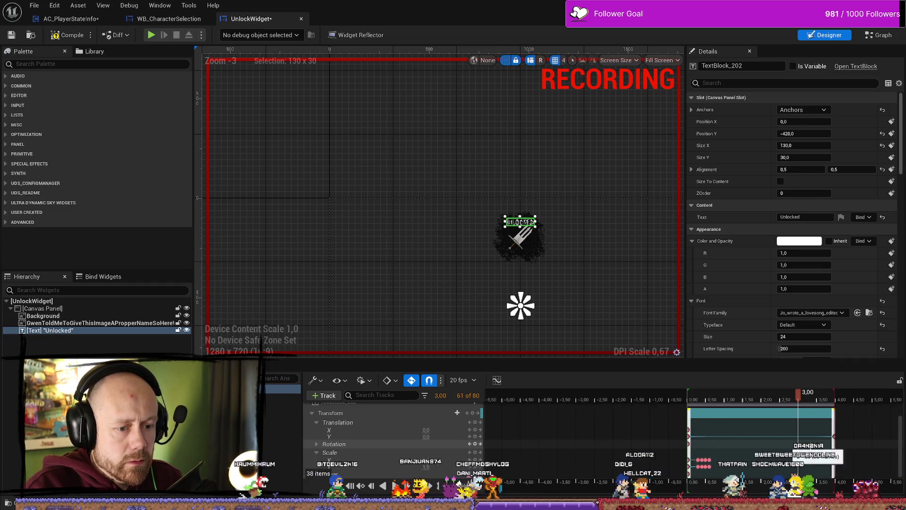
scroll(811, 449, up, 3)
click(589, 399)
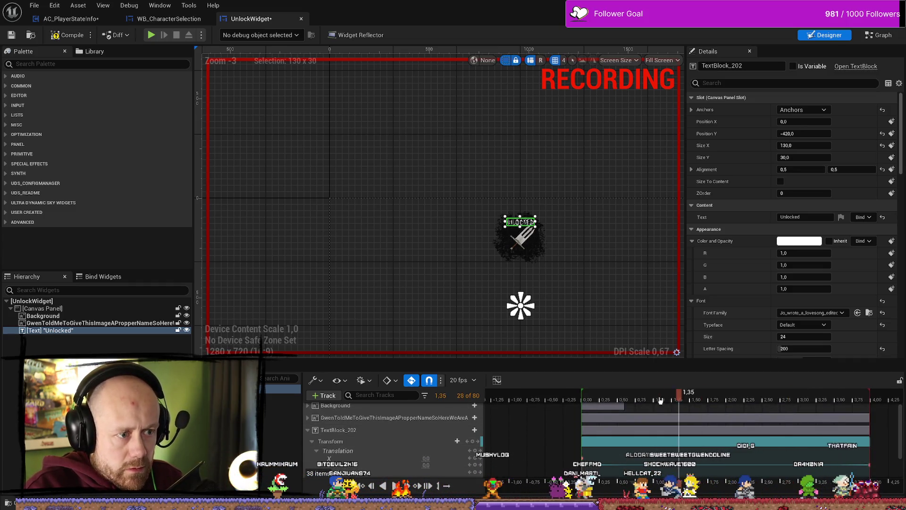
drag(587, 400, 692, 401)
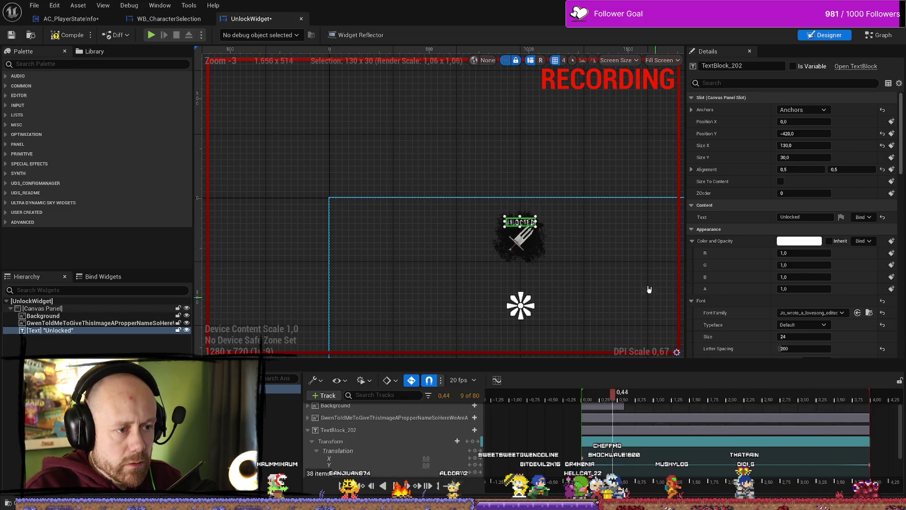
scroll(628, 265, up, 4)
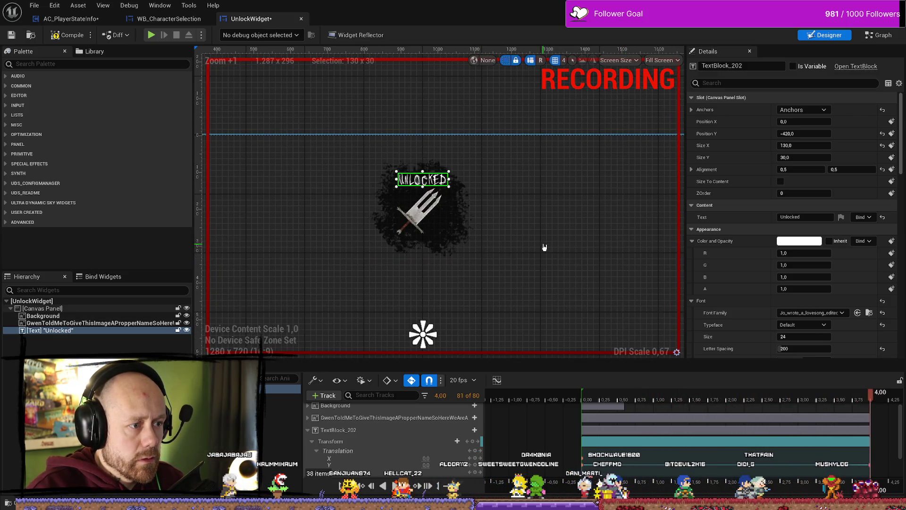
click(588, 215)
Select the dagger image and reset its Slot Position Y to -330
drag(433, 222, 491, 224)
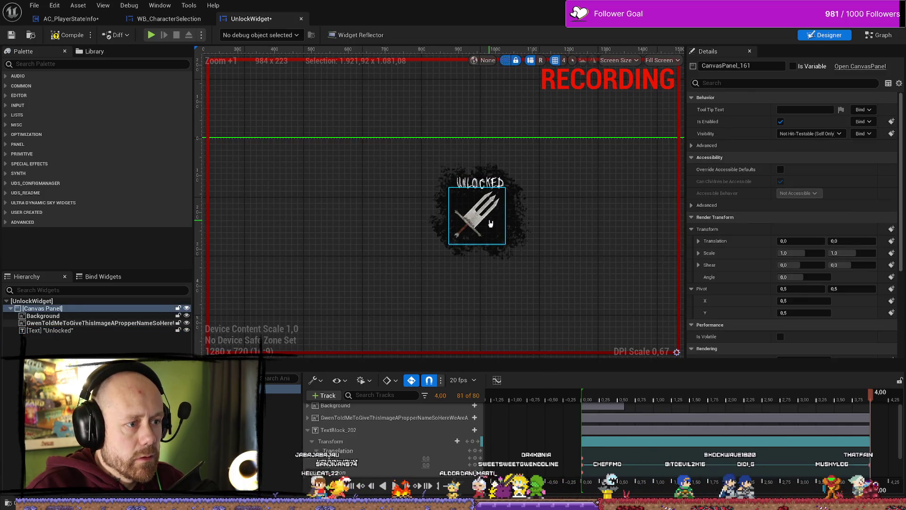
click(491, 223)
drag(818, 134, 821, 133)
click(804, 133)
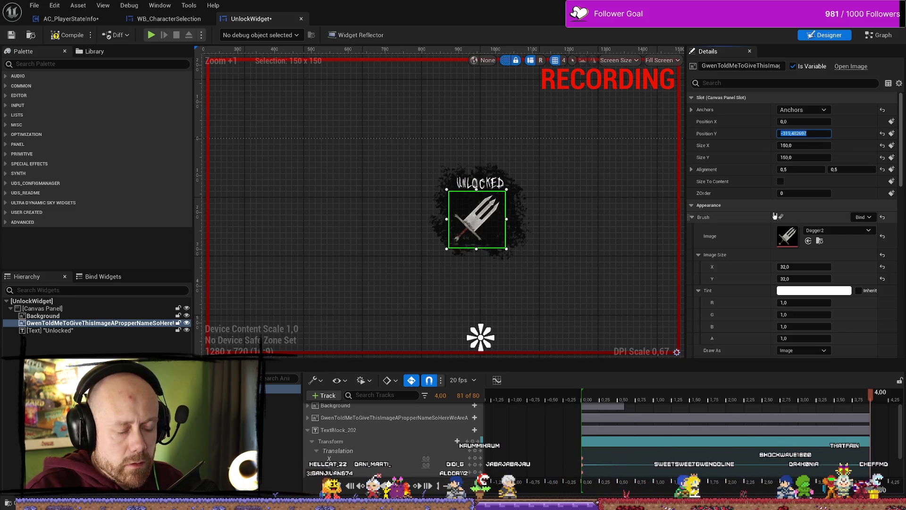
text(-320,0)
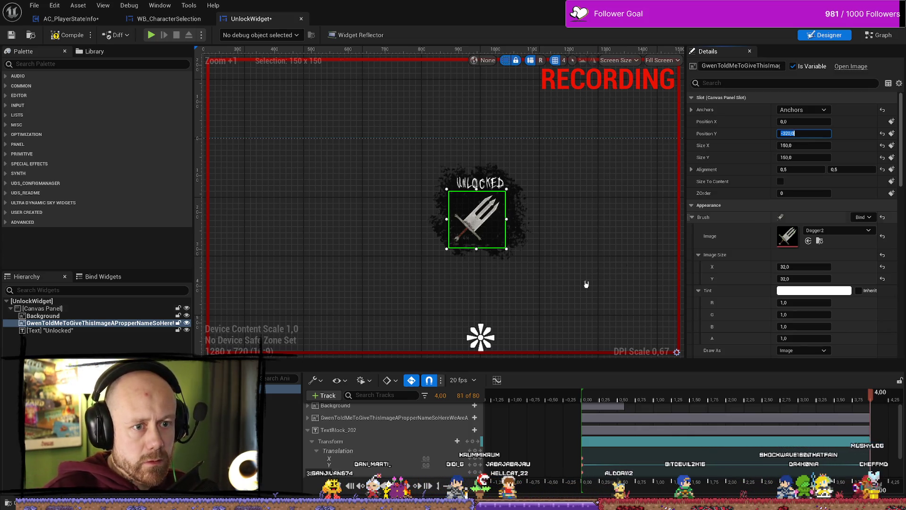
Select the root canvas, scrub and play the unlock animation, then close the widget editor
click(595, 256)
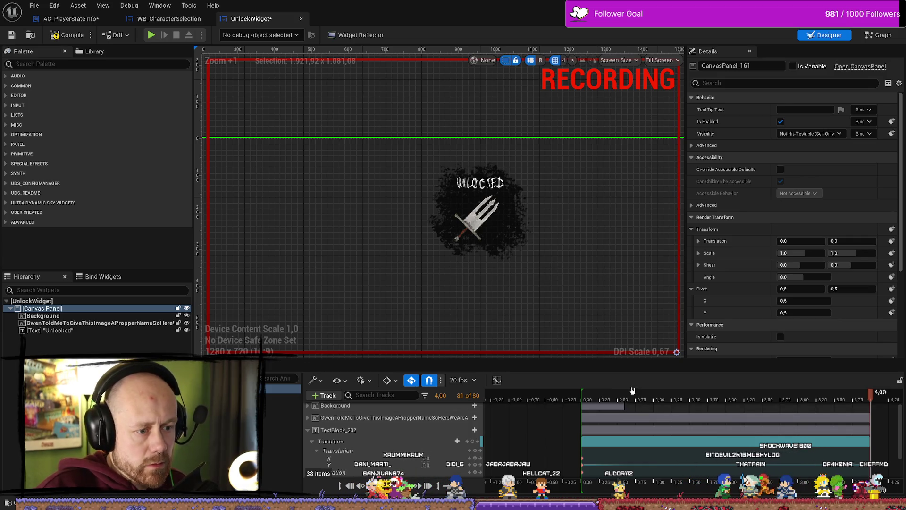
mouse_move(632, 392)
mouse_down()
mouse_move(587, 415)
mouse_move(609, 428)
mouse_up()
key(space)
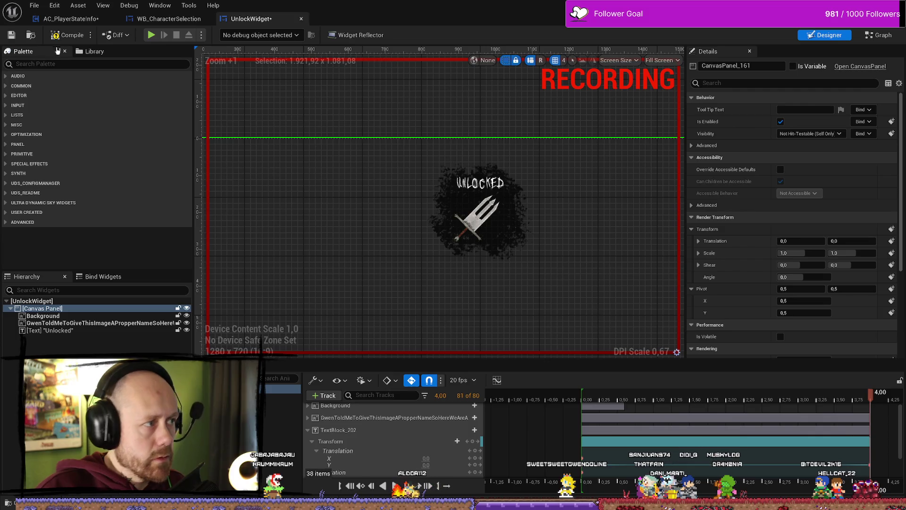
key(alt+F4)
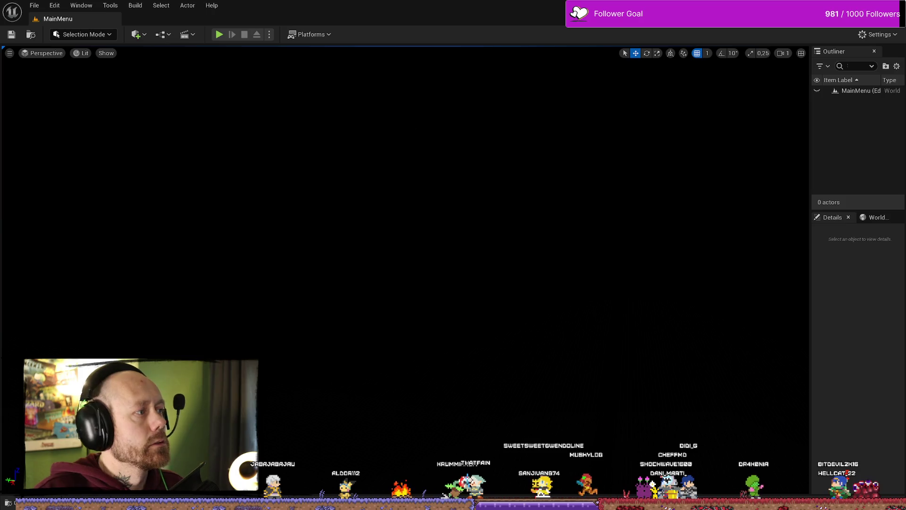
Bring the editor forward and look over the WB_CharacterSelection event graph
key(ctrl+space)
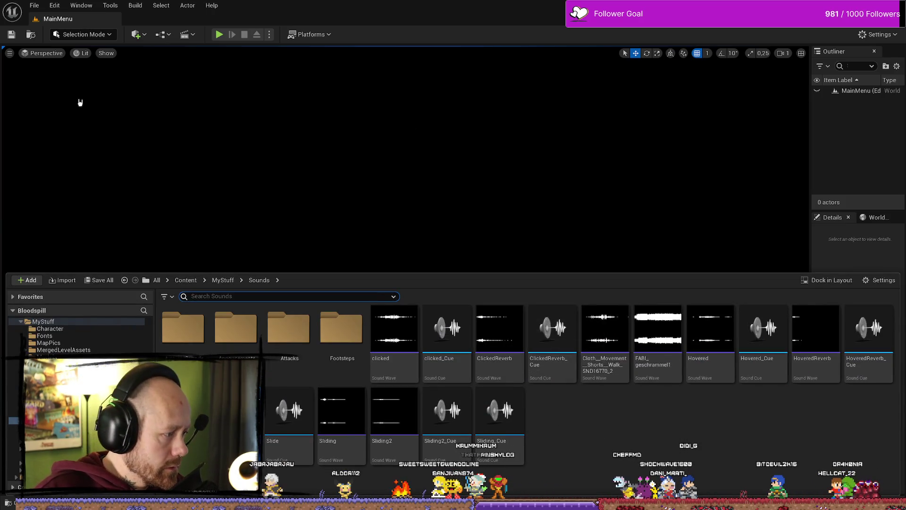
key(alt+Tab)
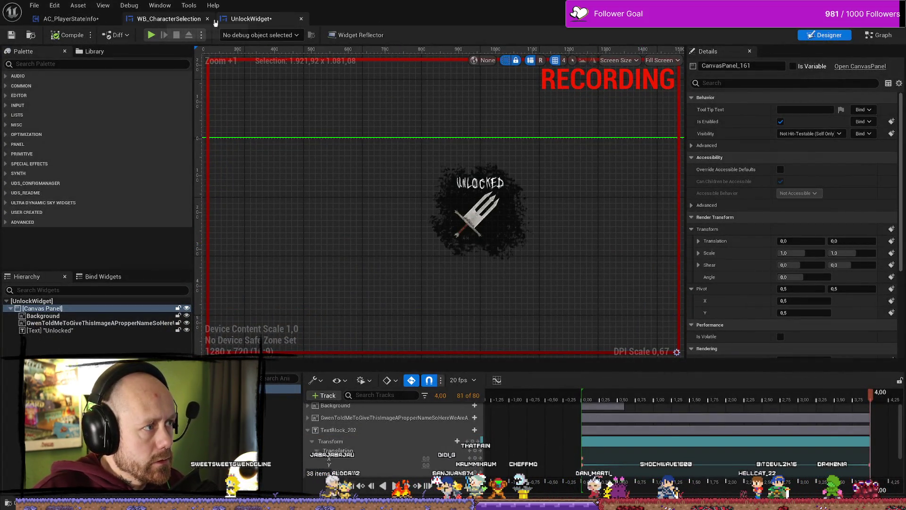
click(169, 18)
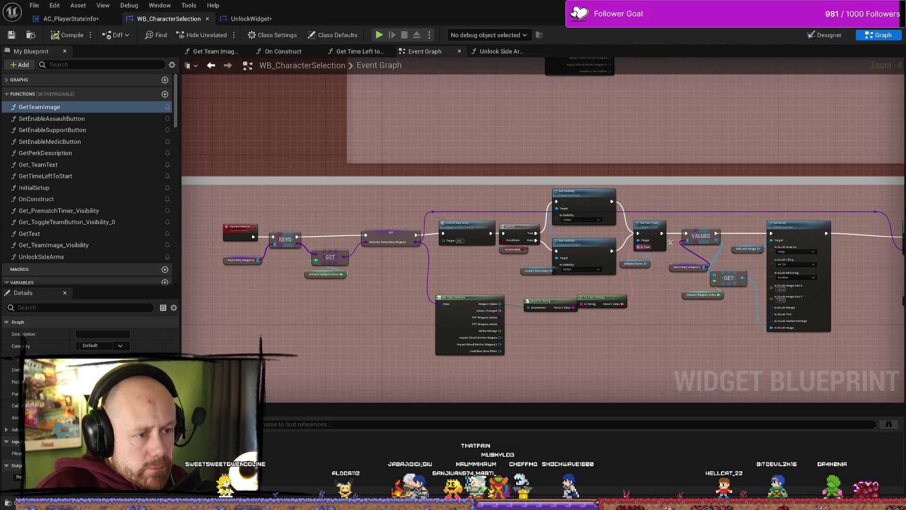
drag(782, 201, 681, 189)
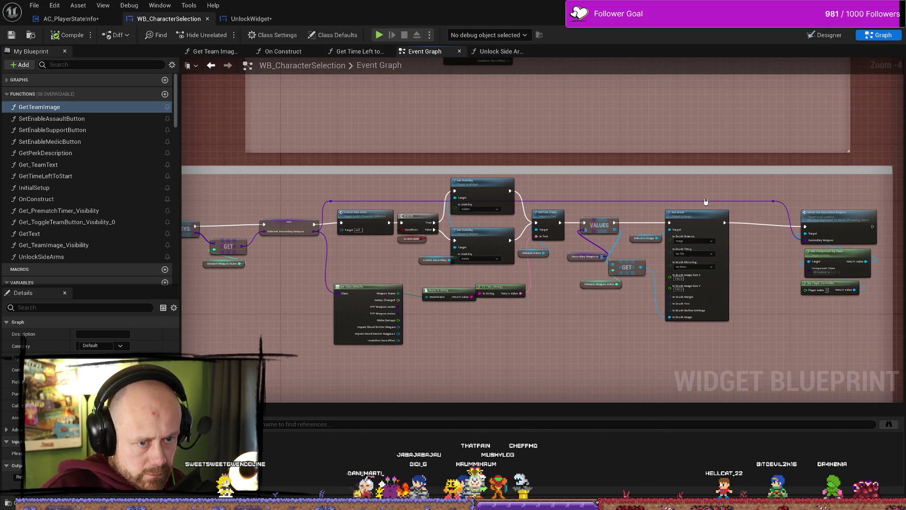
scroll(633, 189, down, 1)
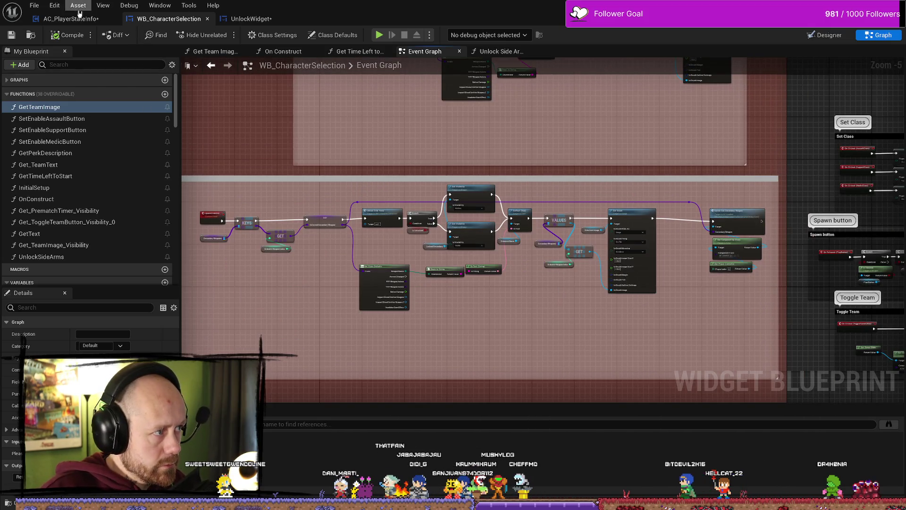
Check the WidgetUnlockNewItem event in AC_PlayerStateInfo, then go back to the UnlockWidget designer
click(76, 18)
drag(621, 274, 431, 272)
scroll(431, 272, down, 1)
drag(544, 266, 501, 274)
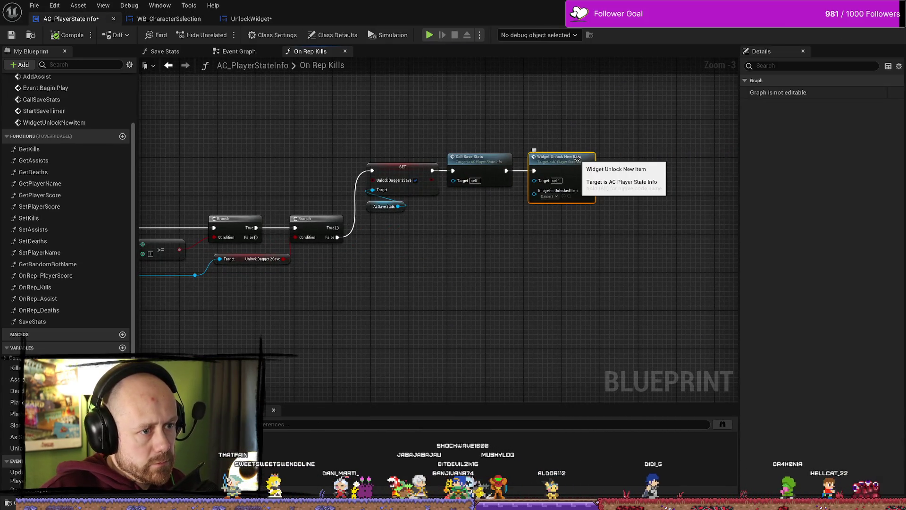
double_click(538, 159)
scroll(566, 205, up, 4)
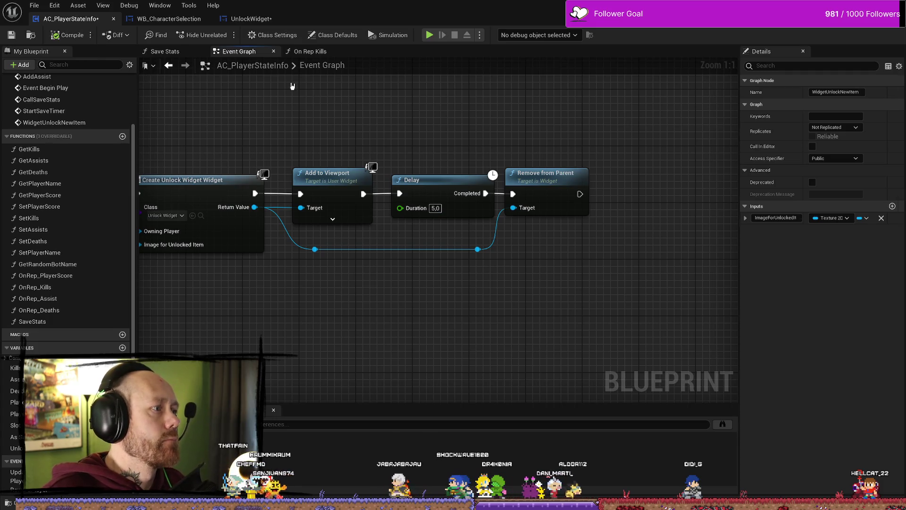
click(250, 19)
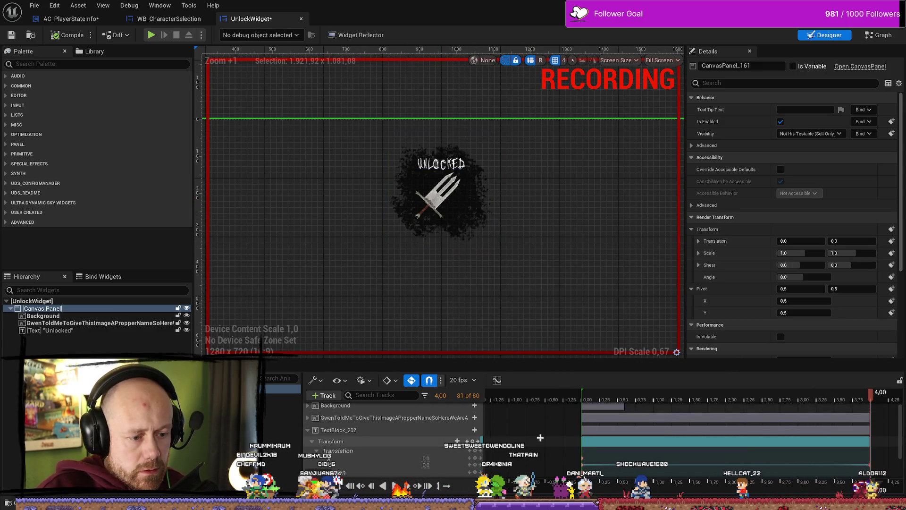
Move the Sequencer playhead out to 5.00 seconds
scroll(412, 408, down, 2)
scroll(412, 408, up, 1)
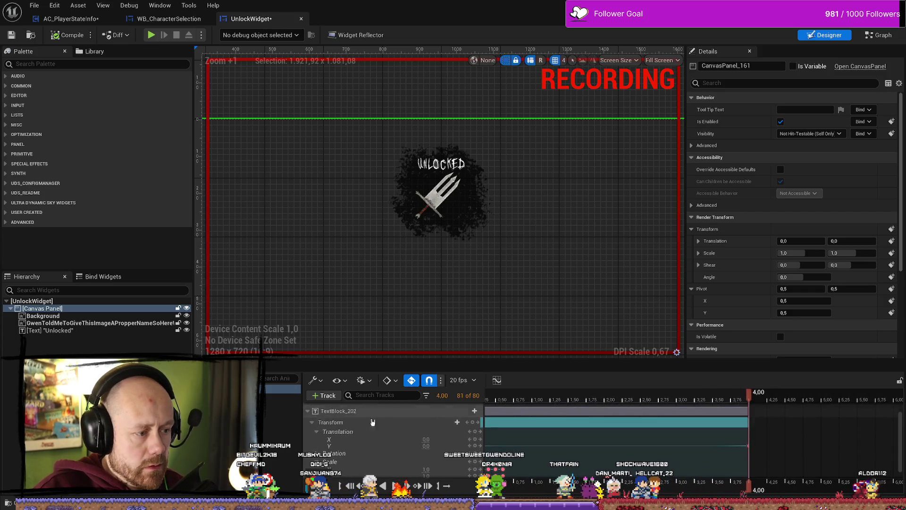
drag(751, 398, 826, 402)
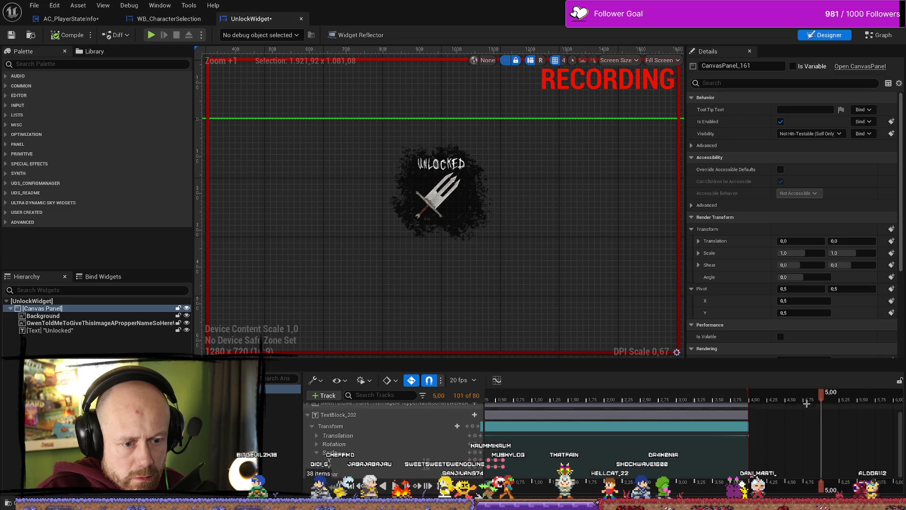
scroll(316, 443, up, 1)
Key the dagger image's X translation at 0 at the 5.00 mark
click(307, 429)
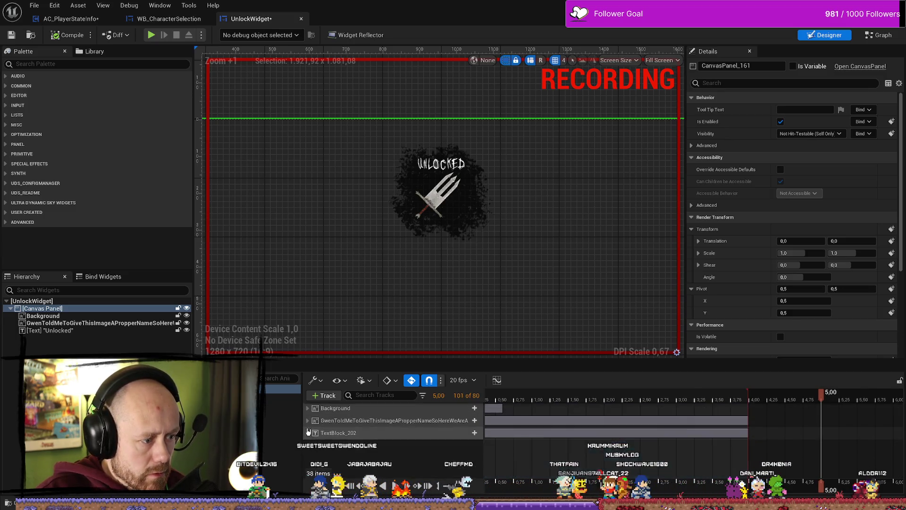
click(352, 420)
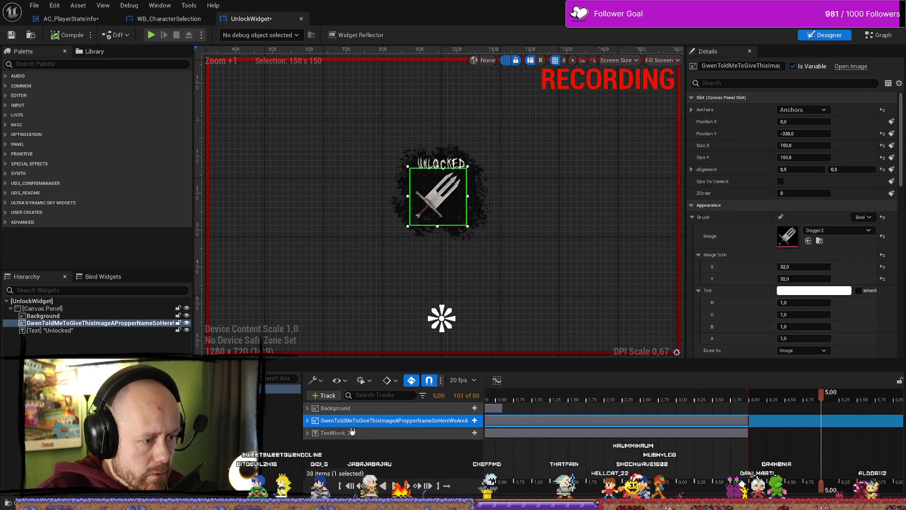
click(307, 421)
click(429, 449)
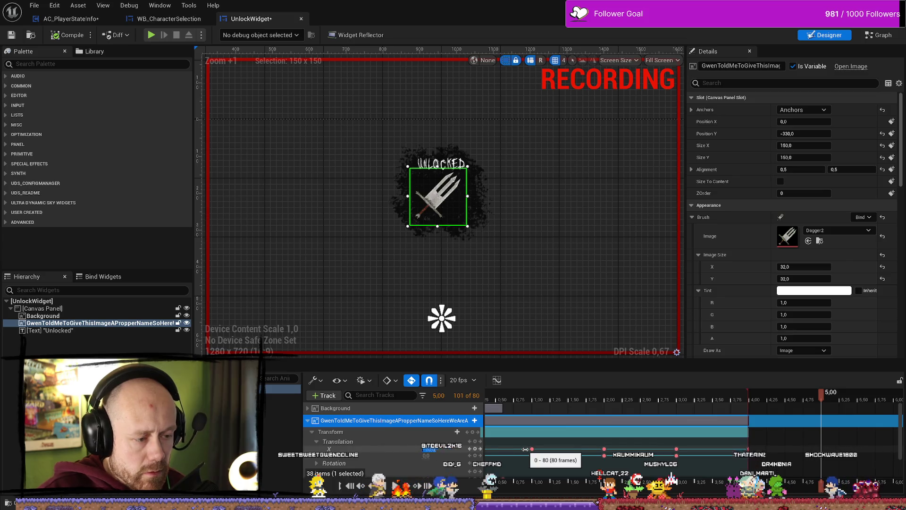
key(Return)
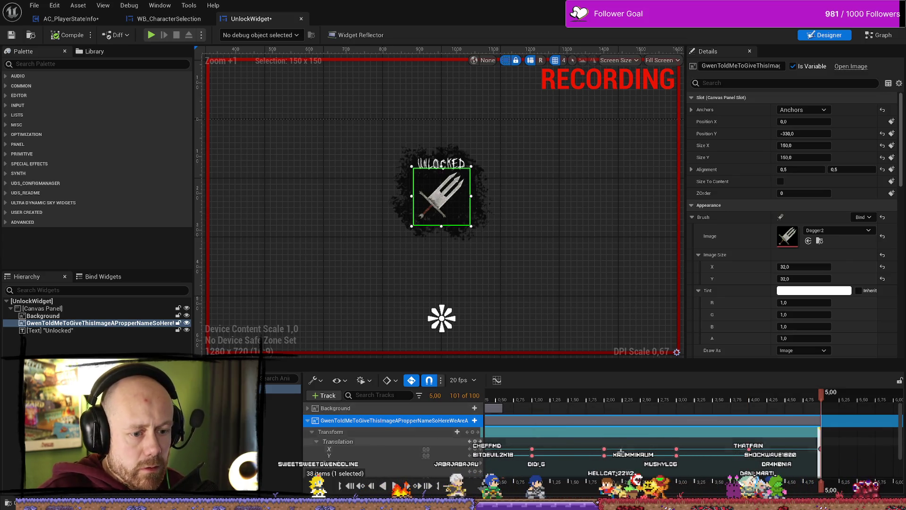